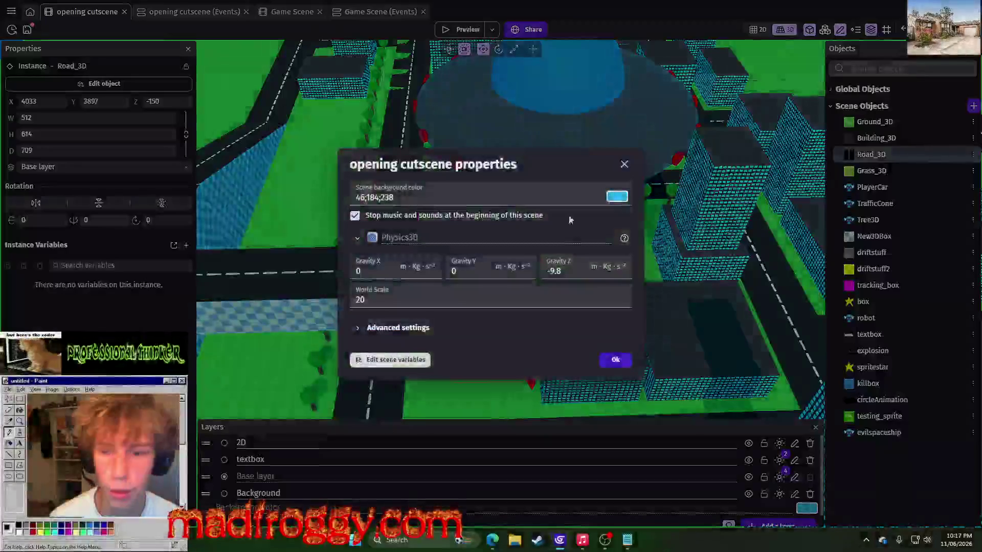
Rename the scene variable x_cam_pos to x_cam_rotation and add a Number variable z_cam_position set to 0.
click(379, 360)
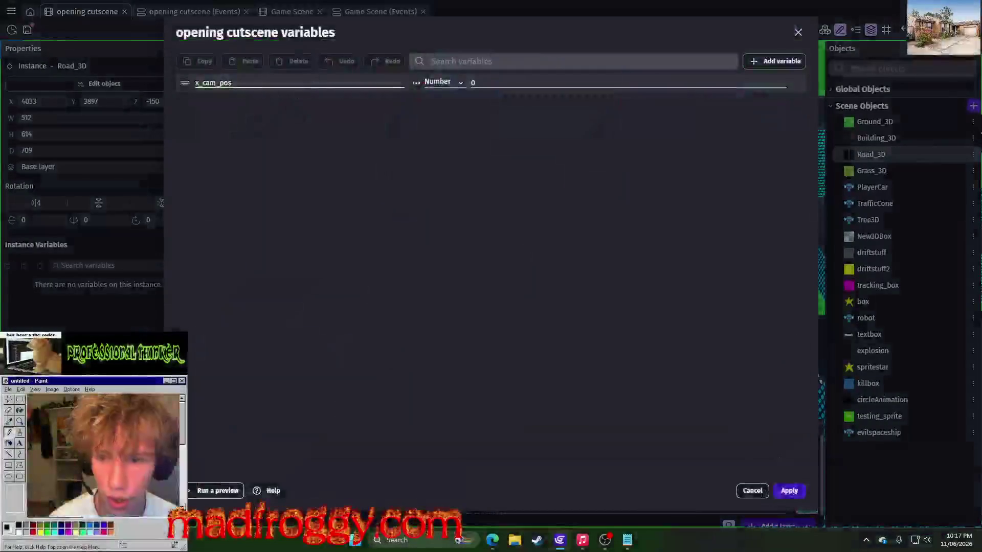
click(263, 83)
text(rotation)
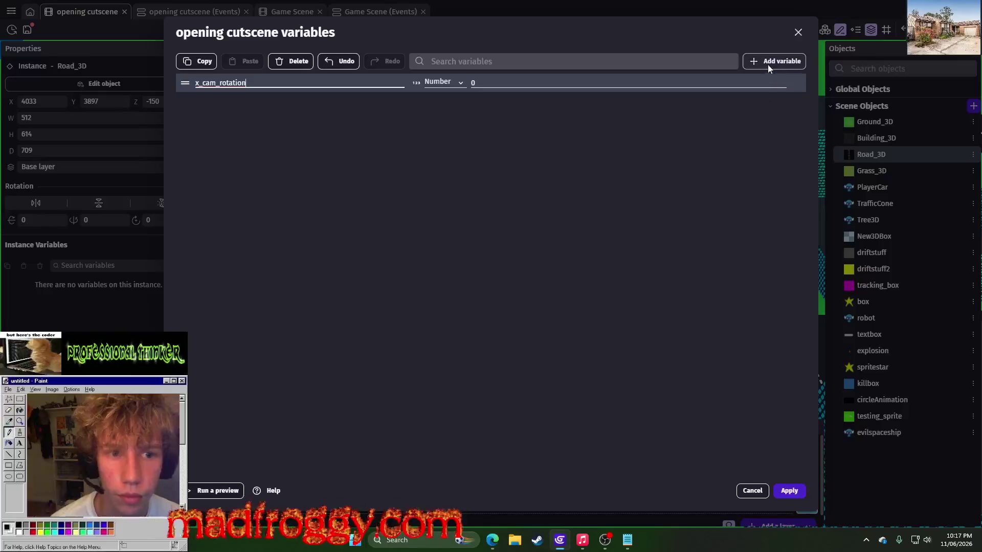
click(772, 61)
text(z)
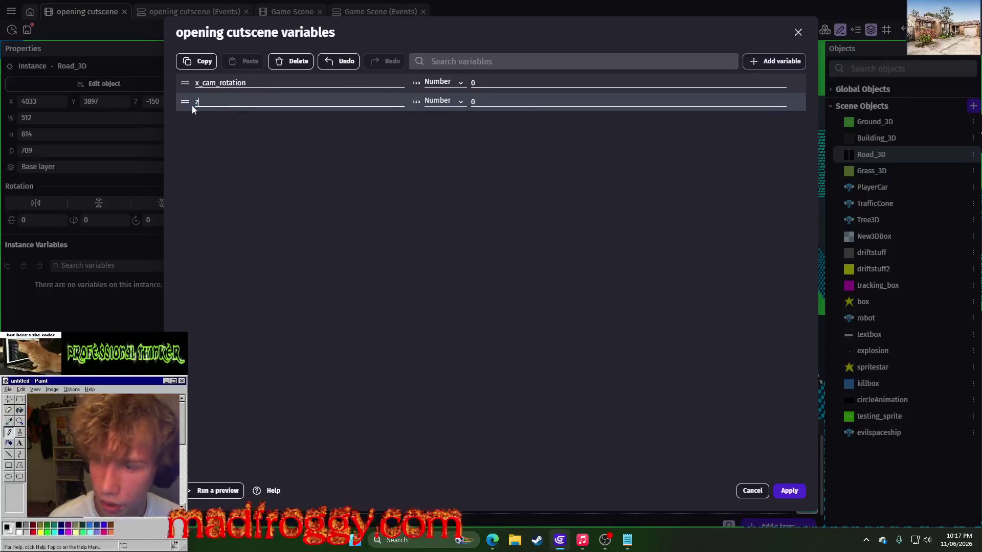
text(_cam)
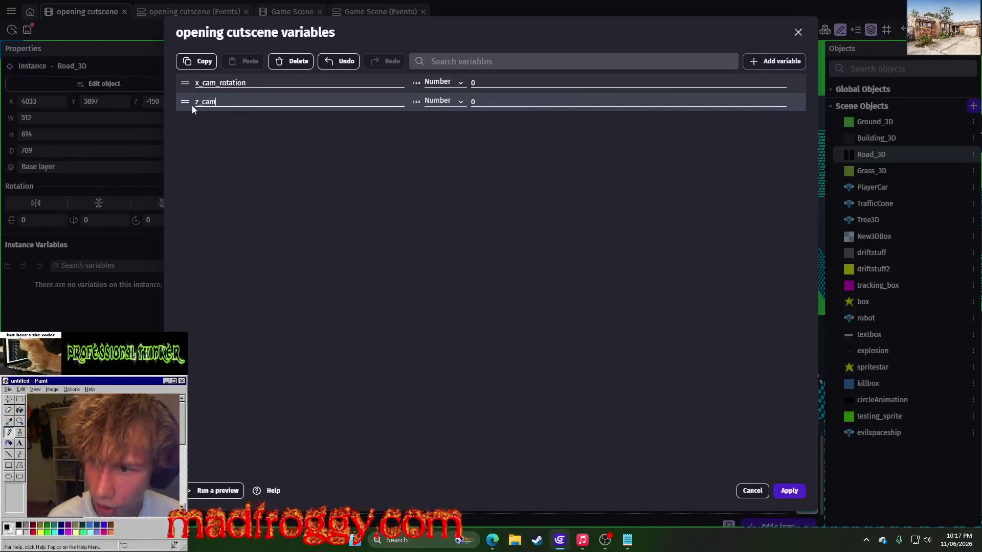
text(_pos)
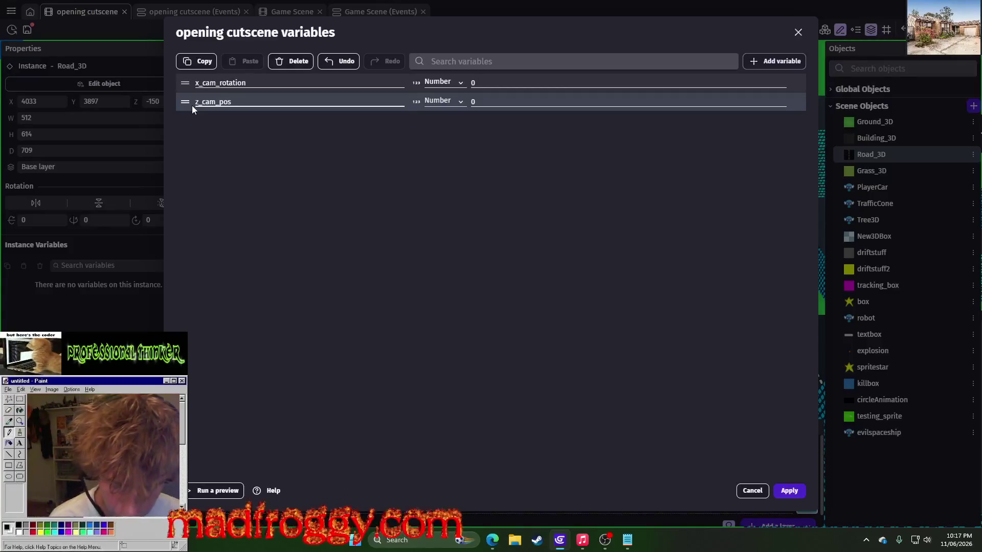
text(ition)
key(Return)
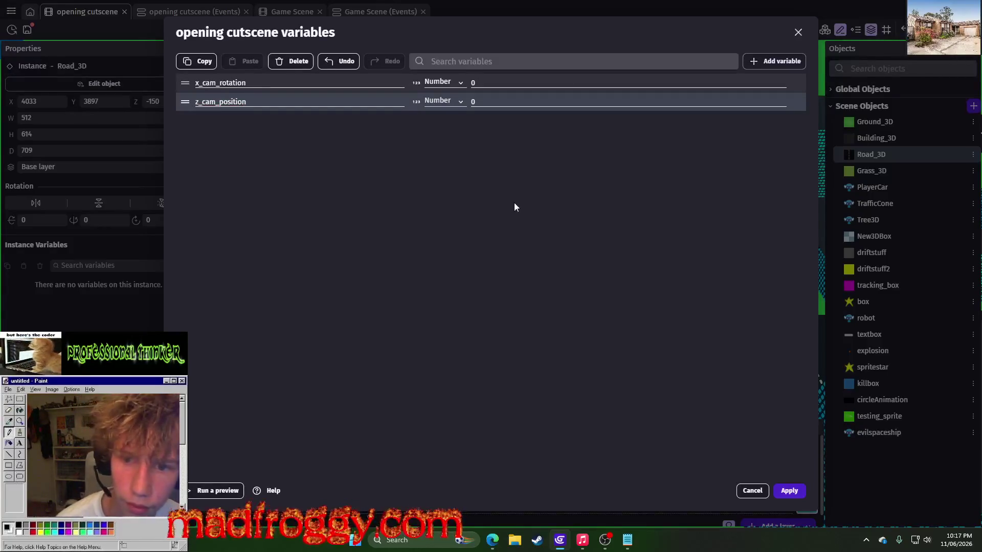
click(787, 491)
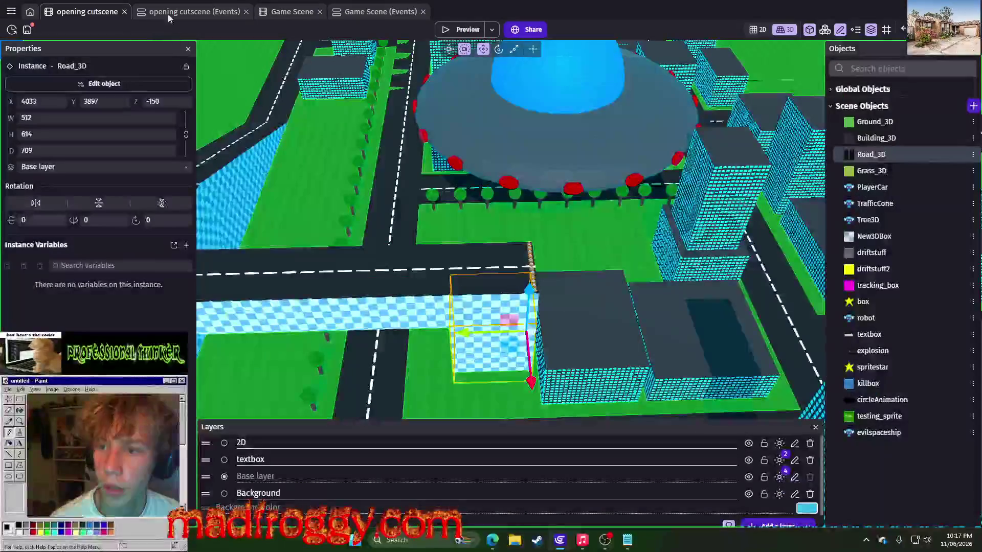
Paste the copied variable-condition camera event into the opening cutscene's empty event.
key(ctrl+Tab)
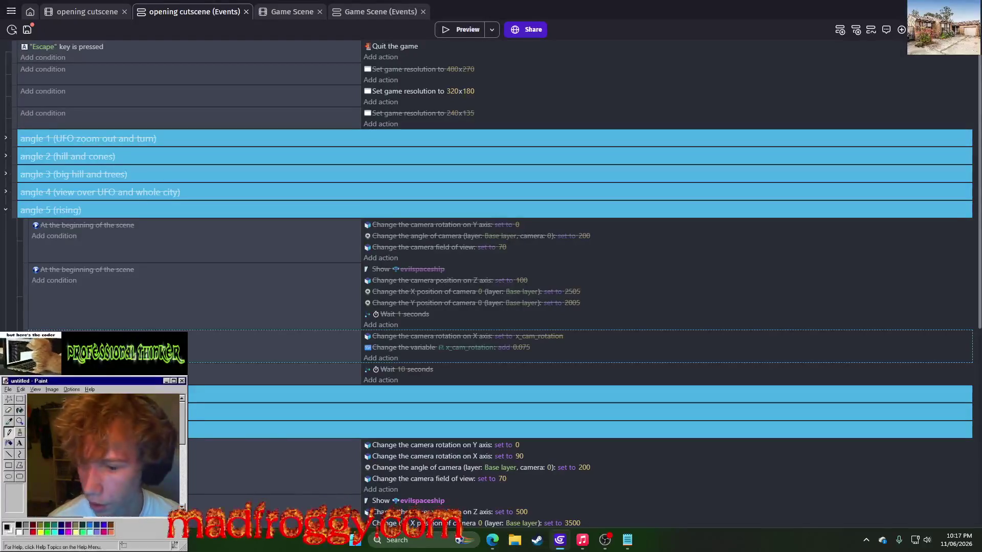
scroll(491, 281, down, 6)
right_click(23, 239)
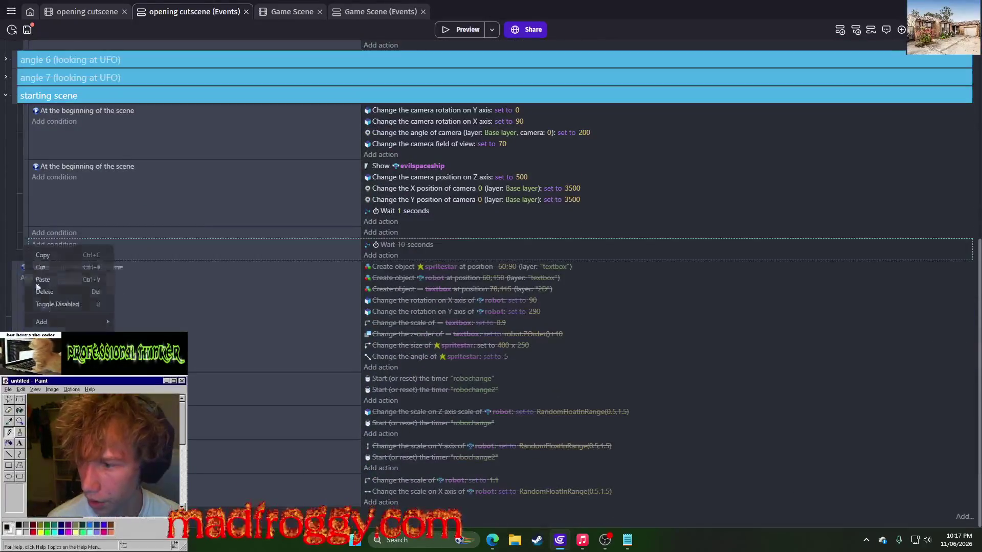
click(48, 293)
key(ctrl+z)
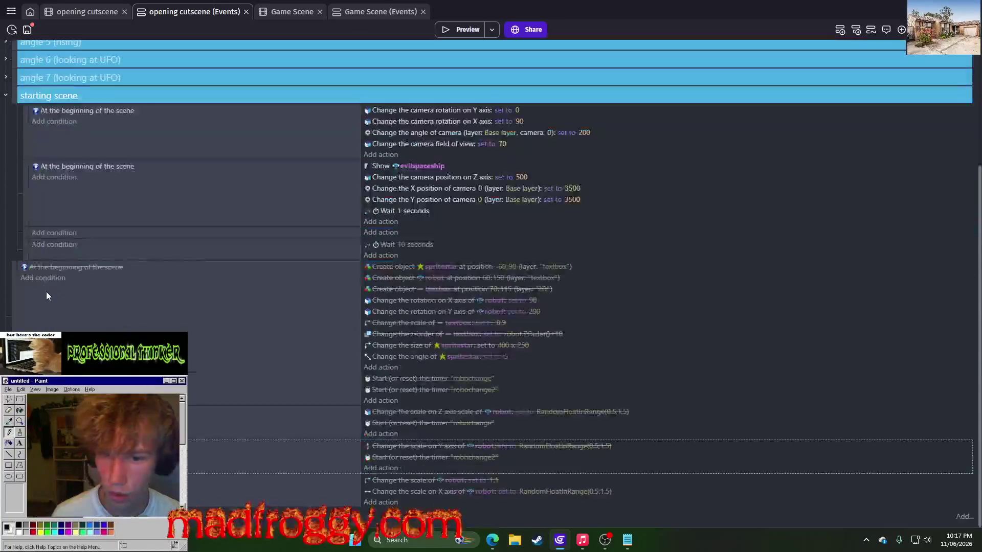
right_click(23, 230)
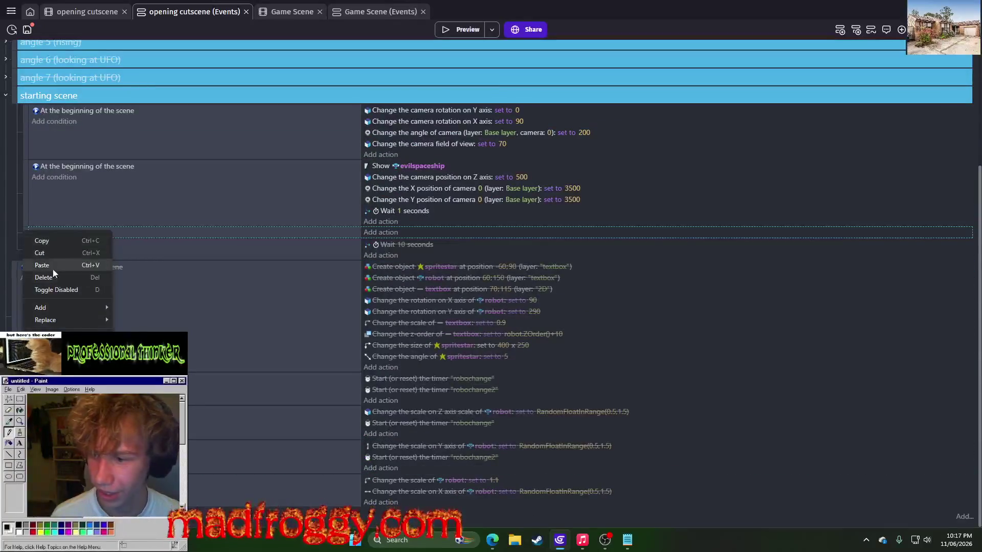
click(51, 267)
Make the pasted event's condition check z_cam_position.
click(151, 233)
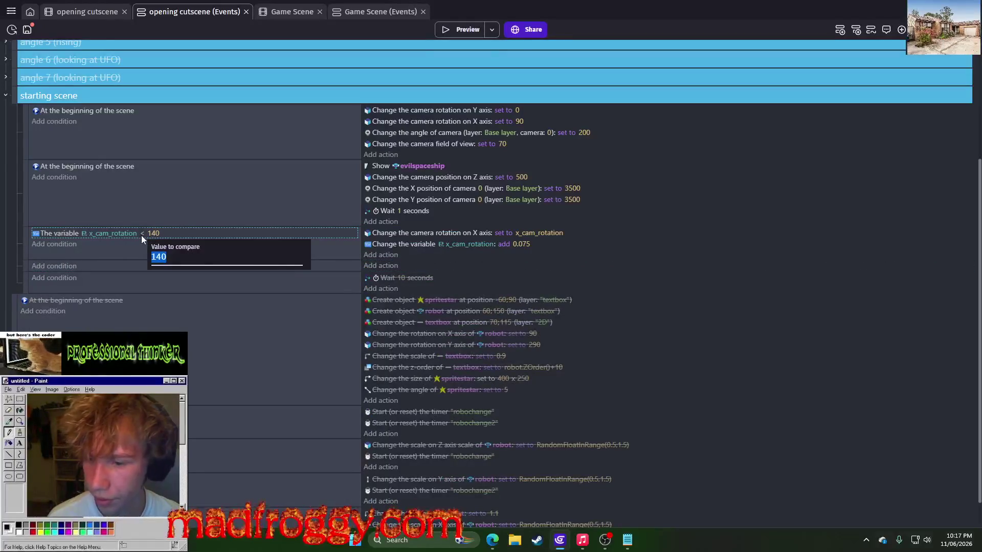
click(122, 234)
key(BackSpace)
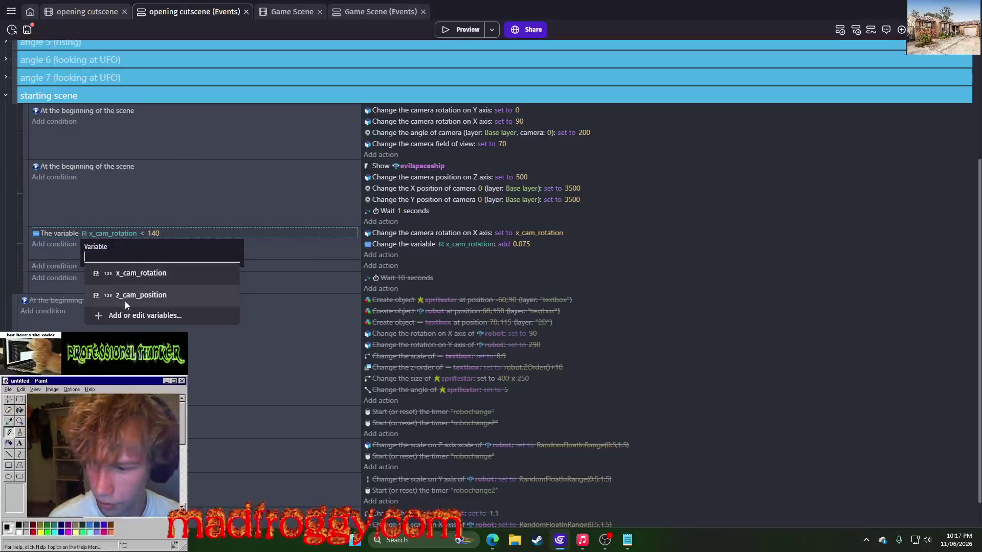
click(133, 291)
Set the camera X rotation value to z_cam_position.
click(523, 233)
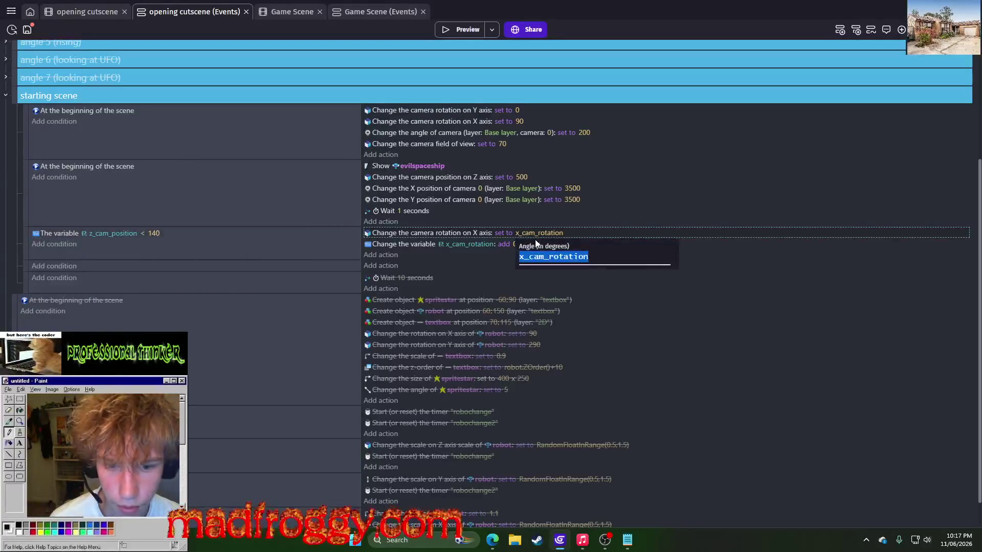
key(BackSpace)
text(x)
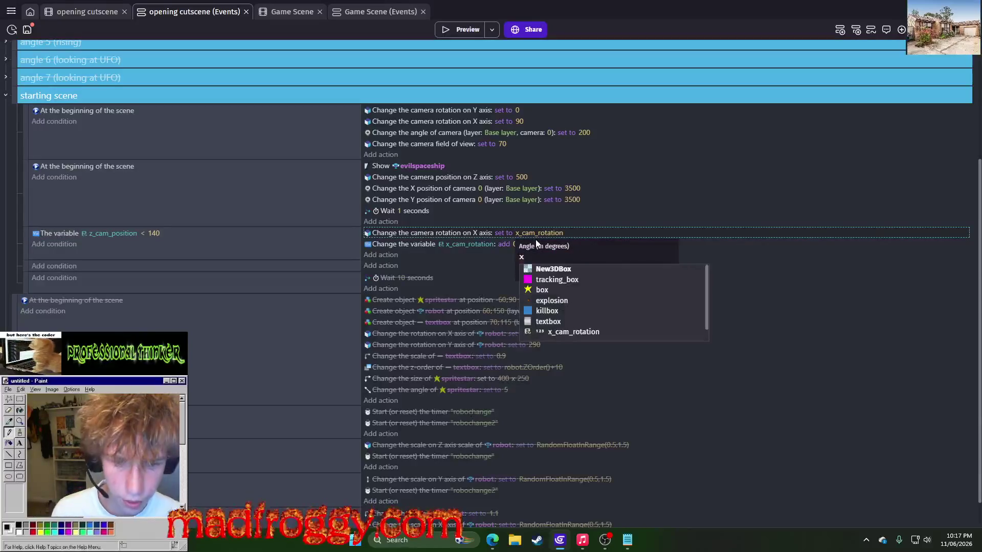
key(BackSpace)
text(z)
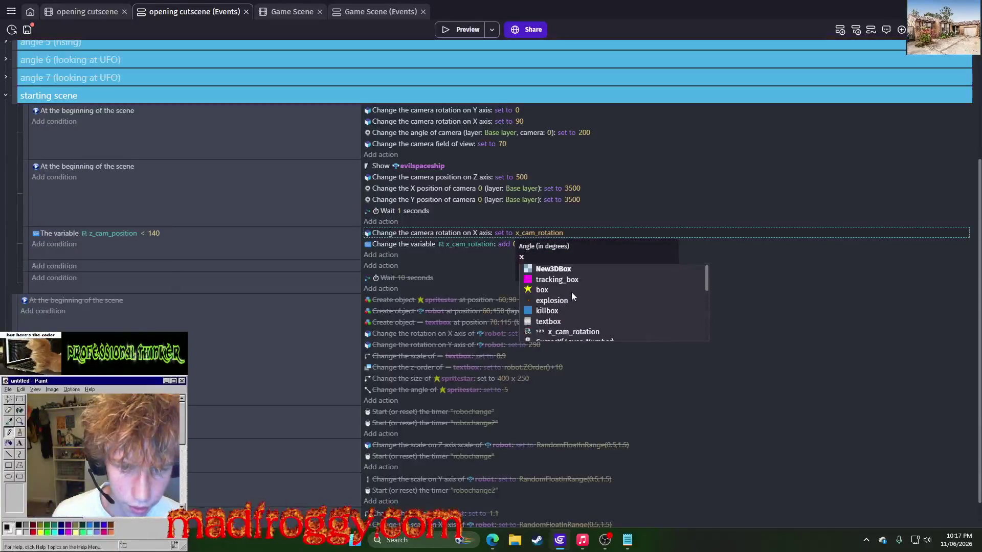
text(_cam_position)
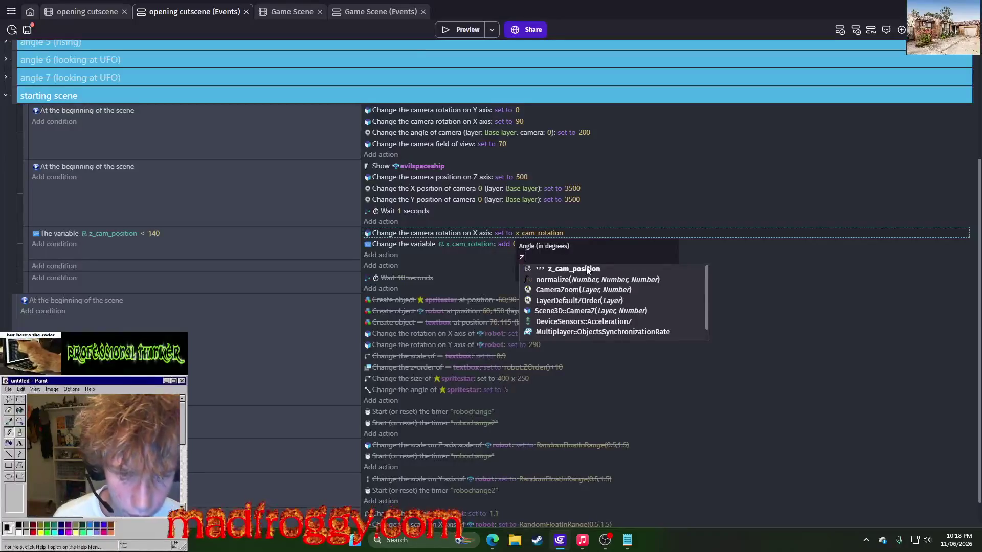
scroll(626, 226, up, 2)
click(687, 290)
scroll(686, 289, up, 1)
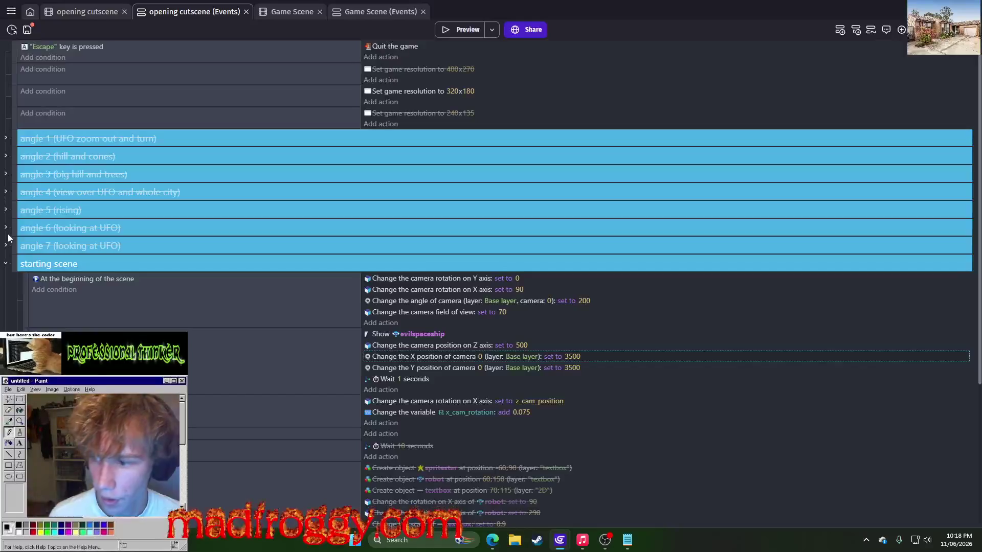
In the angle 5 (rising) group, use and increment x_cam_rotation instead of x_cam_pos.
click(5, 210)
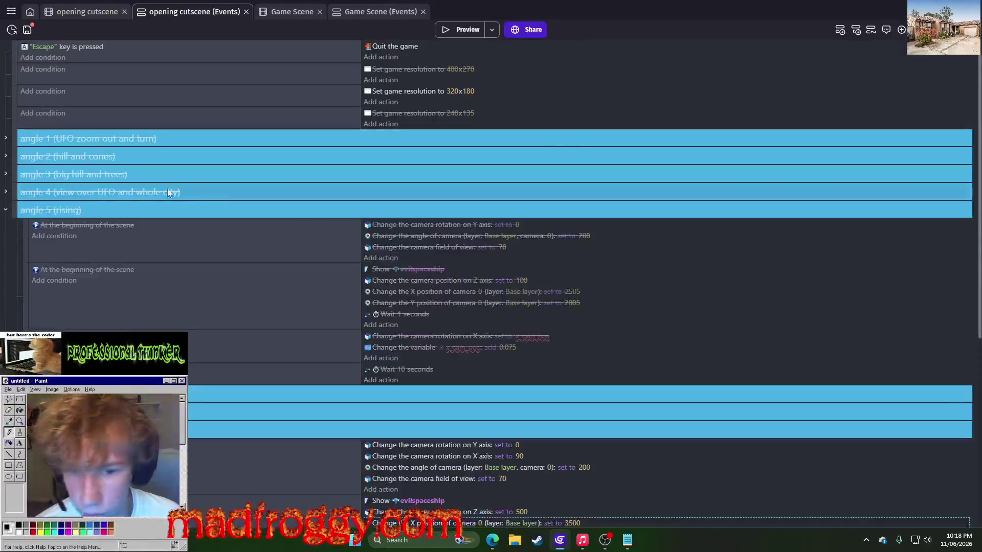
click(538, 335)
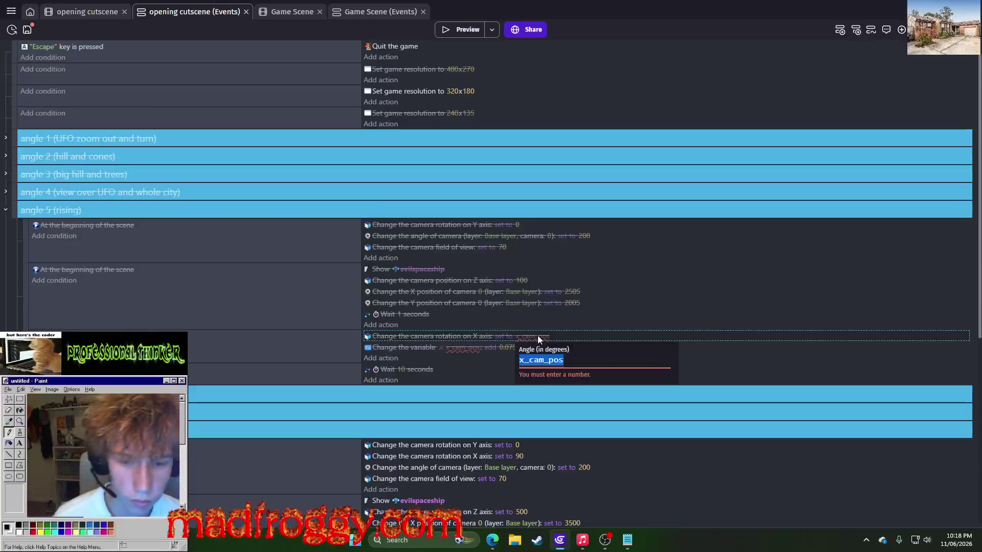
text(x)
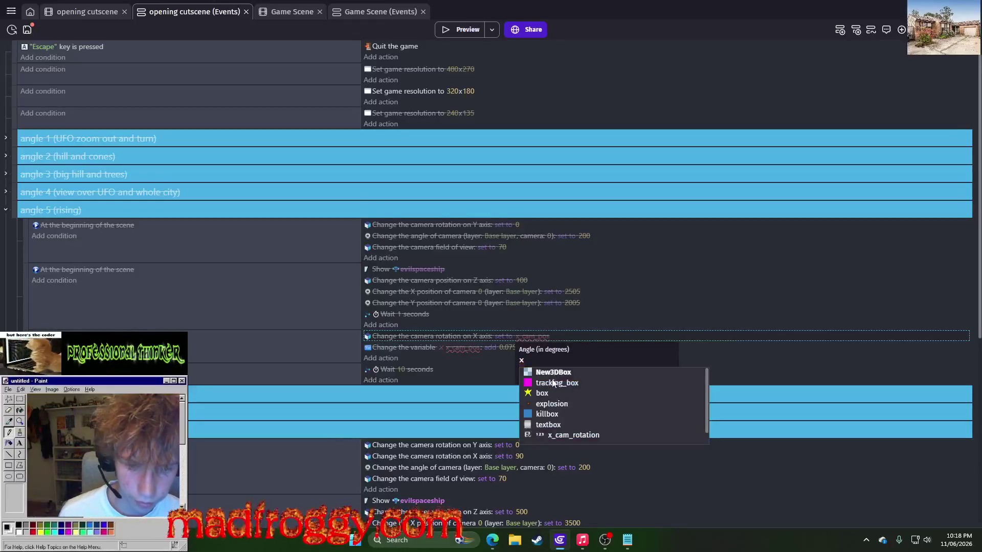
click(553, 434)
click(477, 350)
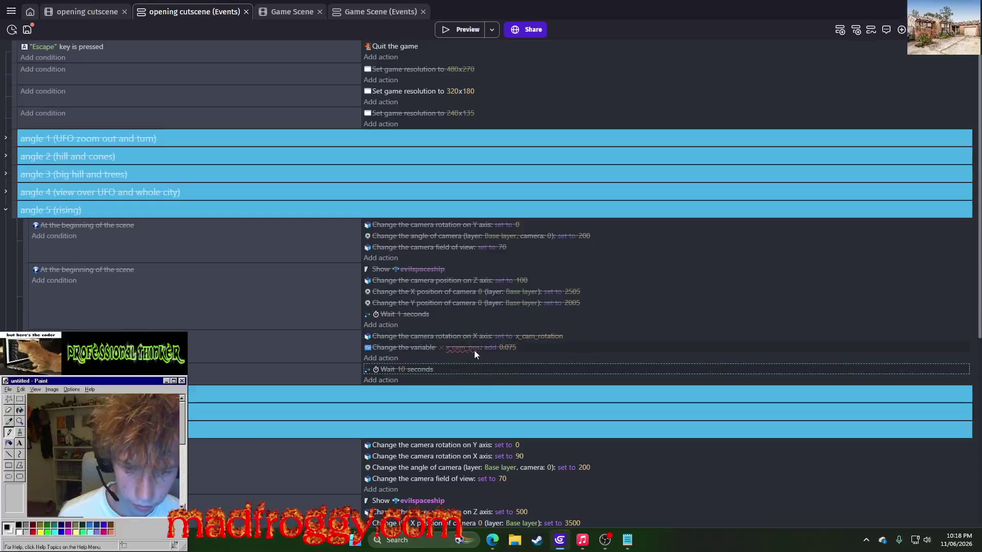
text(x_cam_rotation)
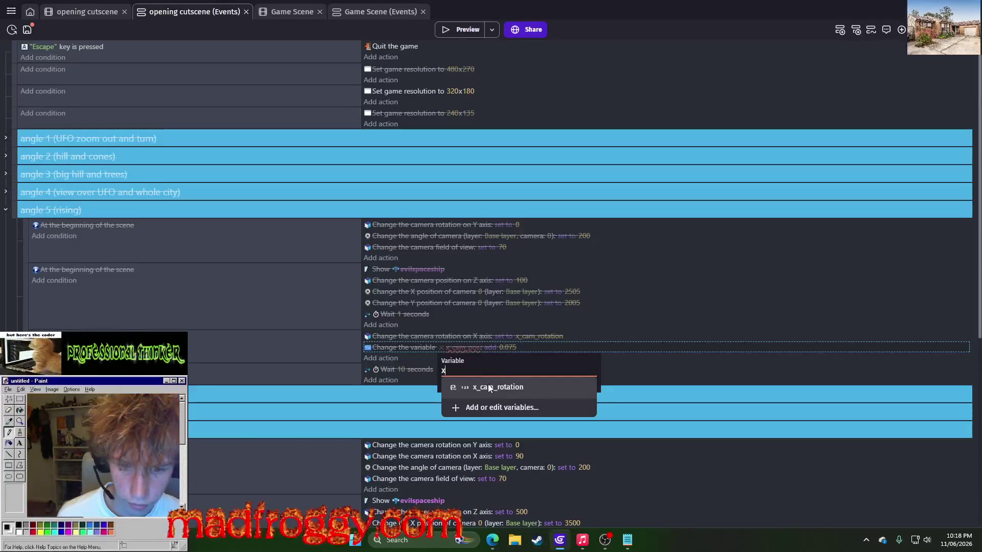
click(490, 388)
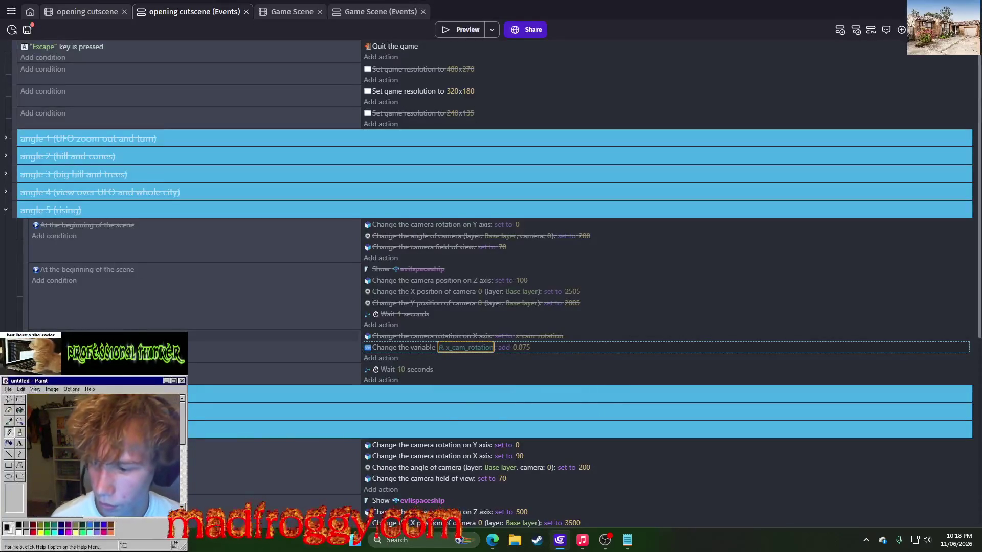
click(271, 336)
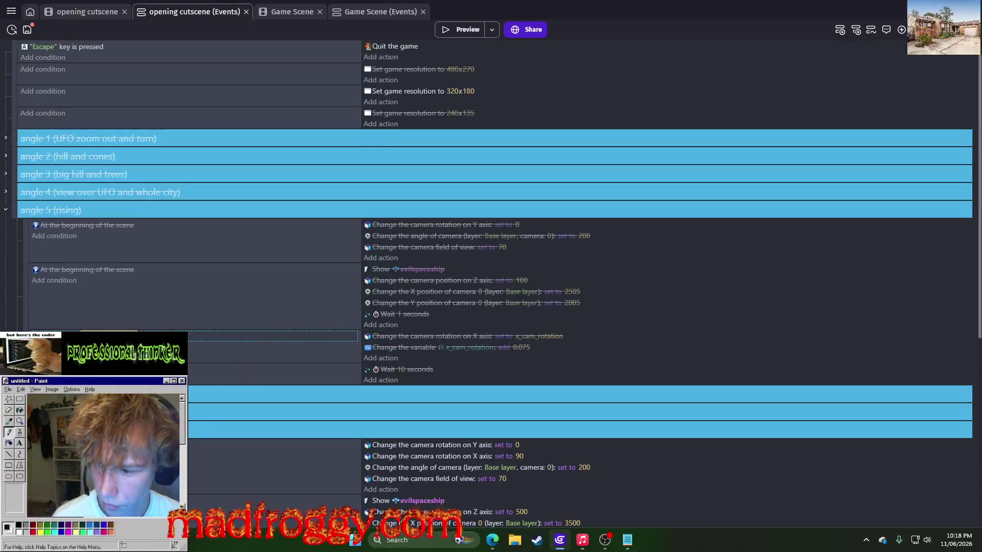
click(5, 209)
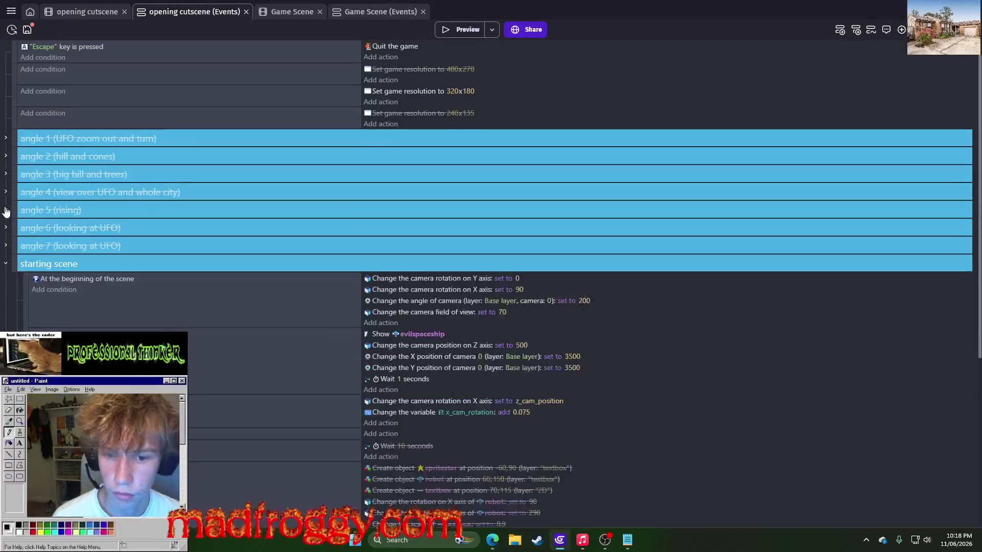
Save, make the starting-scene loop add 0.075 to z_cam_position, and preview.
scroll(306, 70, down, 5)
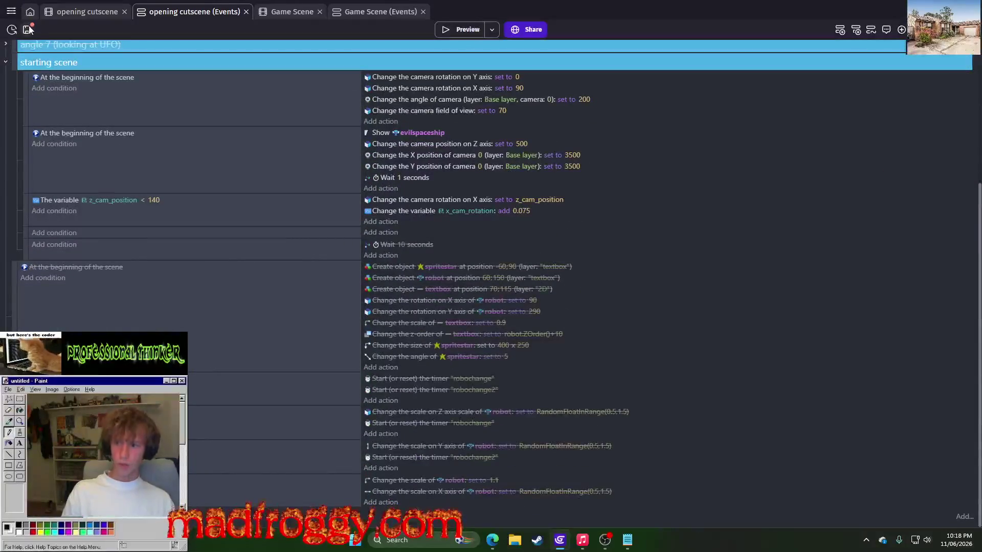
key(ctrl+s)
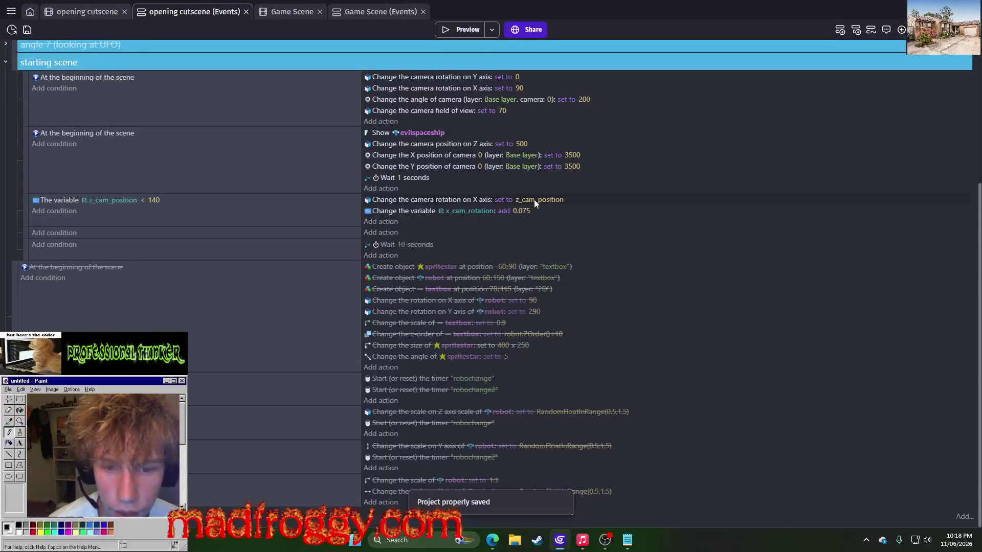
click(471, 211)
text(x)
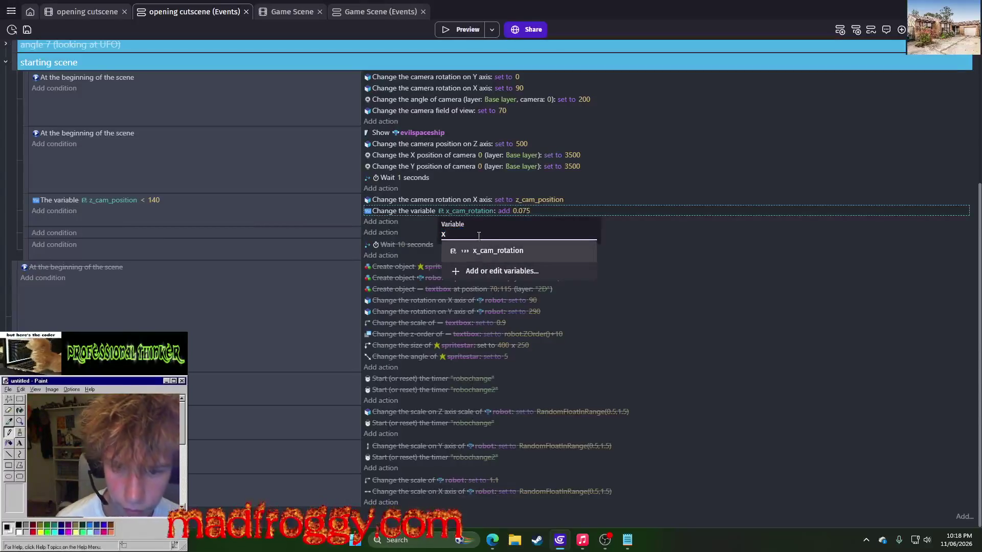
text(z)
key(Return)
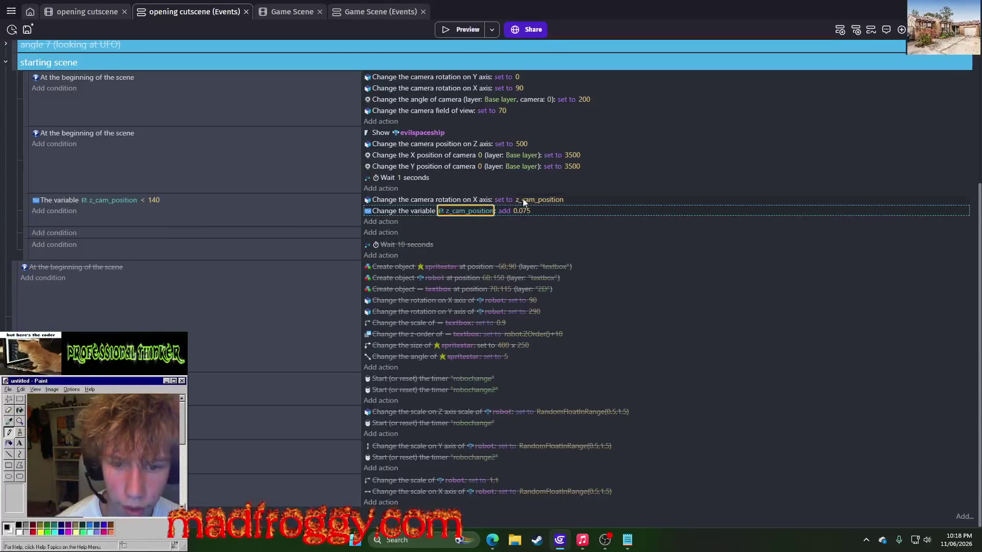
click(450, 29)
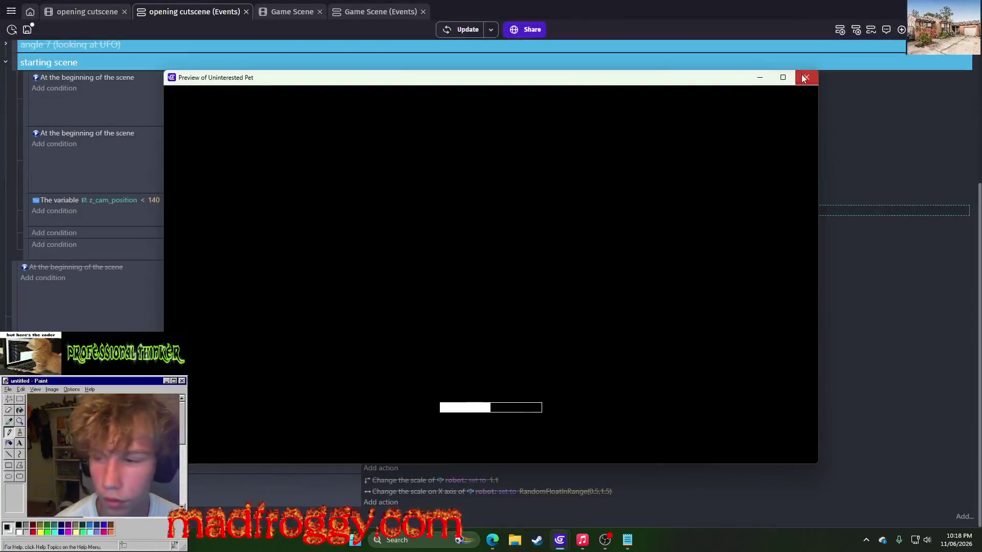
Raise the loop condition's z_cam_position limit and preview the cutscene again.
click(807, 77)
scroll(437, 193, up, 3)
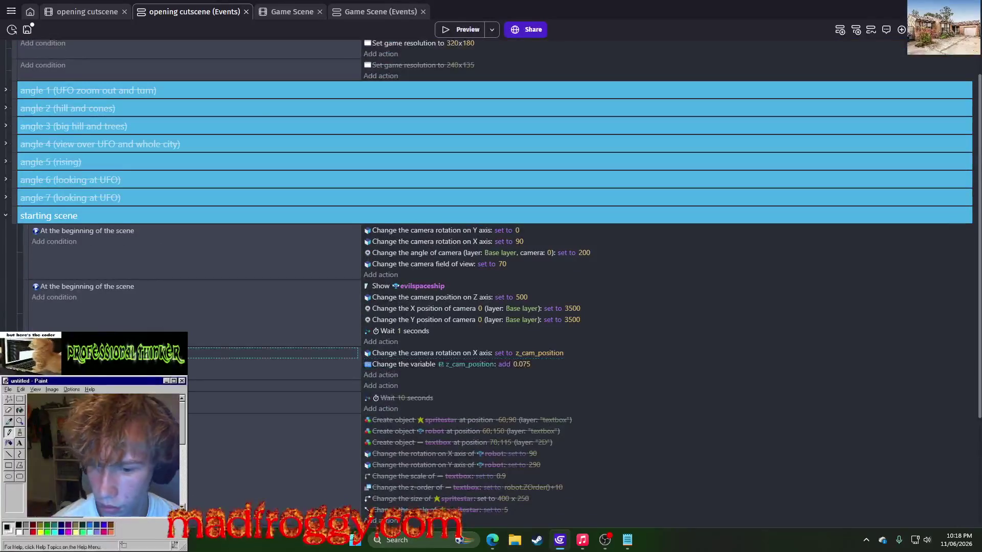
click(579, 252)
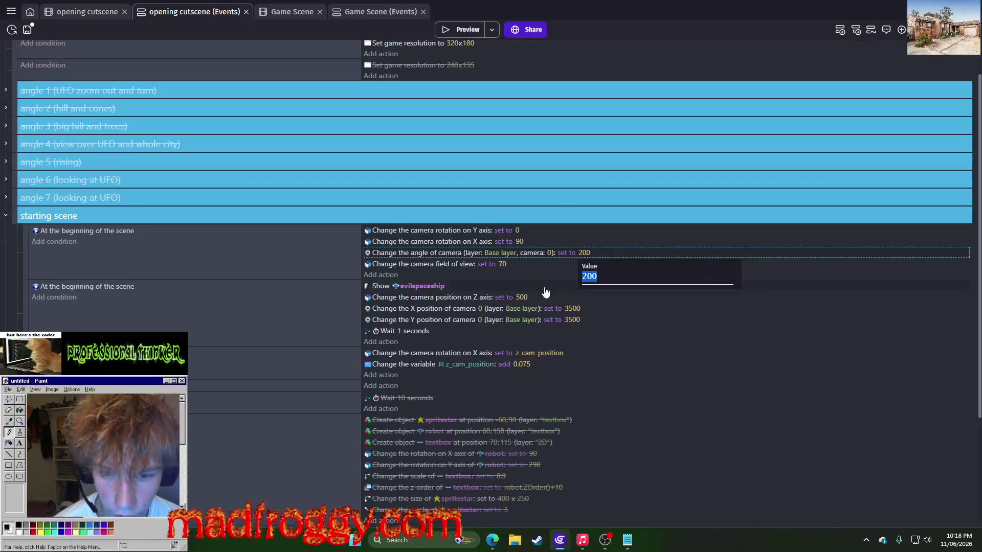
click(521, 297)
click(154, 352)
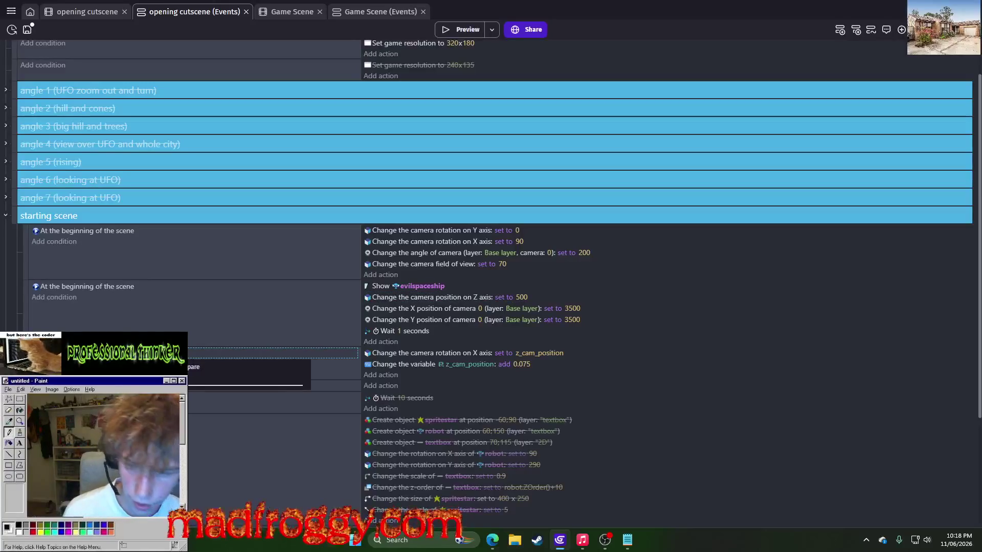
click(21, 305)
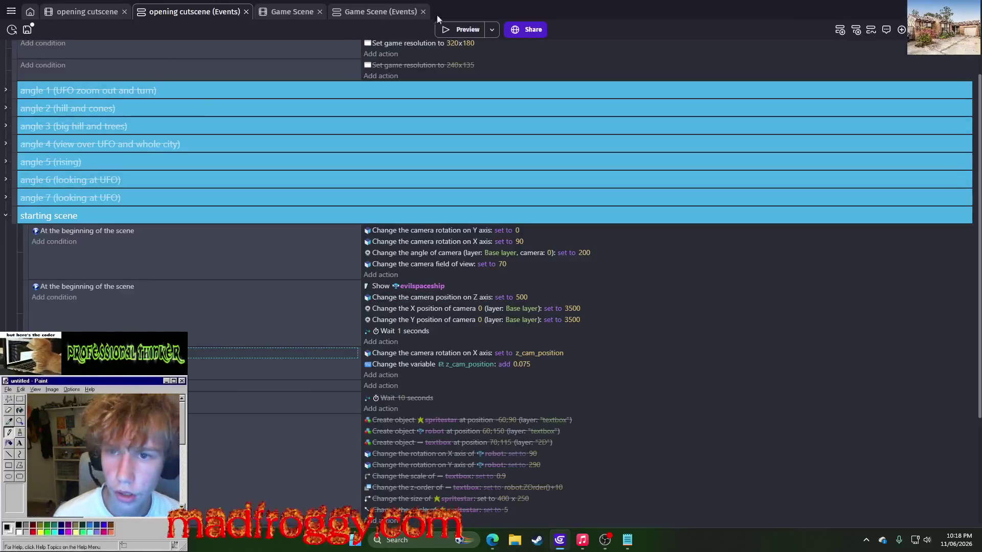
click(459, 29)
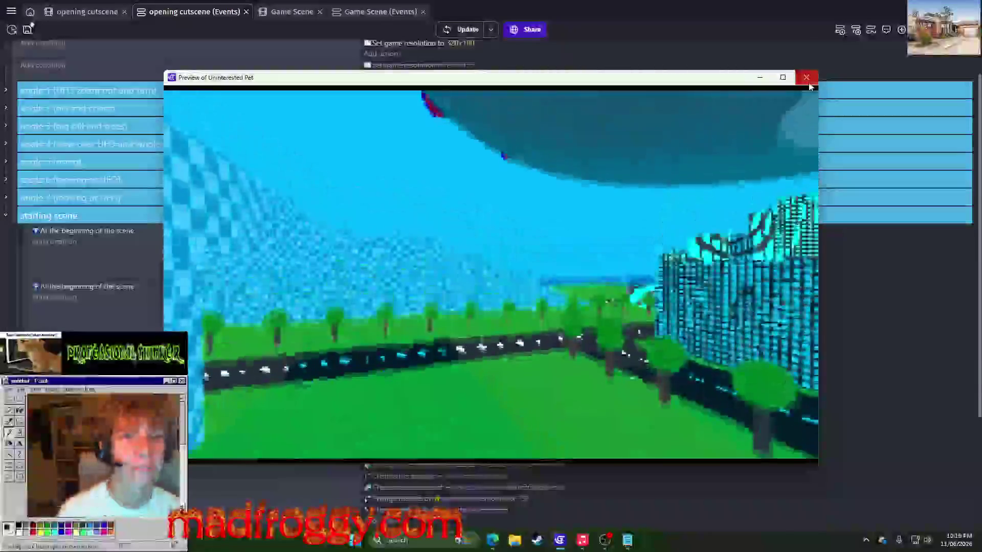
click(806, 78)
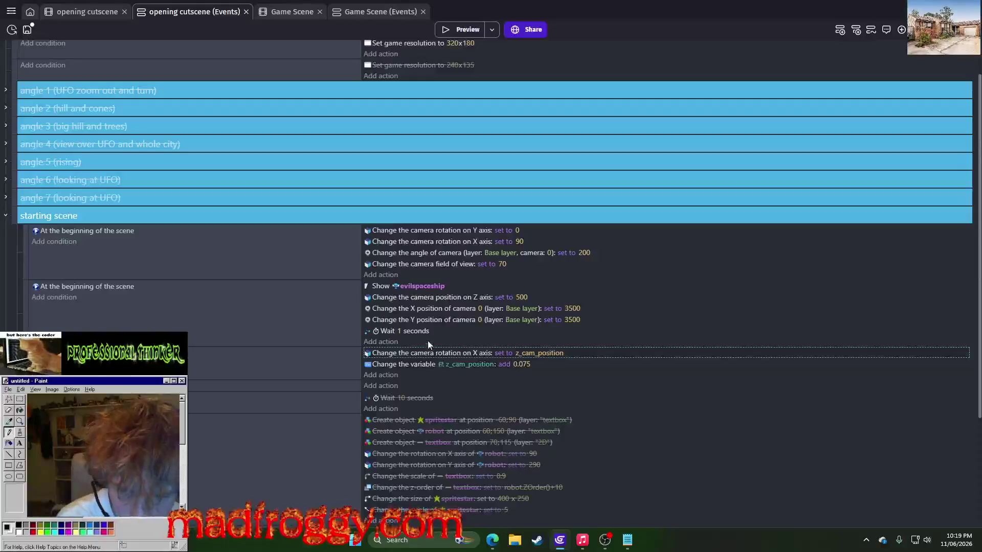
Paste the camera Z position action into the loop with value z_cam_position.
click(426, 294)
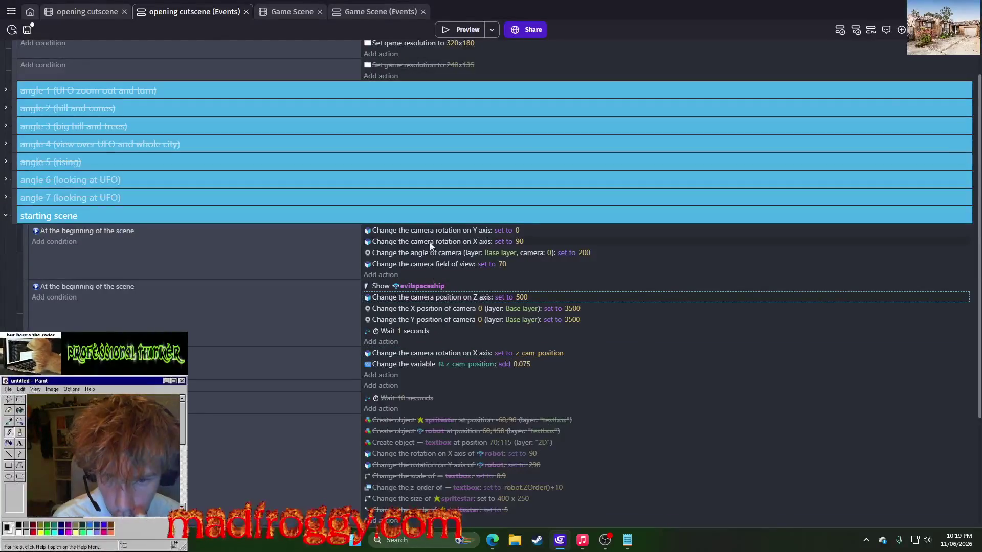
click(404, 358)
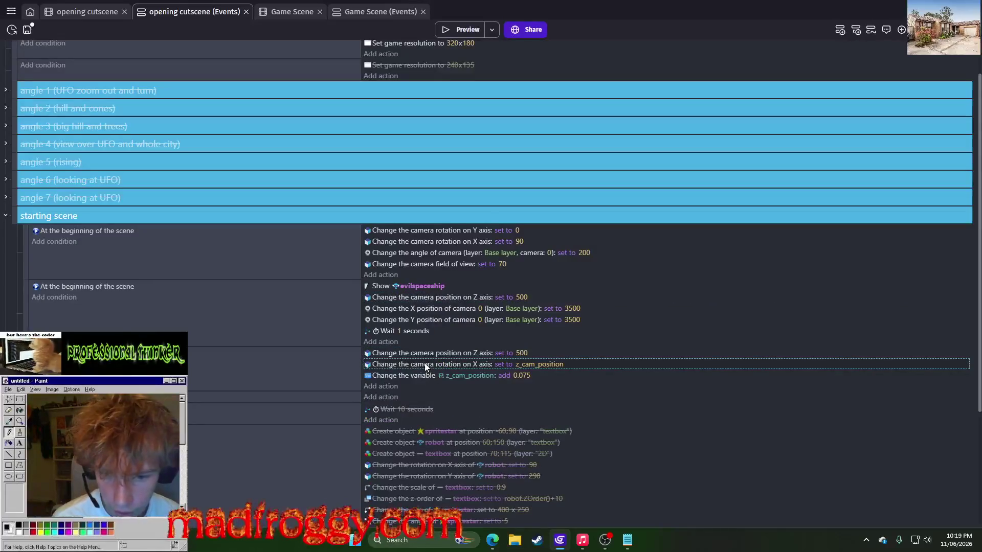
key(ctrl+z)
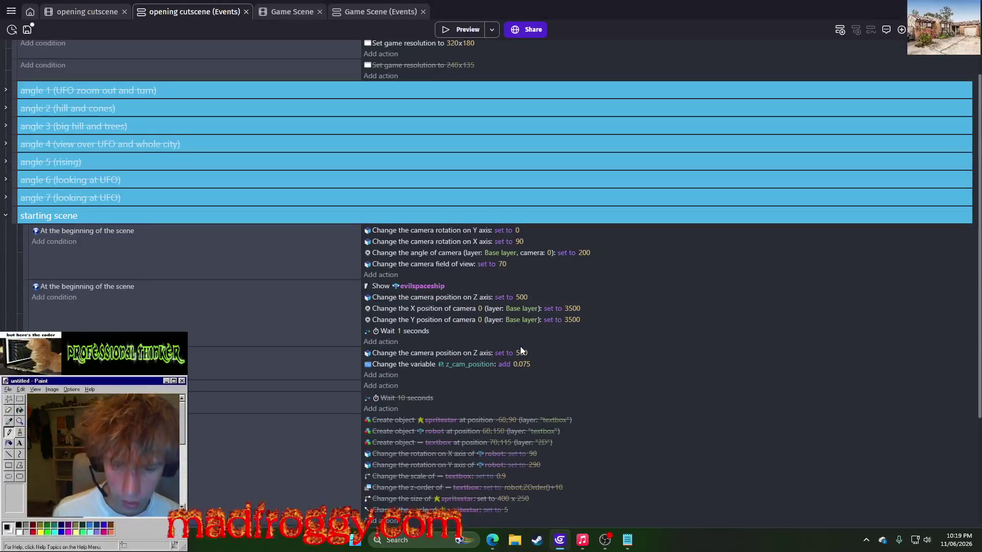
scroll(520, 350, down, 2)
click(522, 267)
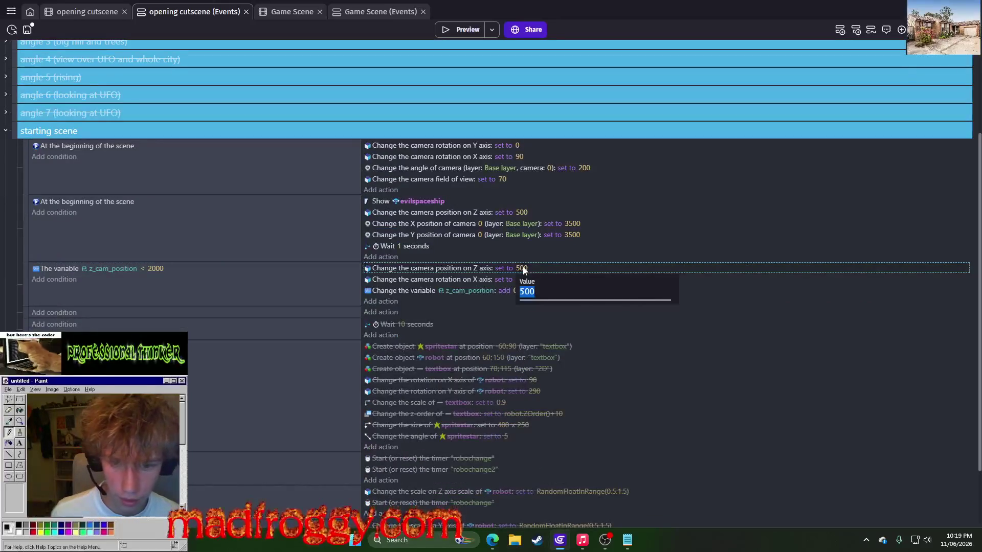
text(z_cam_position)
key(Return)
Change the pasted action's sign to add and delete the camera X rotation action.
click(503, 269)
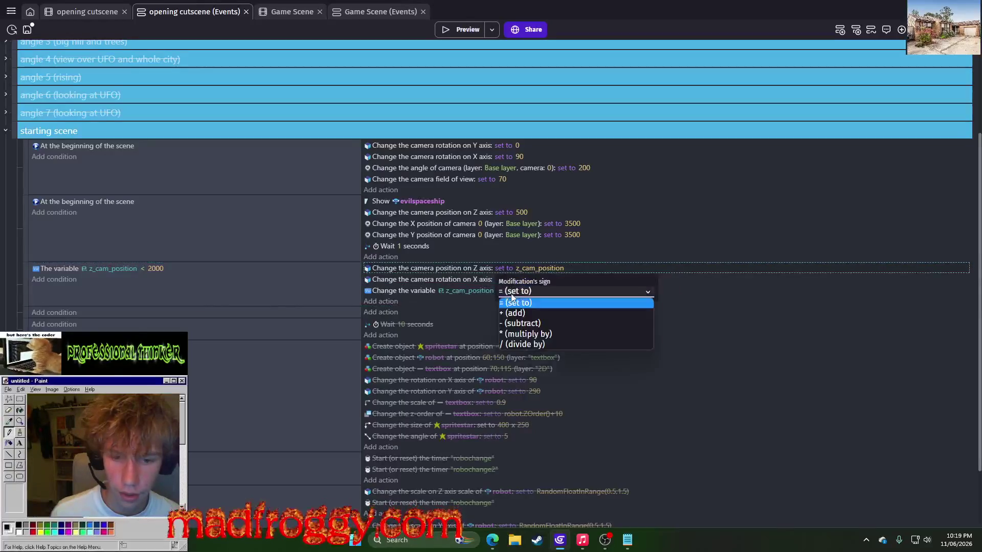
click(518, 312)
click(736, 269)
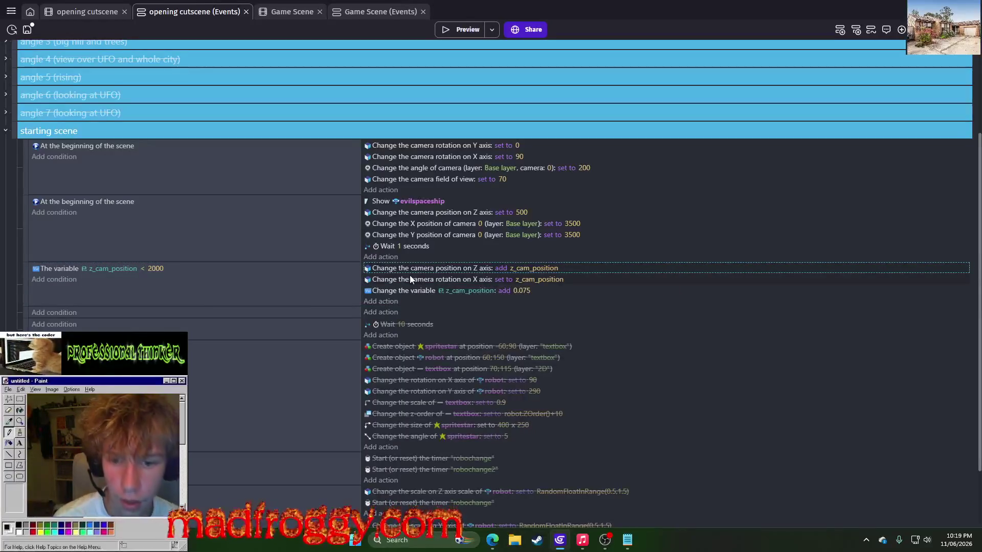
click(410, 277)
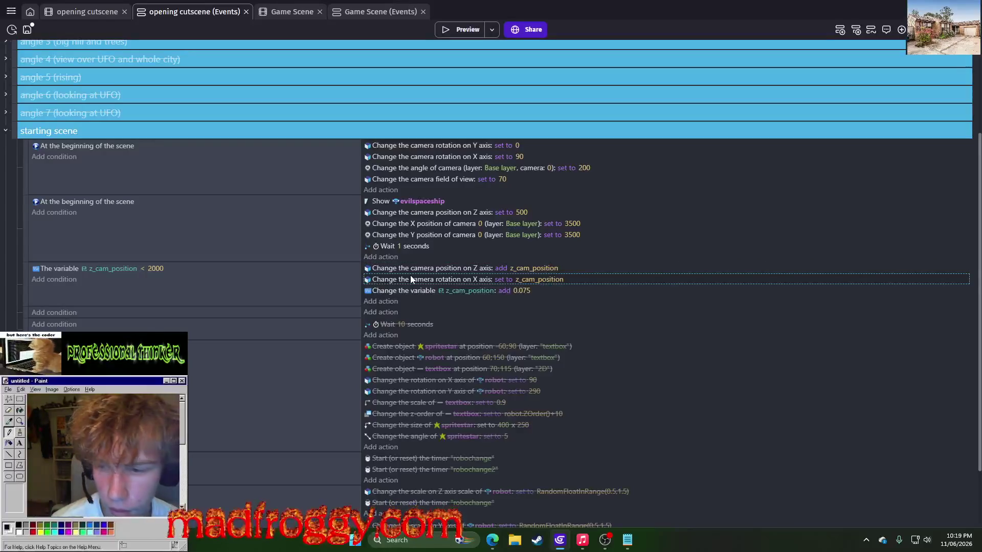
key(Delete)
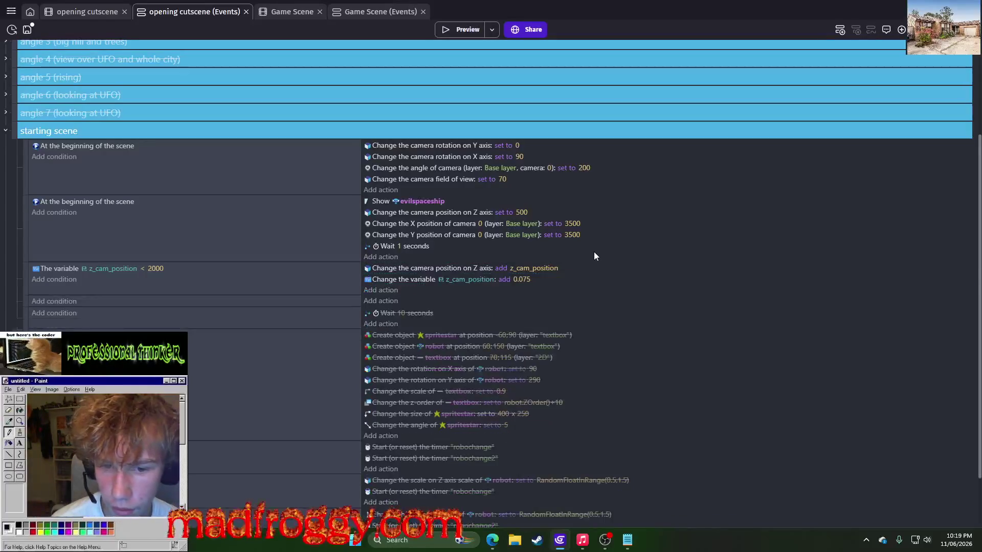
click(461, 32)
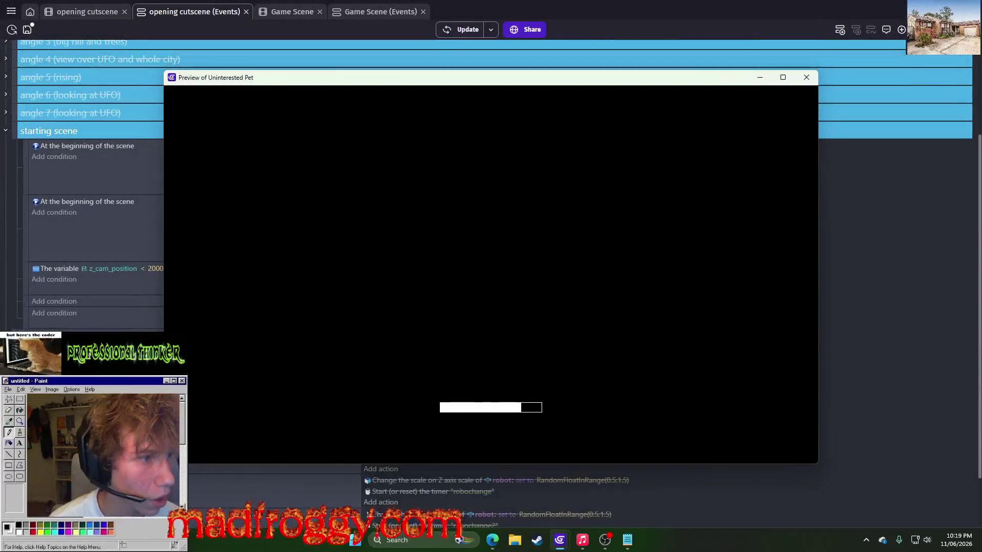
key(alt+Tab)
mouse_move(703, 158)
mouse_down()
mouse_move(438, 81)
mouse_move(481, 97)
mouse_move(981, 88)
mouse_up()
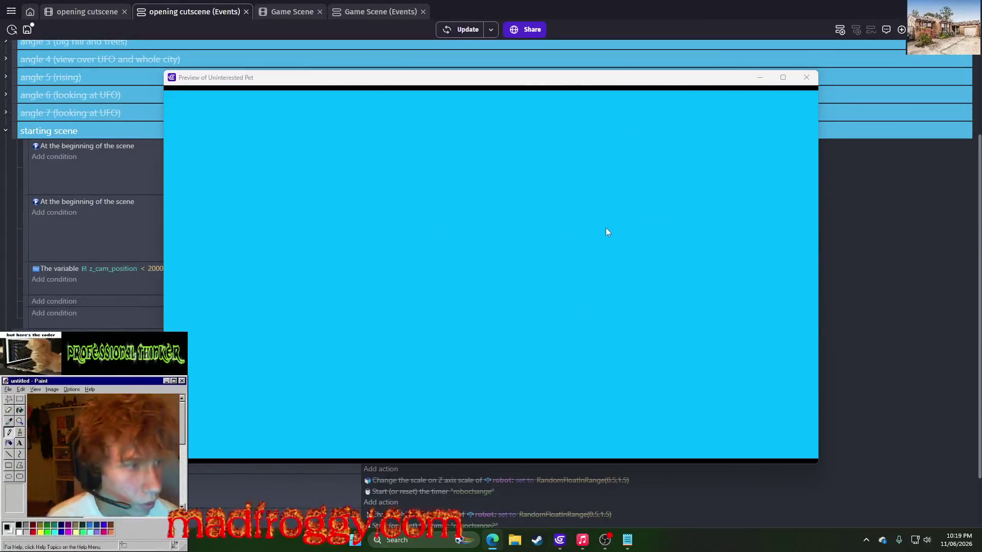
click(802, 77)
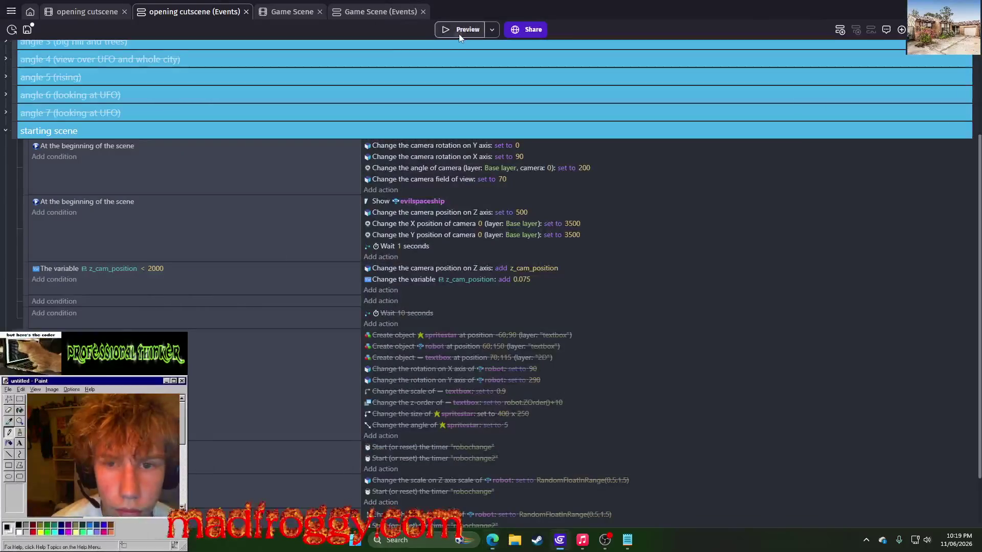
click(458, 33)
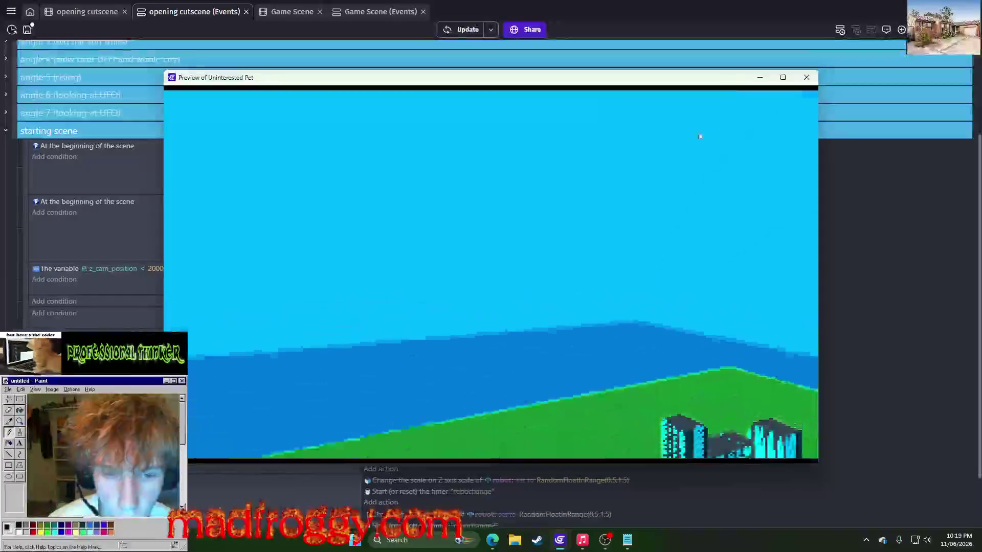
click(813, 78)
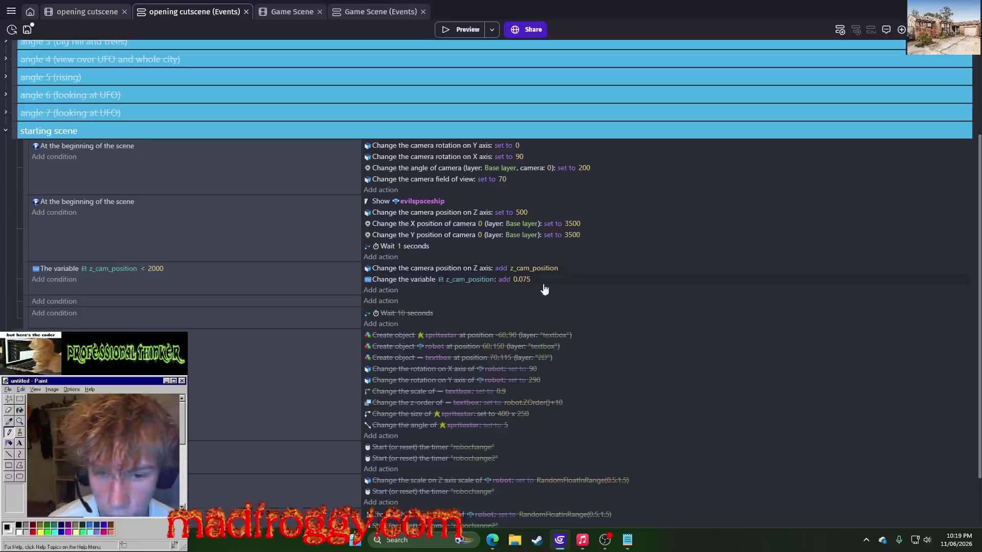
click(520, 281)
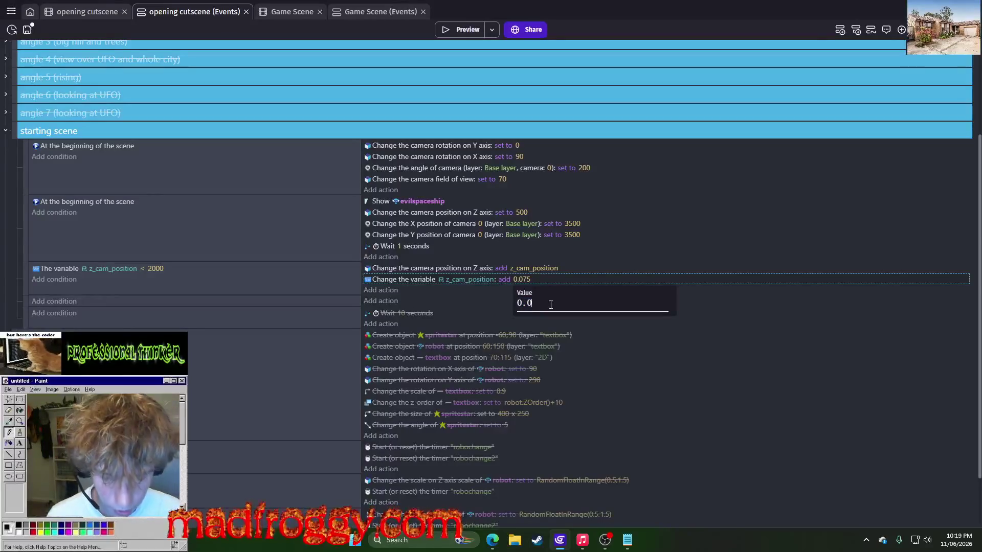
Set the increment to 0.001 and the loop limit to 1000, then preview.
text(1)
key(Return)
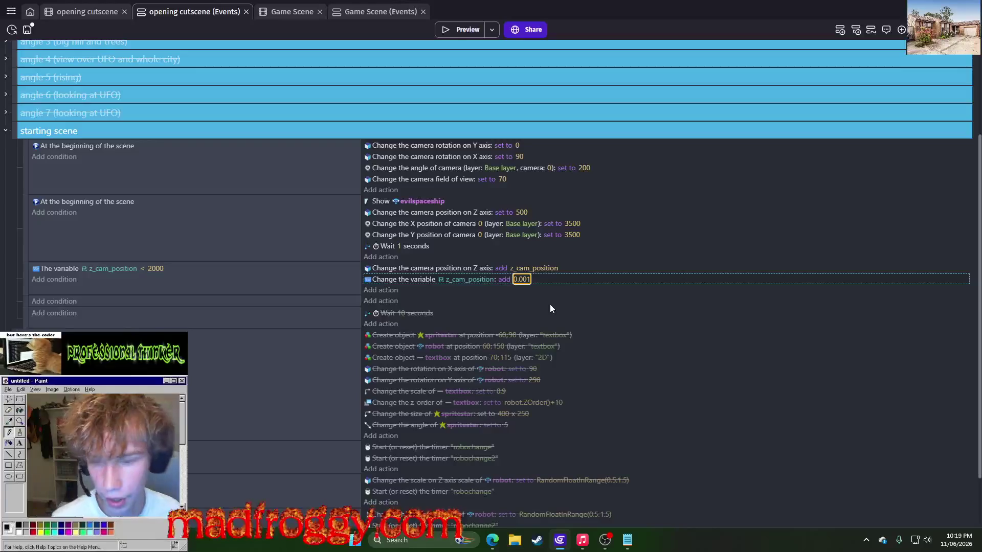
click(154, 271)
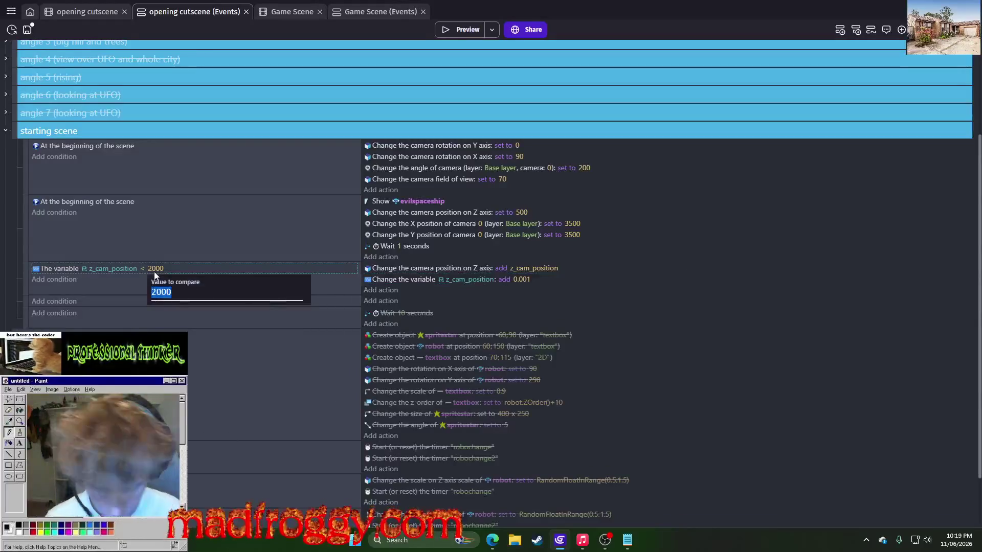
text(00)
key(Return)
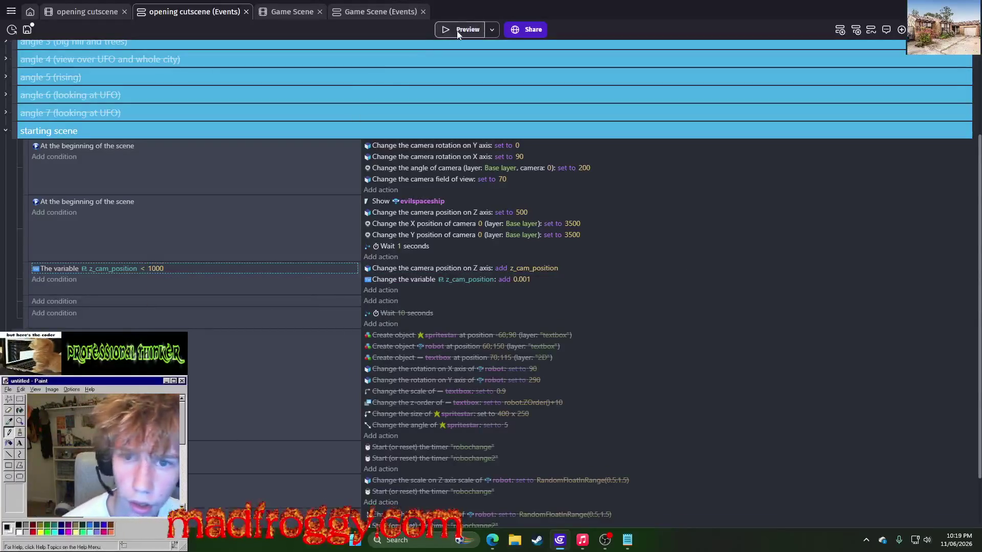
click(456, 30)
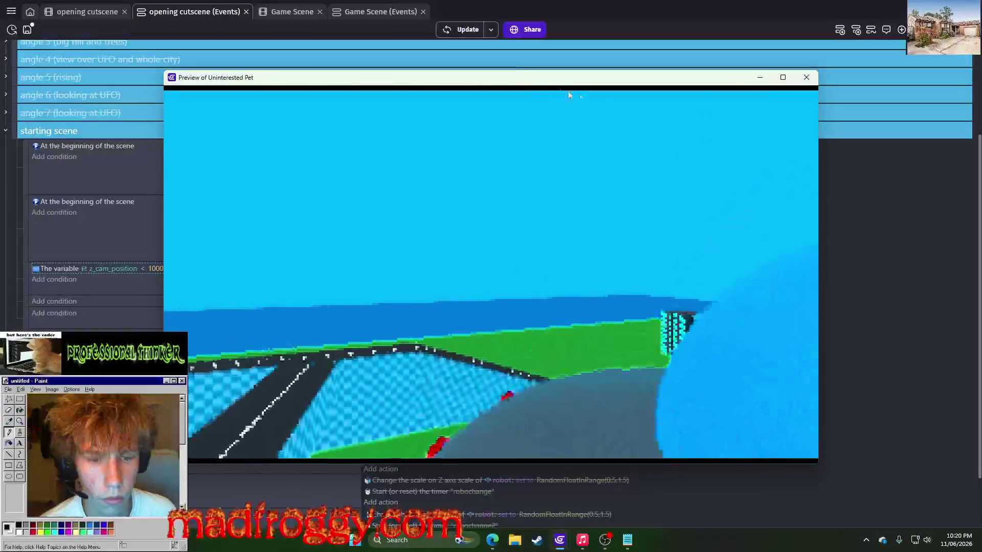
click(807, 77)
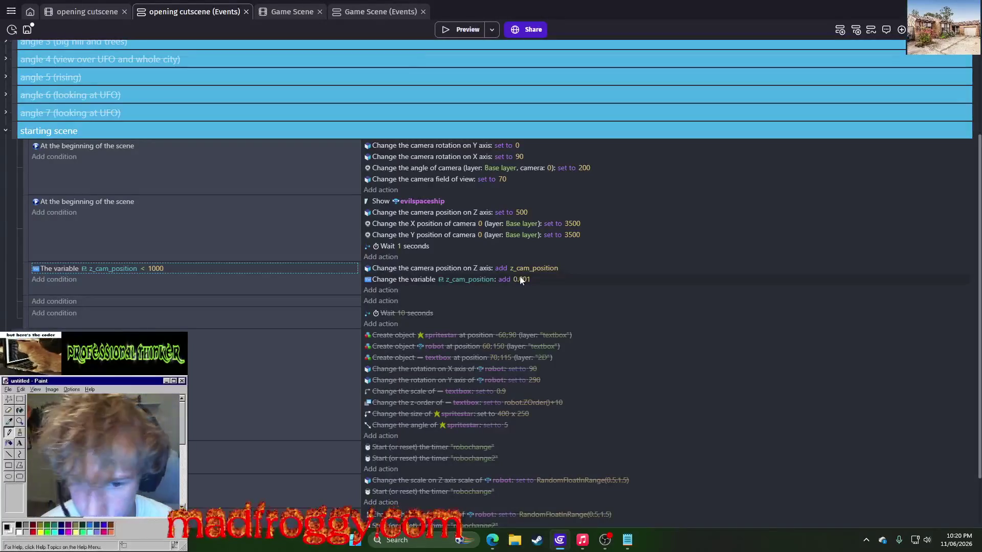
Lower the z_cam_position increment to 0.0001 and preview the slower rise.
click(520, 278)
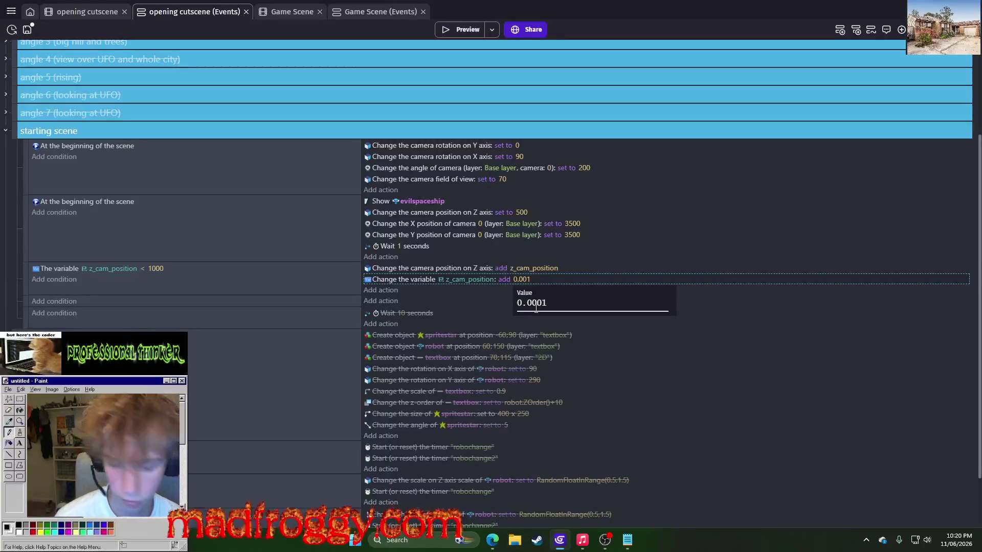
key(Return)
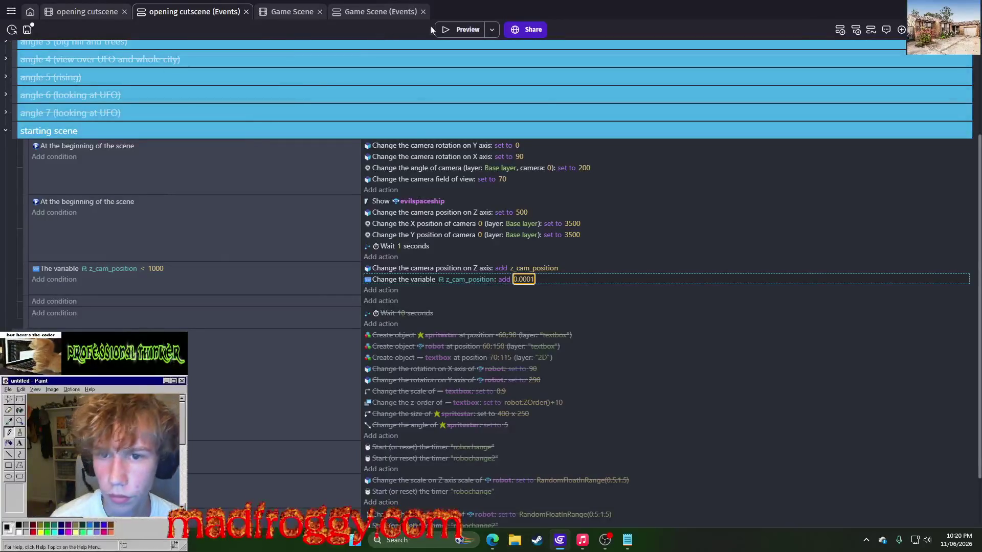
click(447, 28)
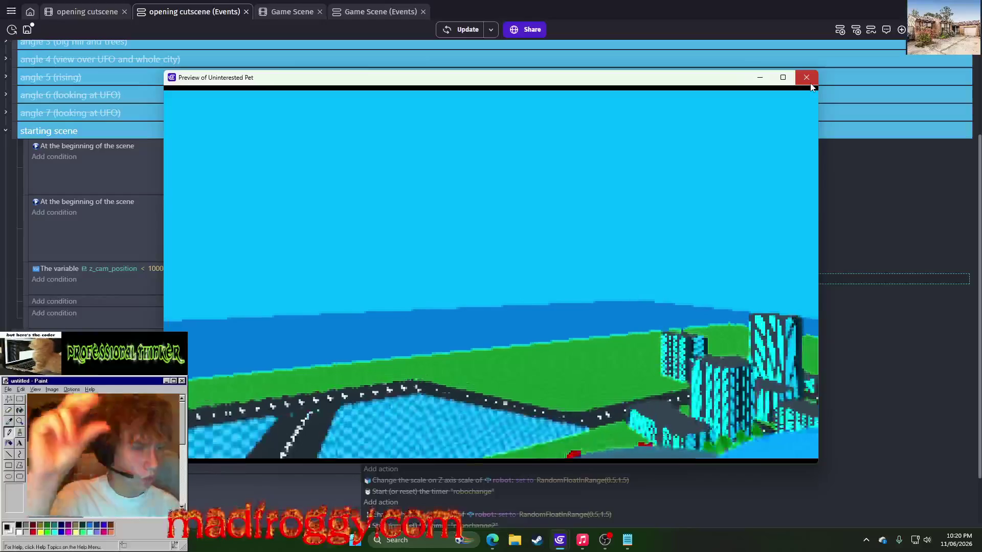
click(810, 82)
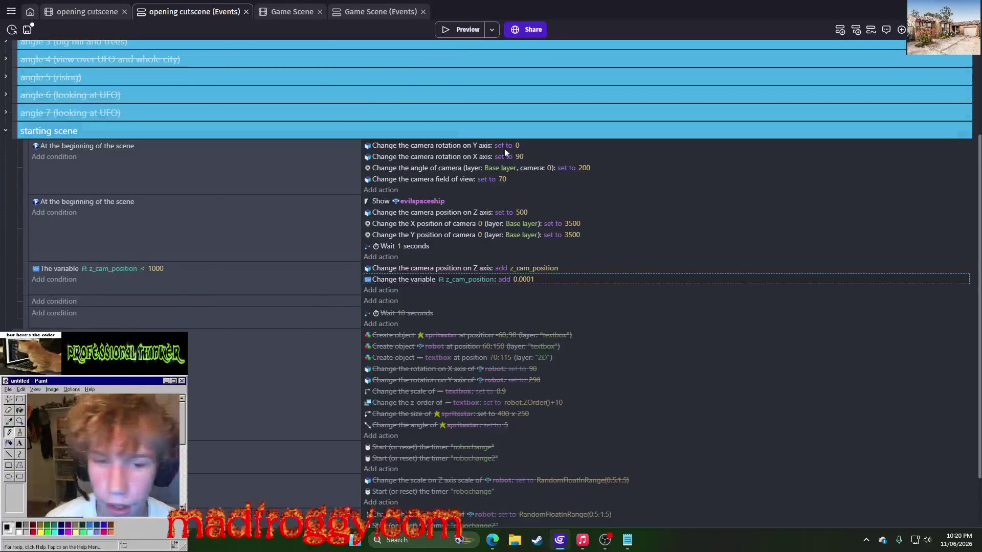
click(572, 224)
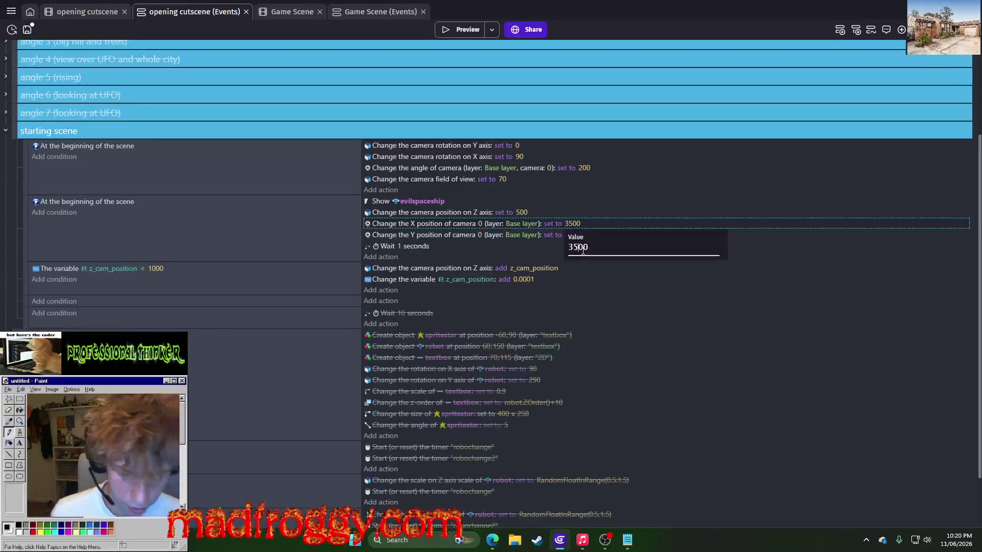
Try camera starting X positions of 3000 and then 4000, previewing each.
key(Return)
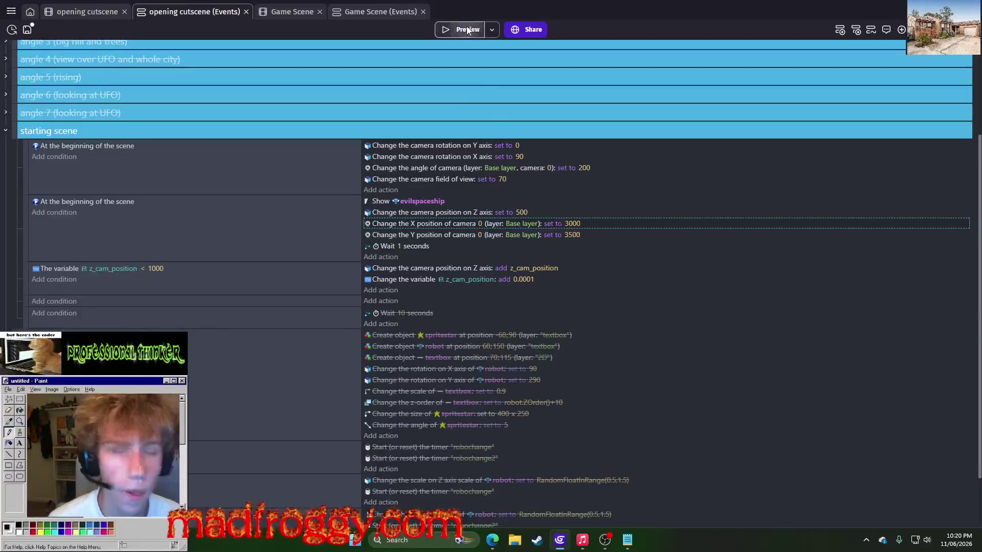
click(467, 30)
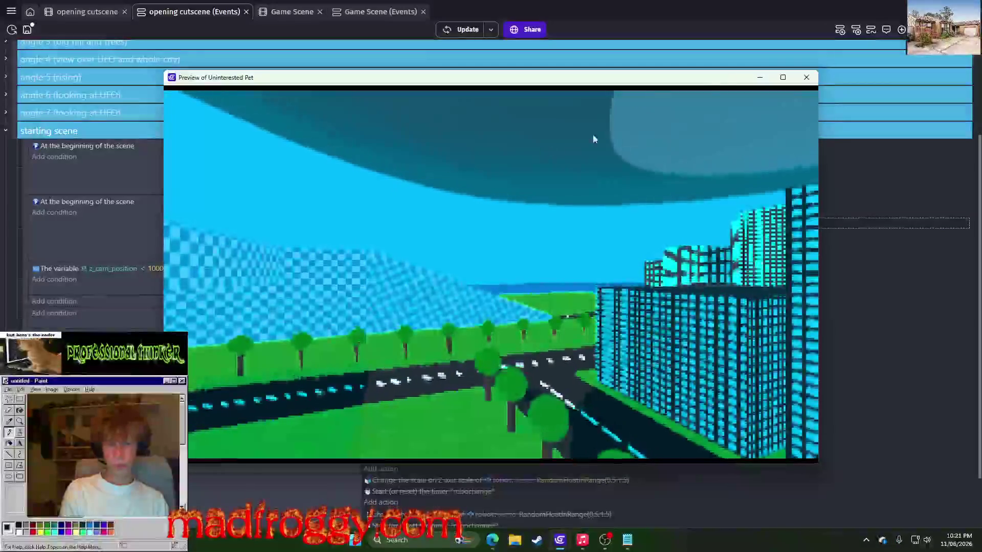
click(807, 77)
click(573, 223)
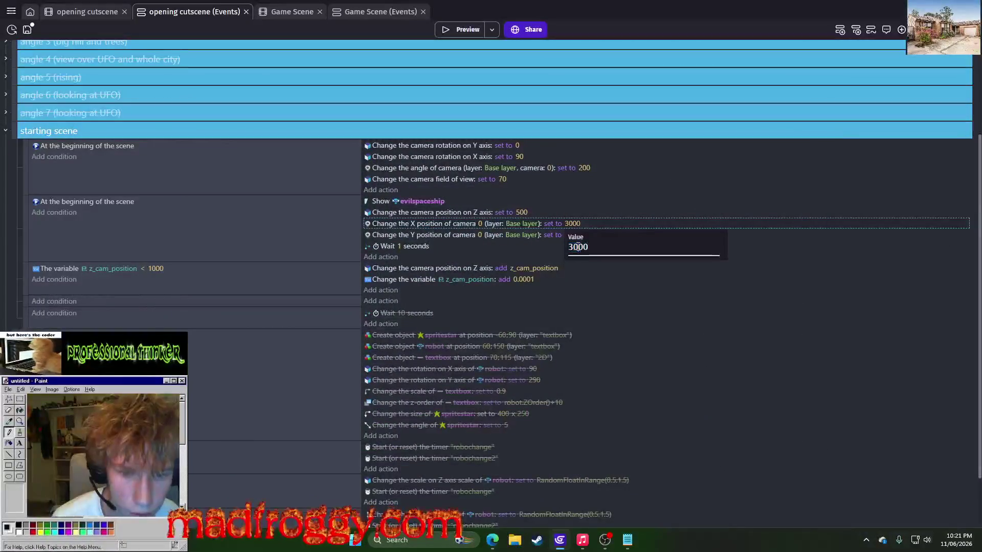
key(Return)
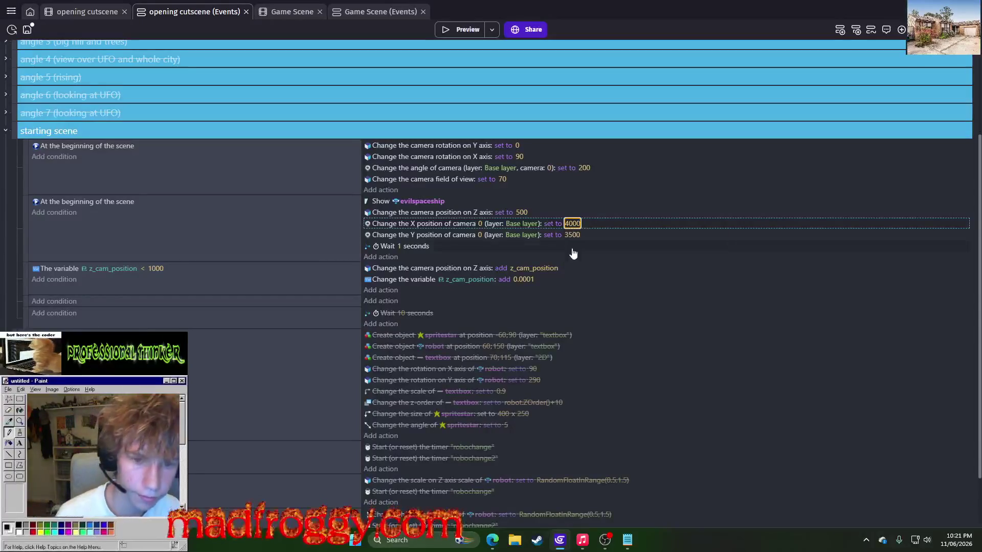
click(465, 30)
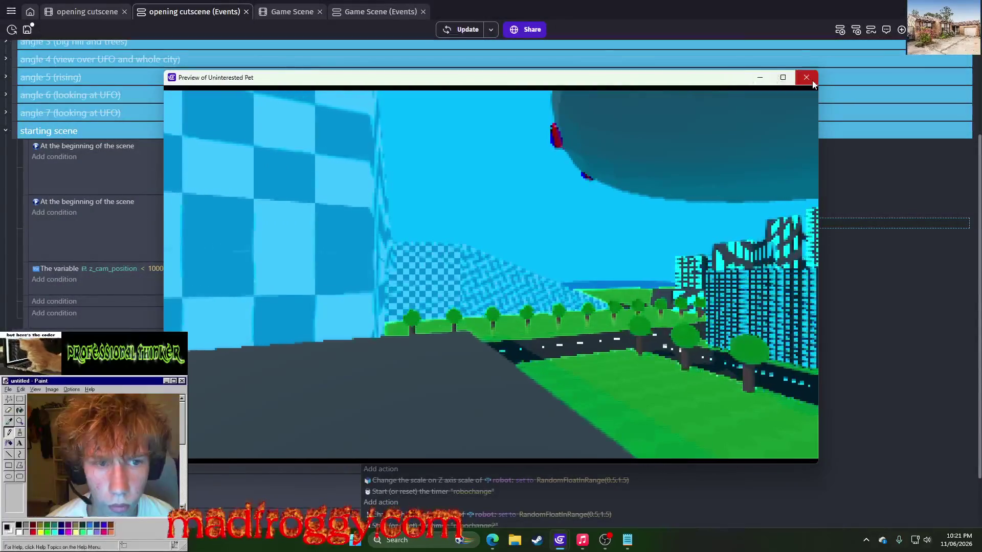
click(806, 77)
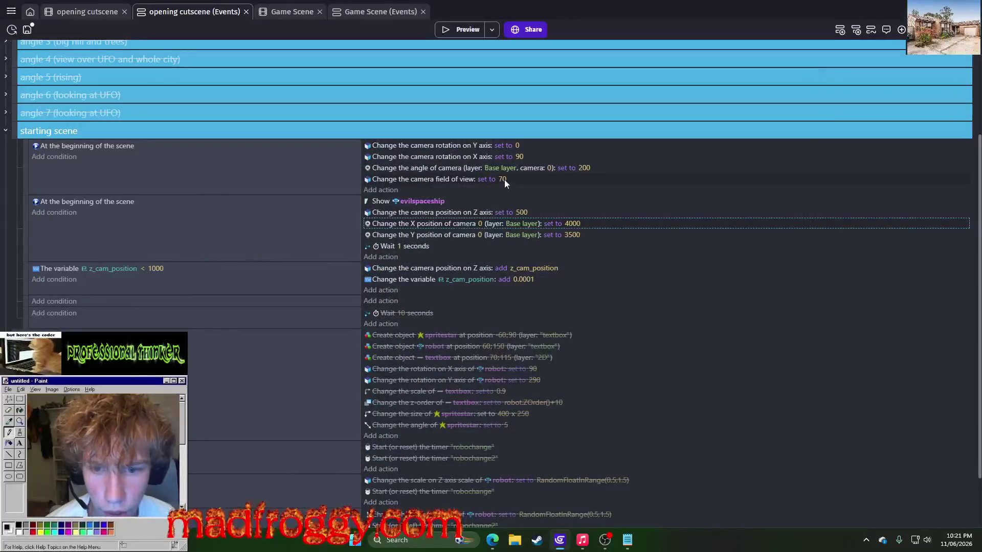
click(522, 156)
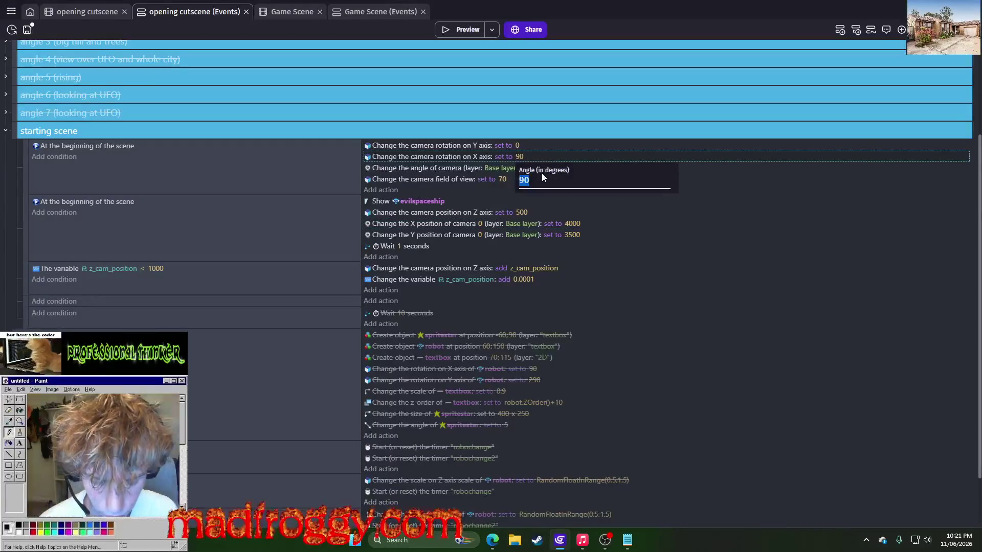
text(8-)
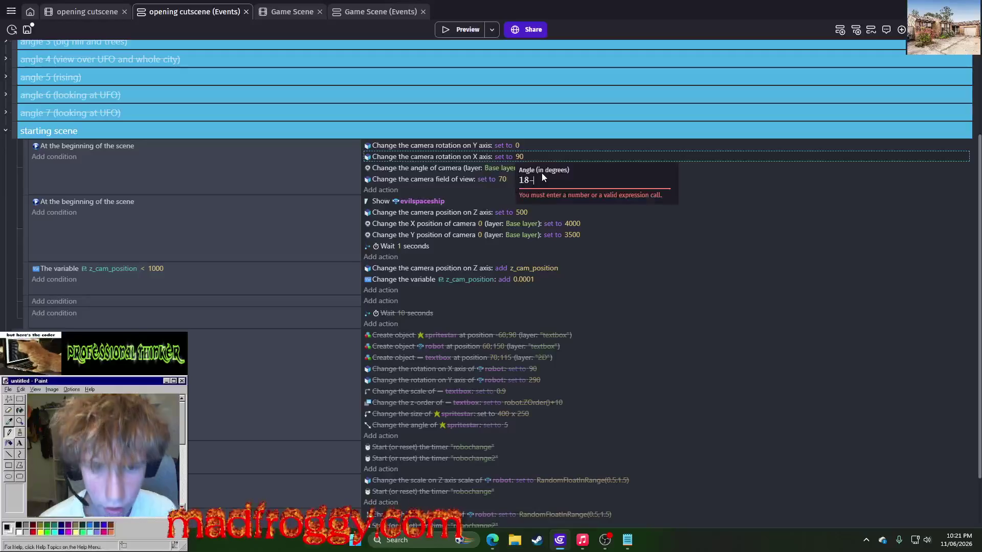
key(BackSpace)
text(0)
key(Return)
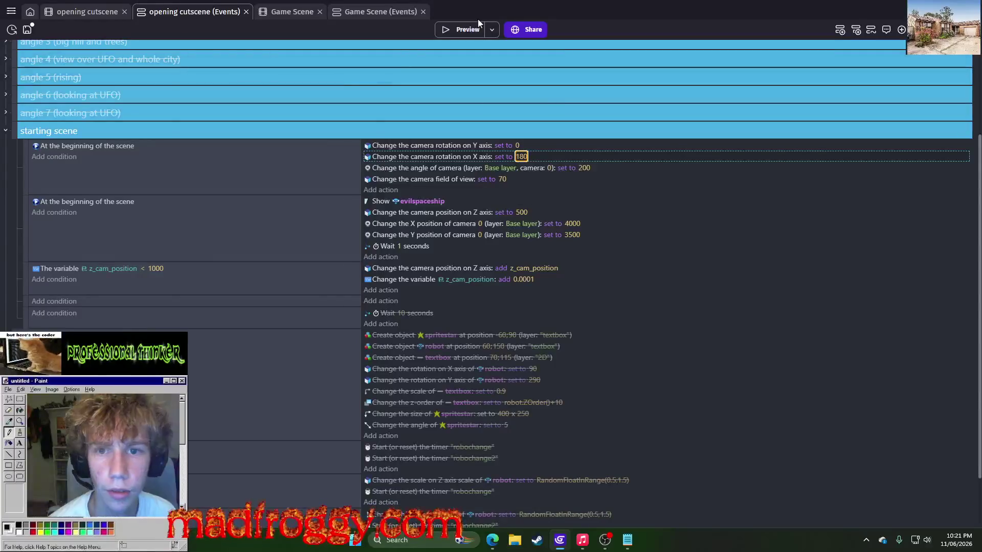
click(465, 28)
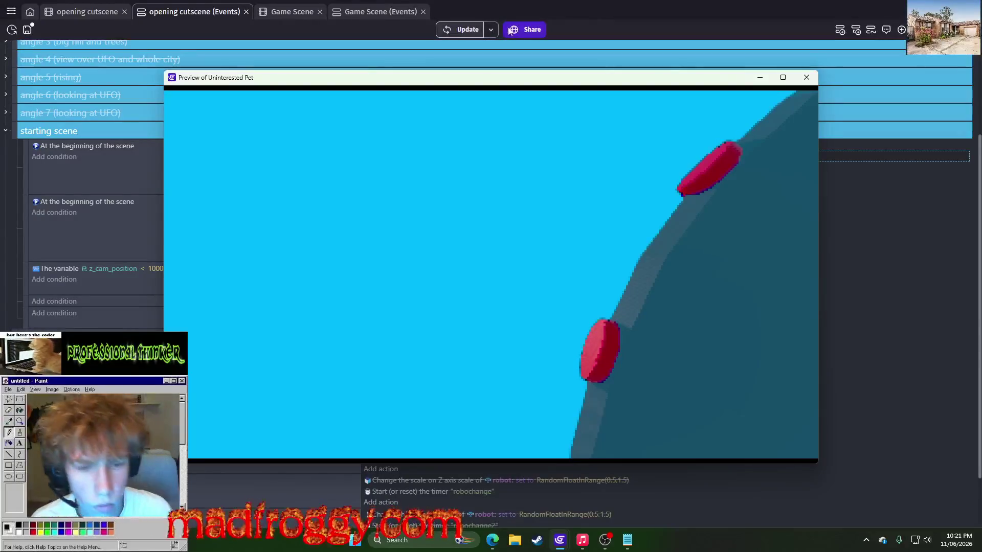
key(alt+F4)
click(523, 157)
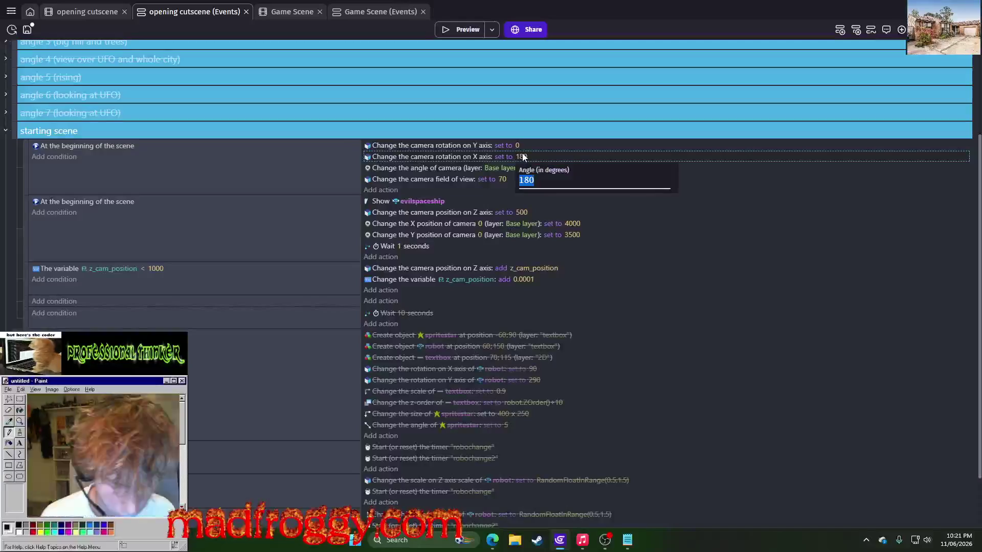
text(90)
key(Return)
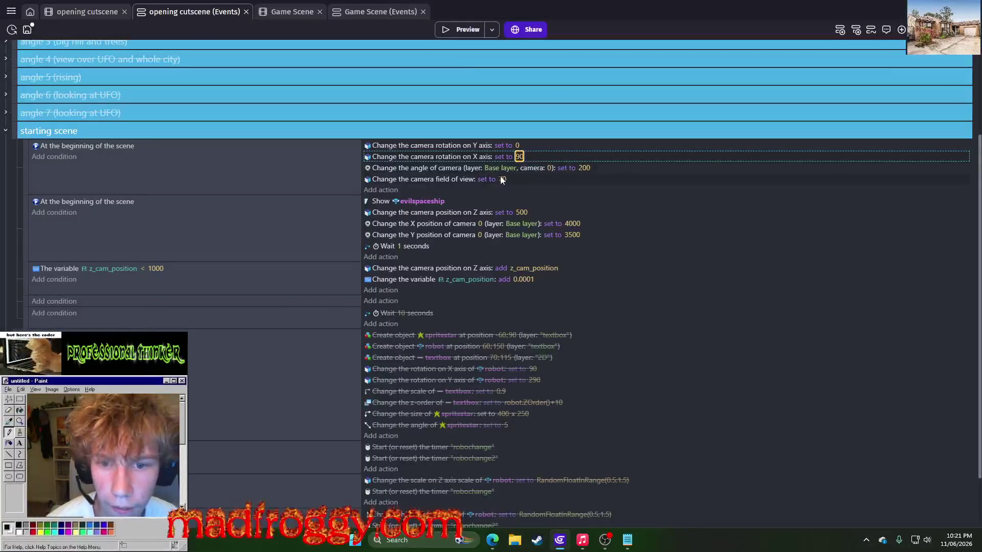
click(517, 145)
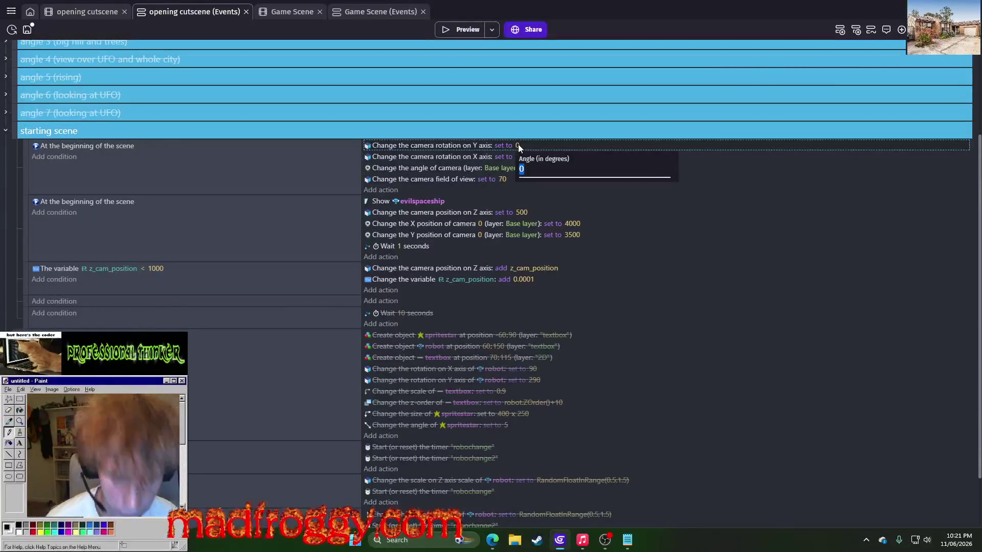
click(465, 29)
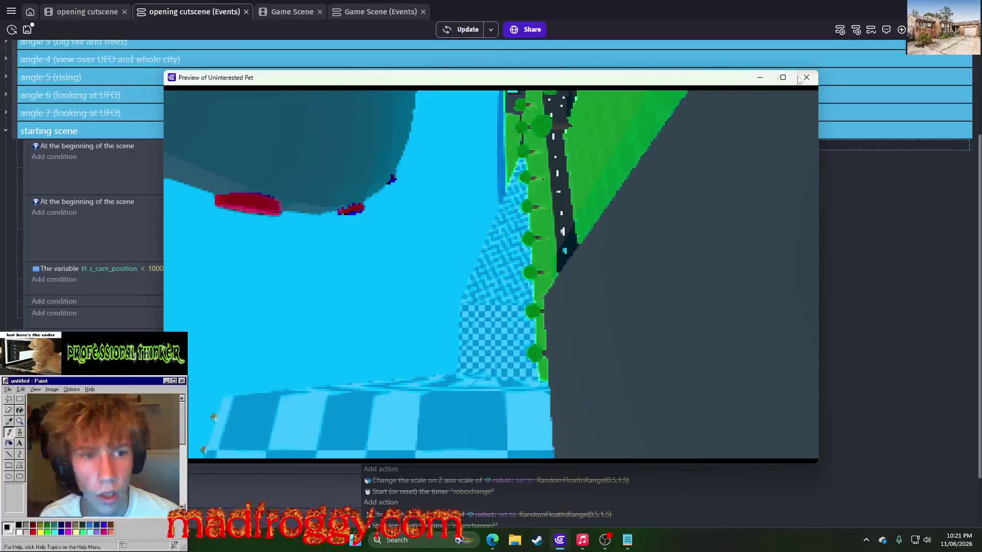
click(806, 77)
click(519, 157)
click(528, 193)
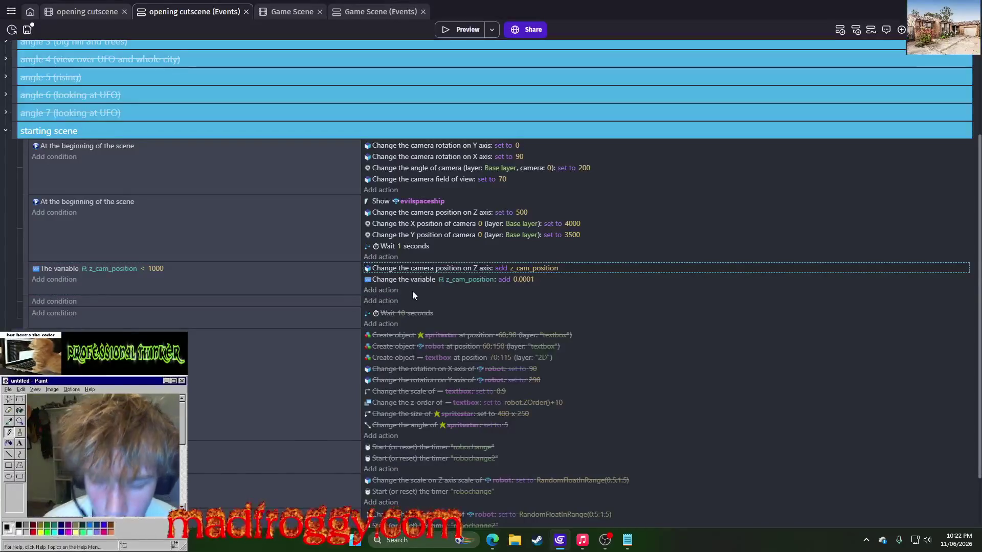
scroll(411, 291, up, 3)
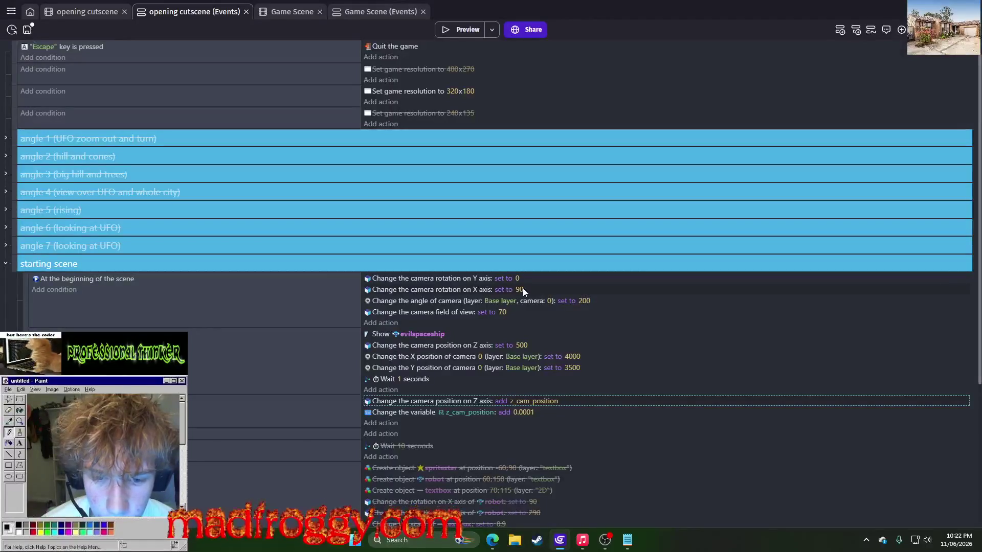
Try camera angles of 90 and then 180, previewing the cutscene each time.
click(583, 301)
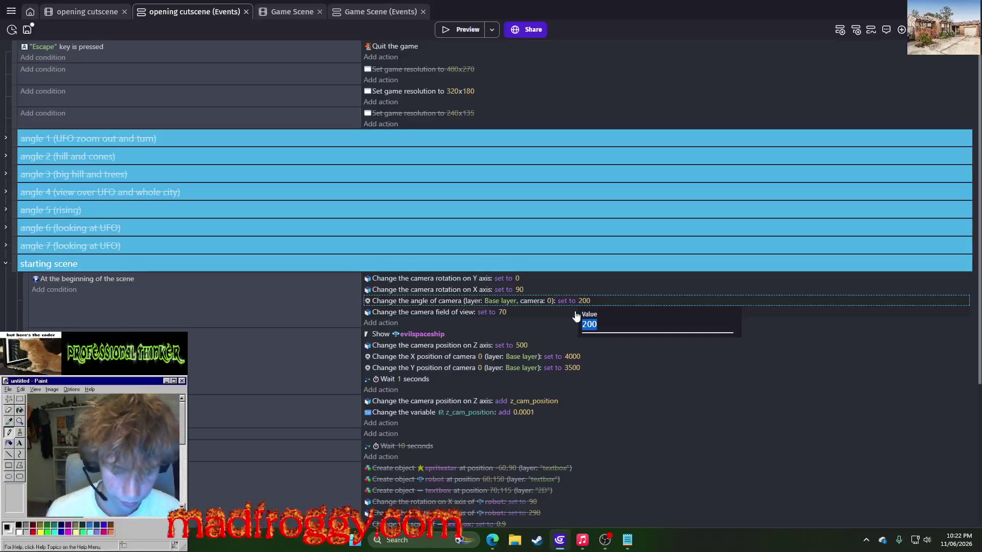
text(90)
key(Return)
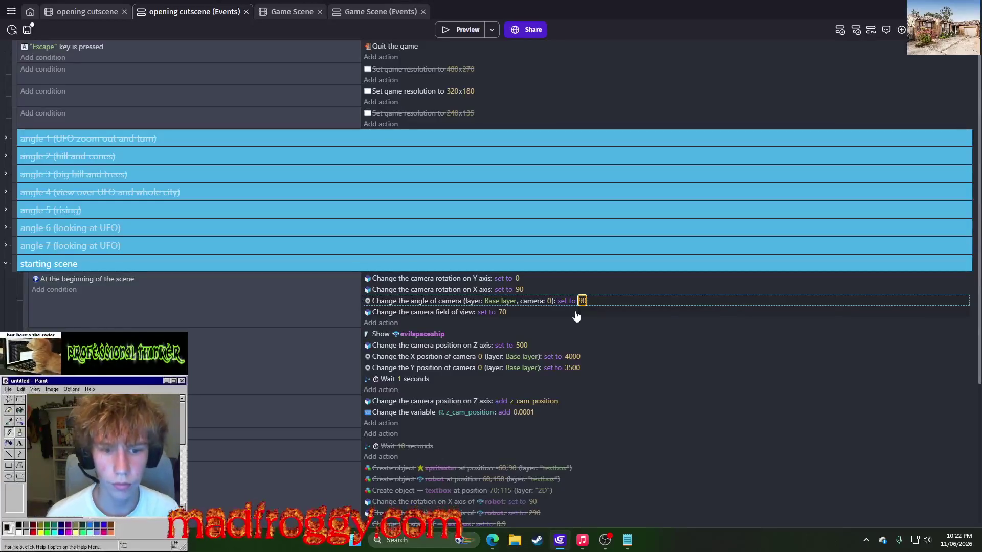
click(473, 30)
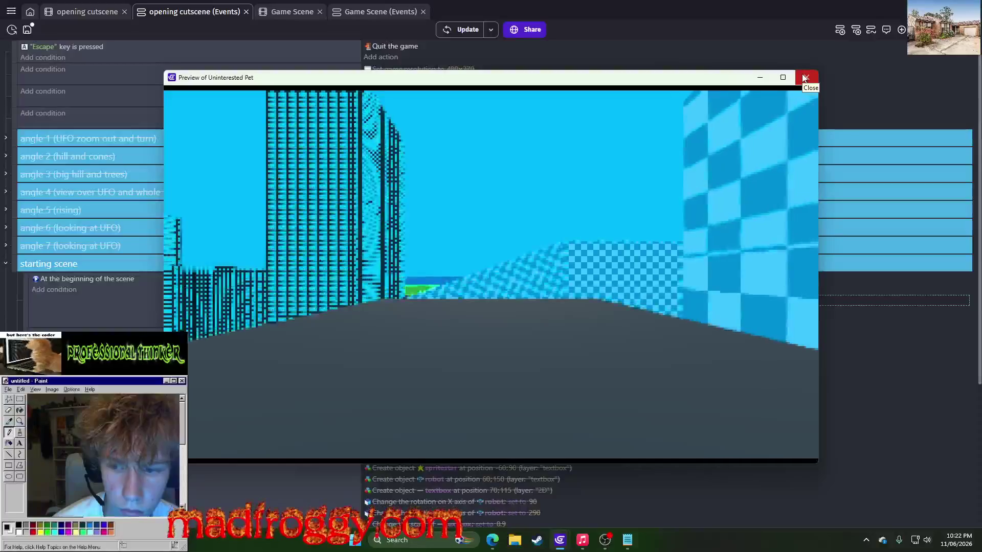
click(804, 77)
click(581, 300)
text(180)
key(Return)
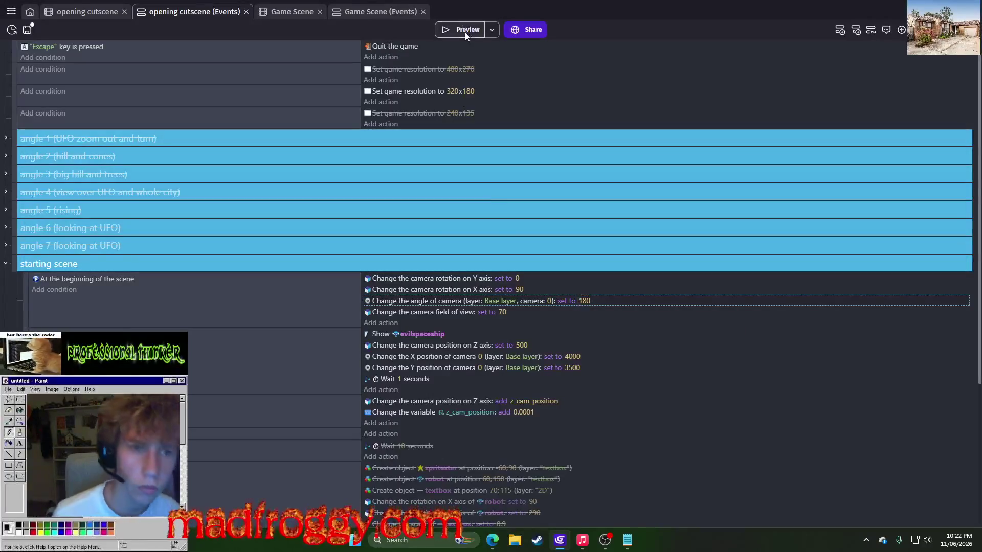
click(464, 31)
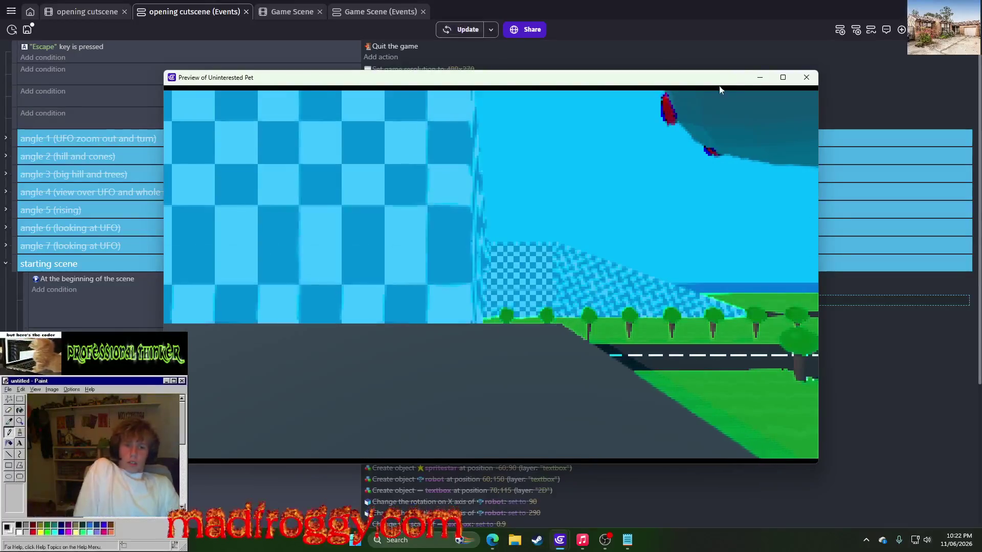
click(806, 78)
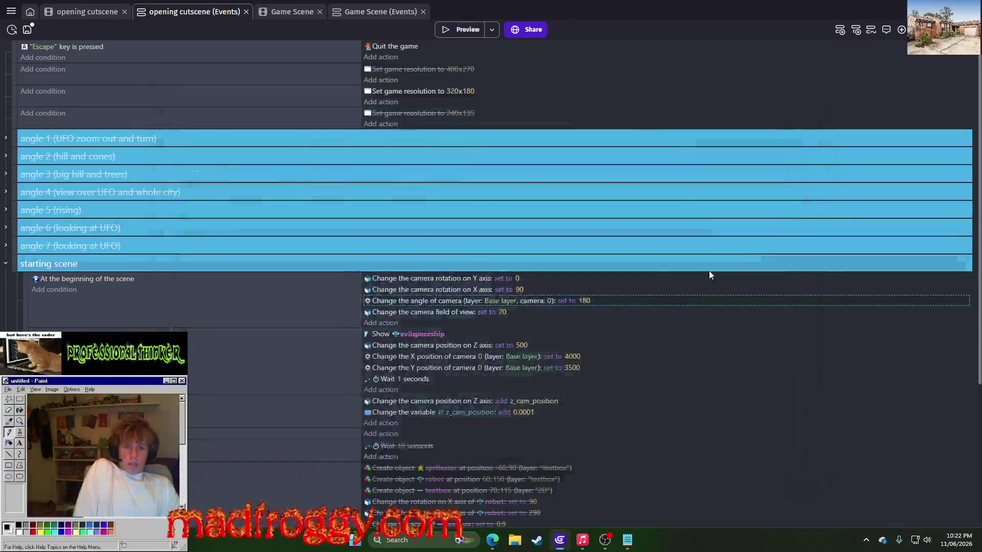
Set the camera angle to 270 and preview the cutscene.
click(584, 301)
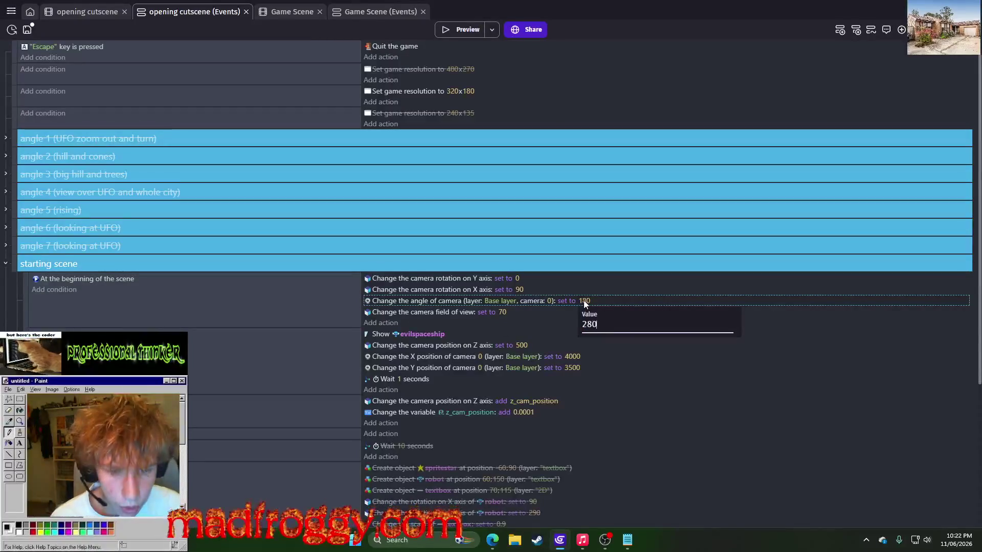
text(280)
key(Return)
click(584, 300)
text(270)
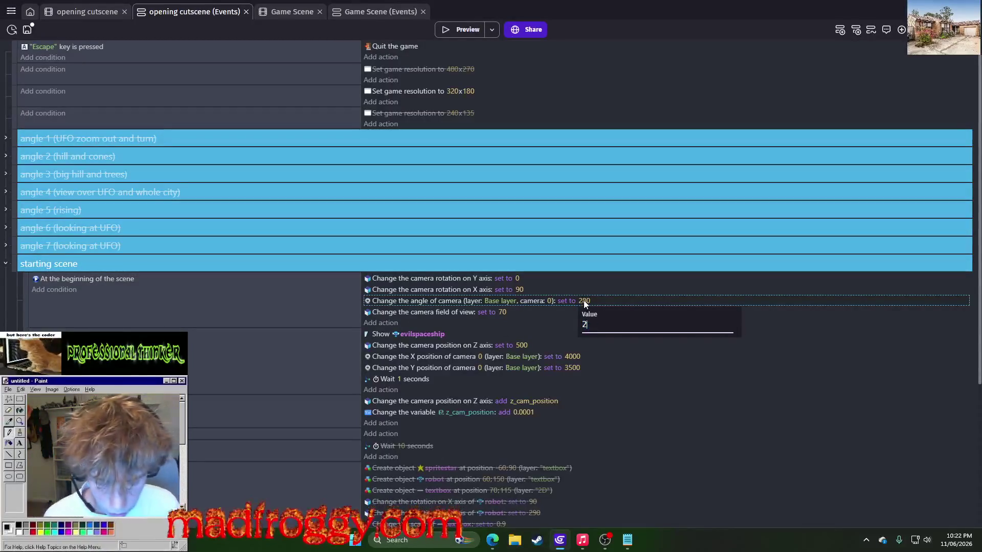
key(Return)
click(448, 31)
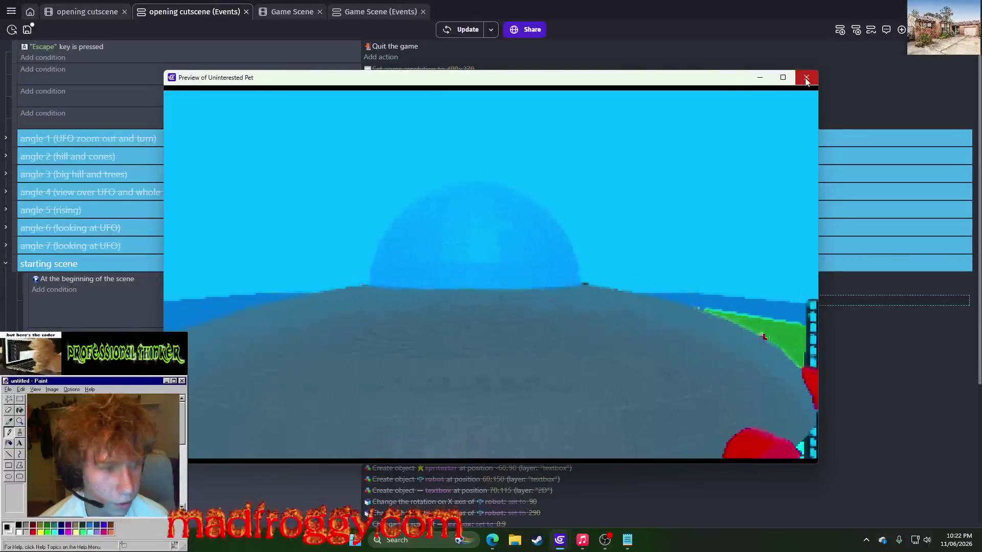
click(806, 79)
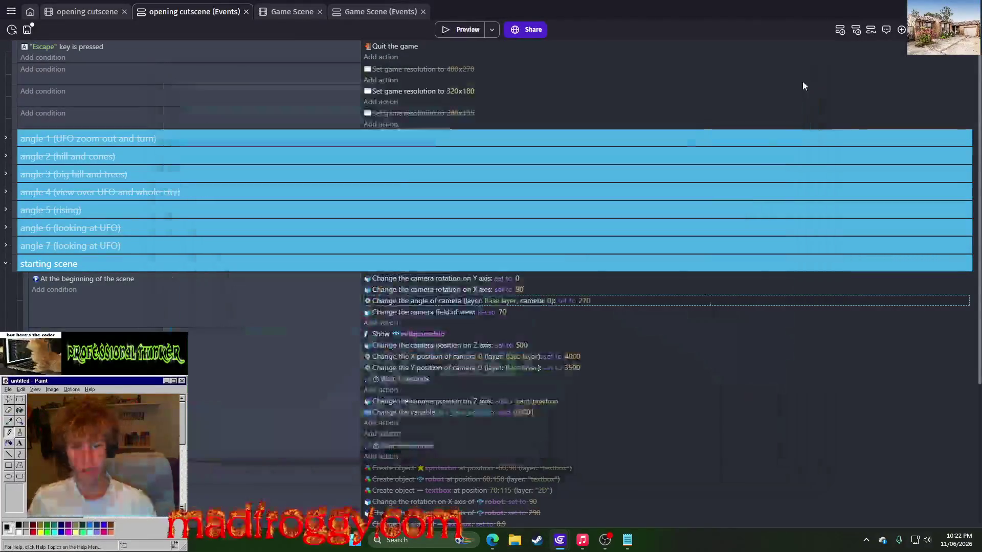
Set the camera's Y position to 3000 and preview.
click(572, 364)
click(560, 395)
click(572, 368)
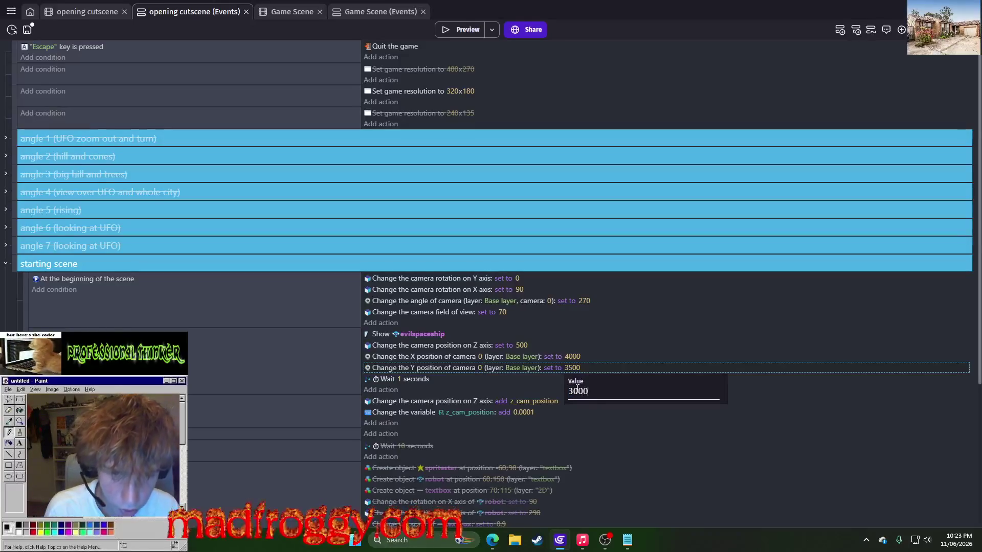
key(Return)
click(453, 27)
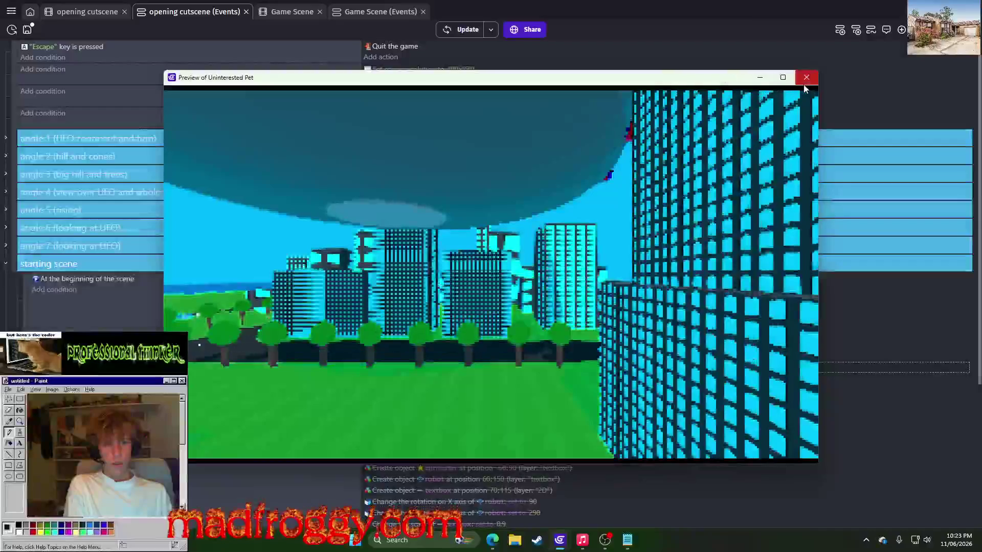
click(805, 77)
Set camera Y to 3500 and X to 5000, preview, then bring up the stream browser.
click(572, 368)
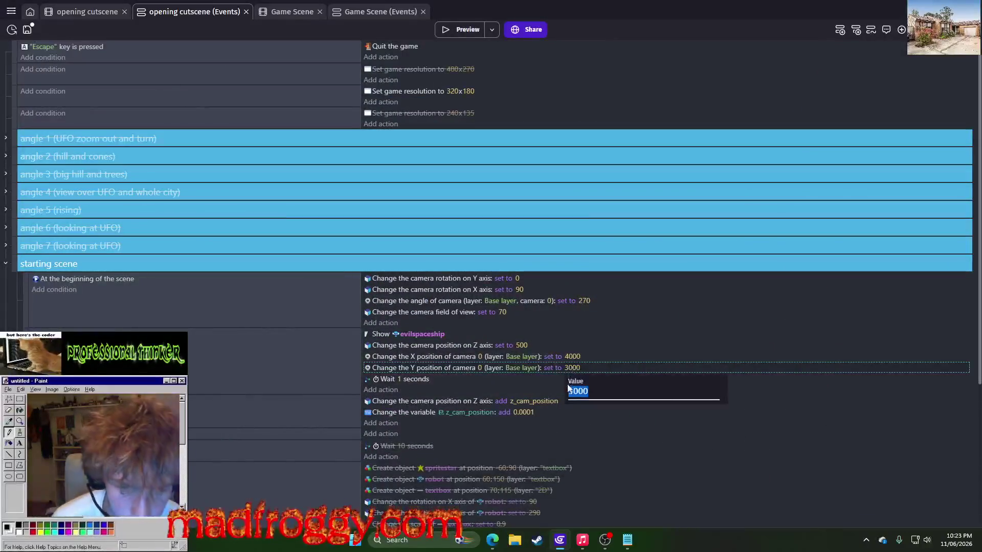
text(300)
text(3500)
key(Return)
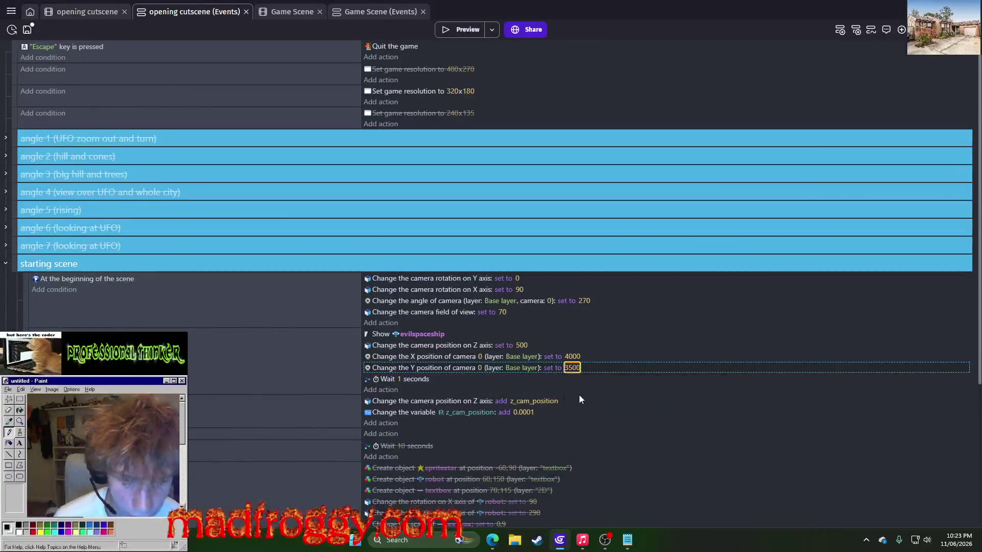
click(564, 357)
text(5000)
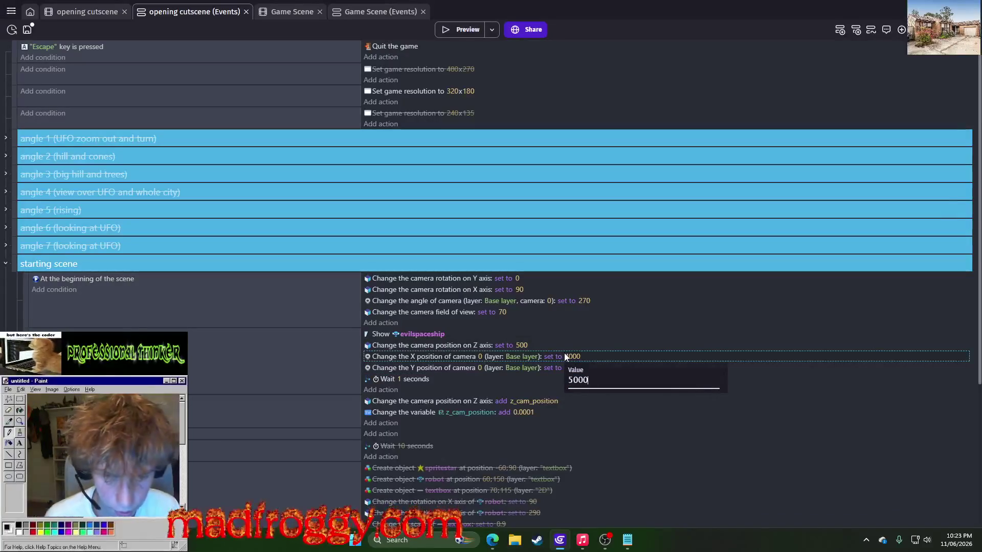
key(Return)
click(443, 31)
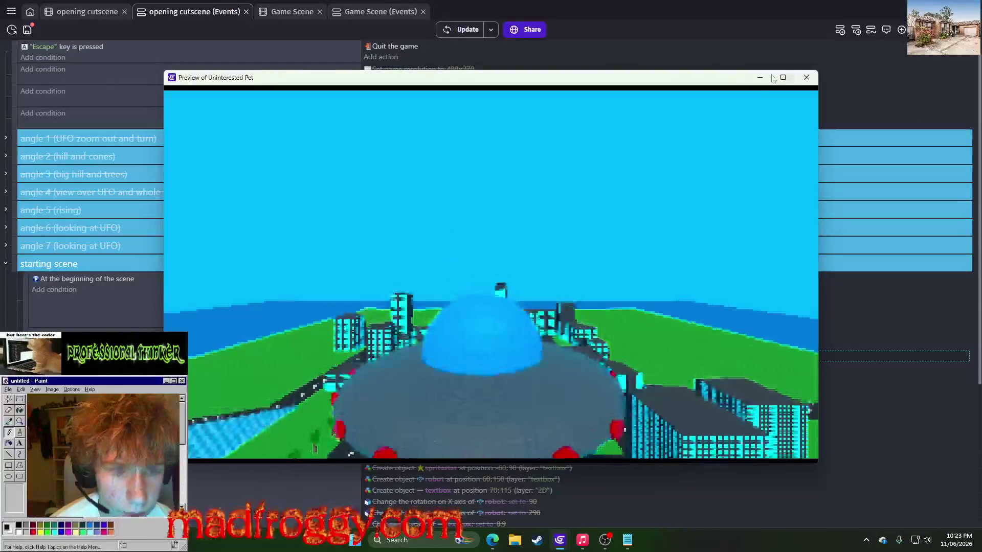
click(806, 78)
key(alt+Tab)
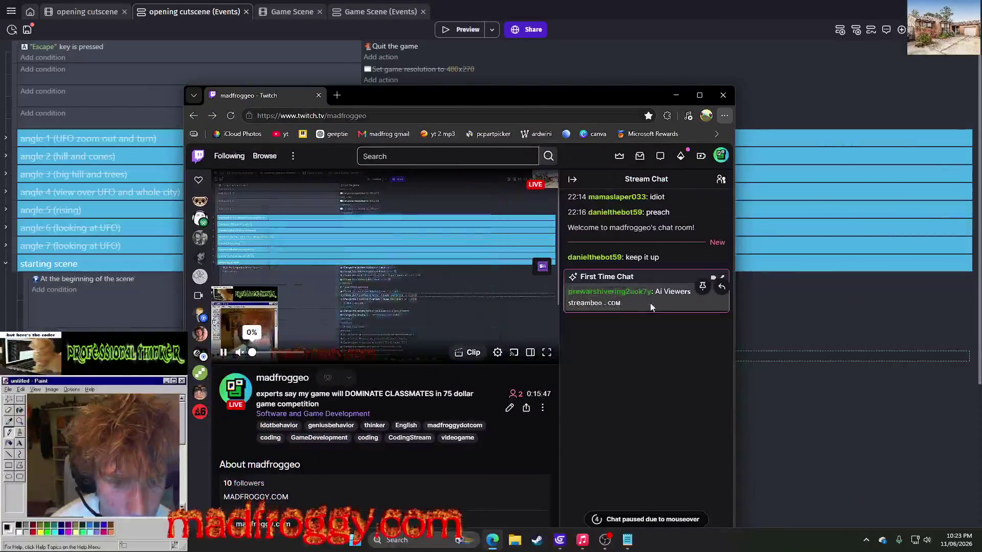
mouse_move(566, 305)
mouse_down()
mouse_move(590, 312)
mouse_move(569, 305)
mouse_up()
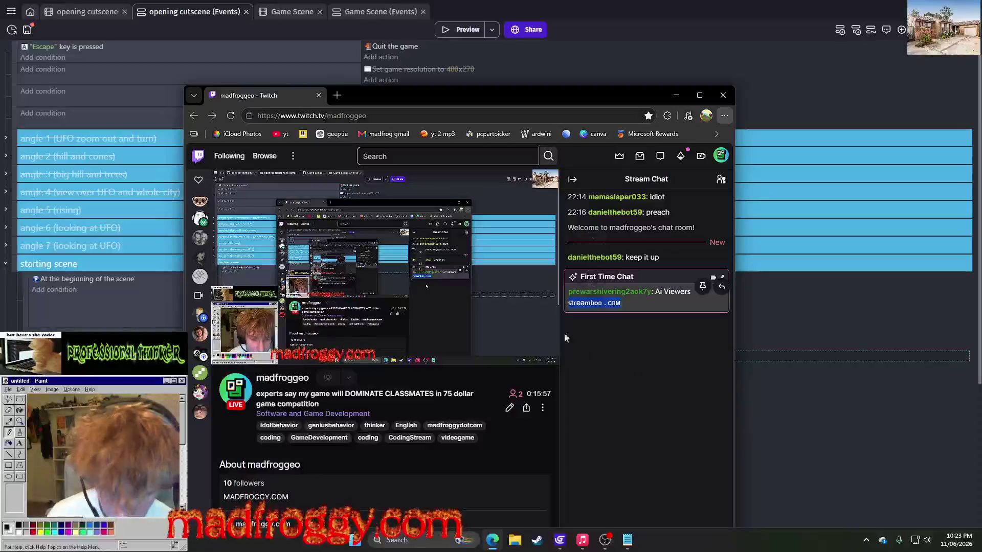
click(331, 84)
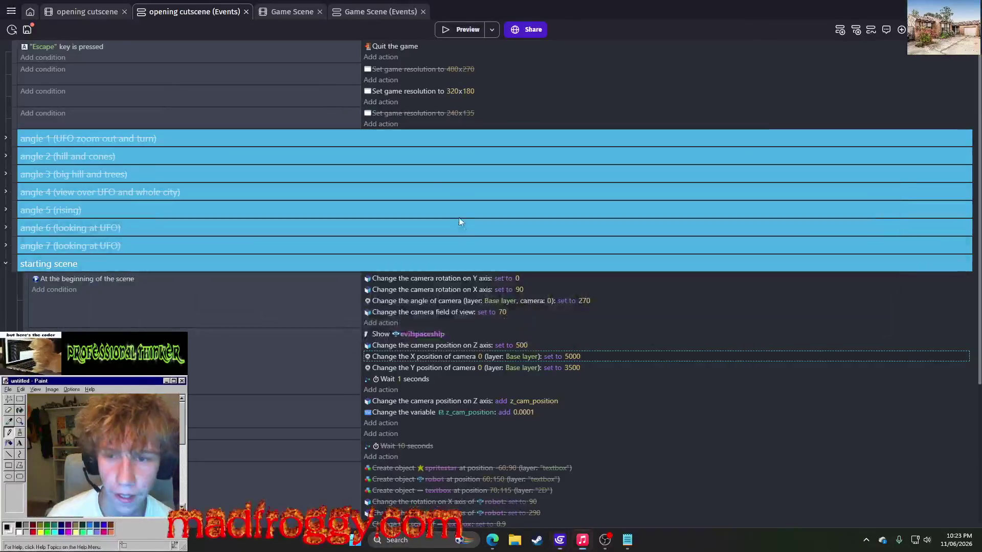
key(alt+Tab)
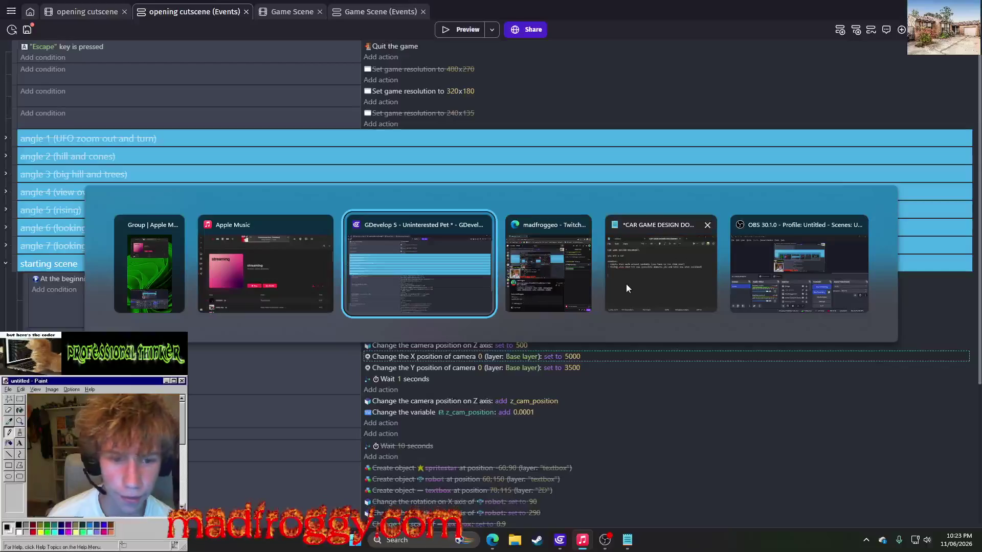
click(555, 245)
click(334, 95)
text(streamboo . com)
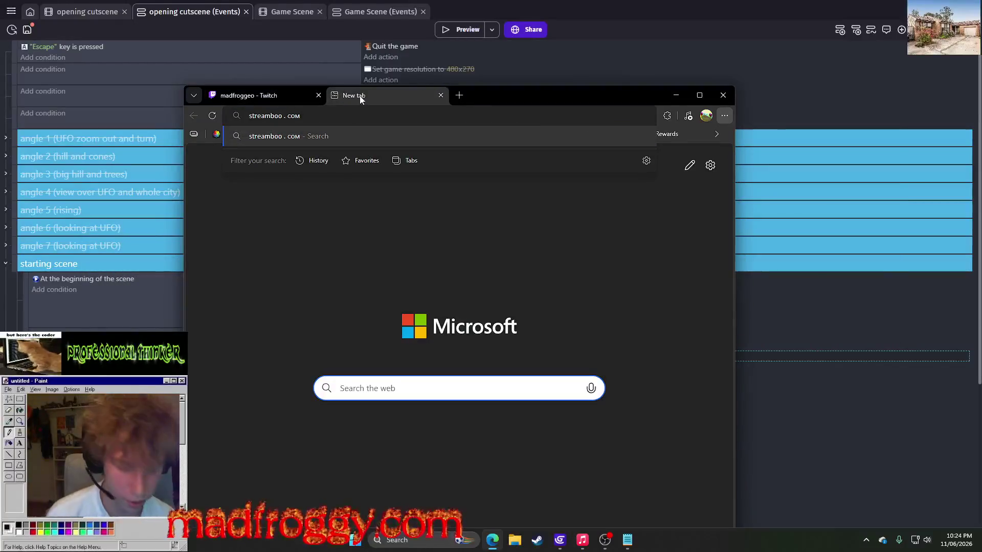
key(Return)
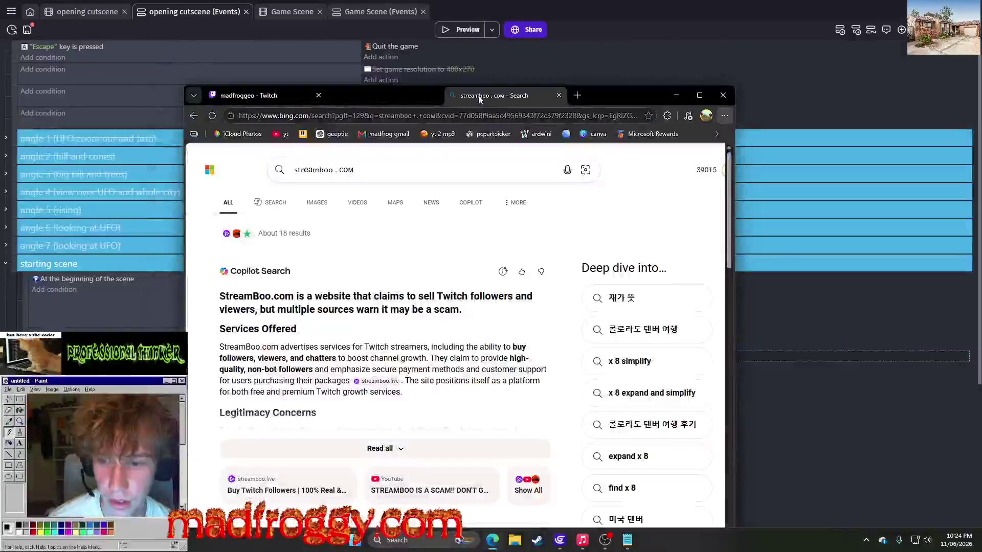
middle_click(372, 99)
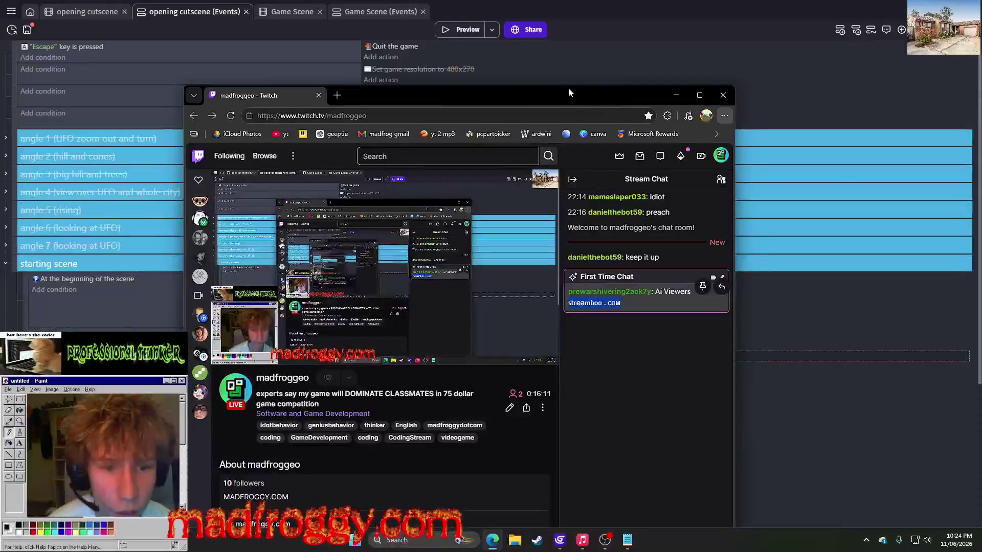
click(675, 95)
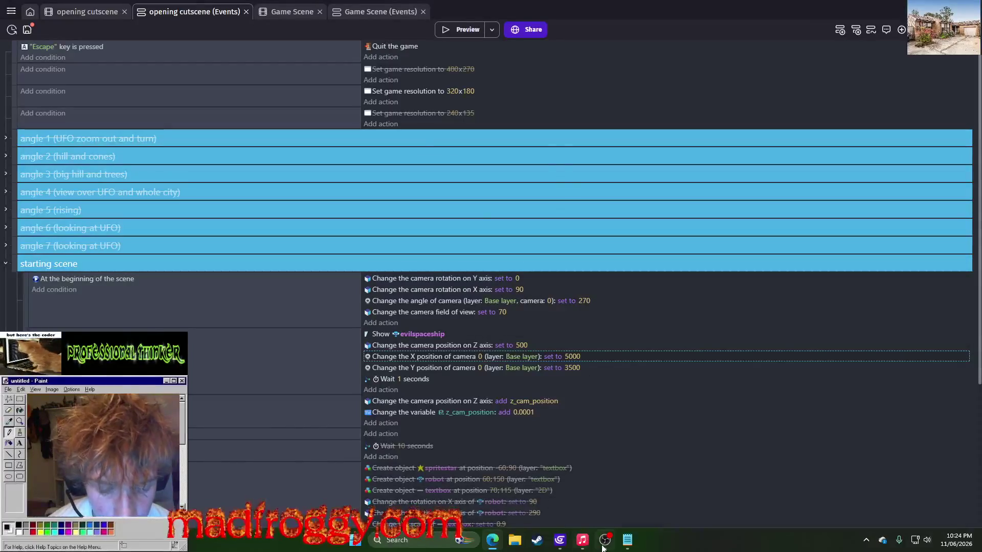
mouse_move(559, 543)
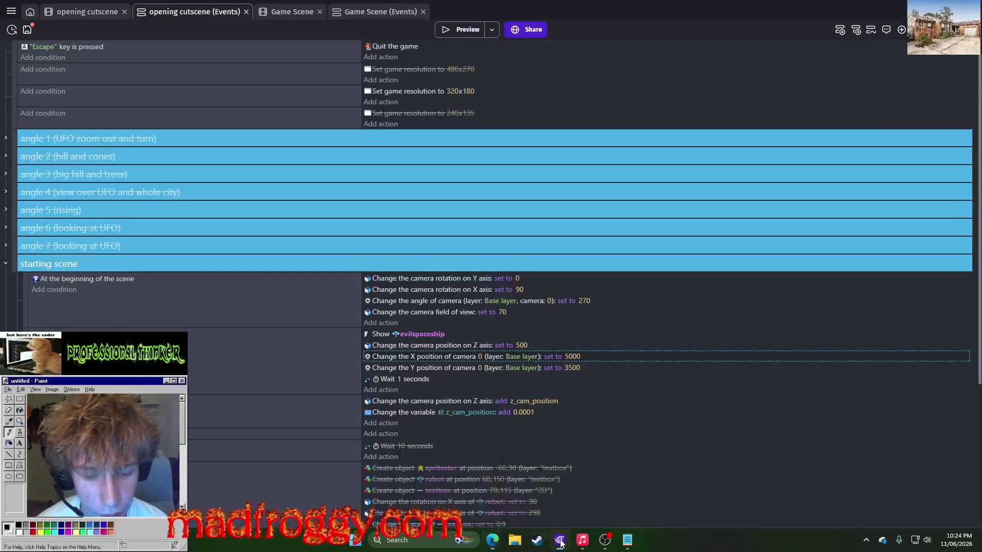
click(441, 30)
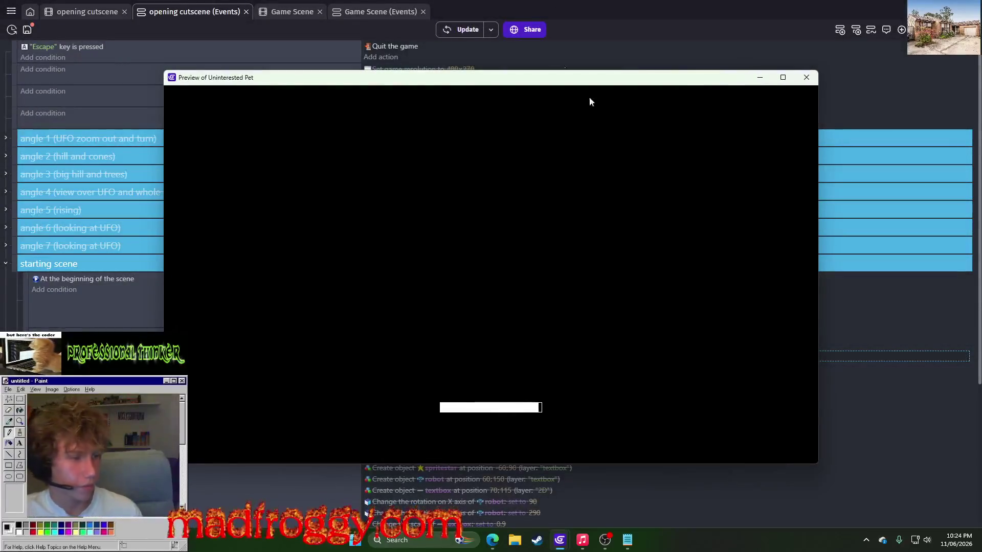
key(alt+Tab)
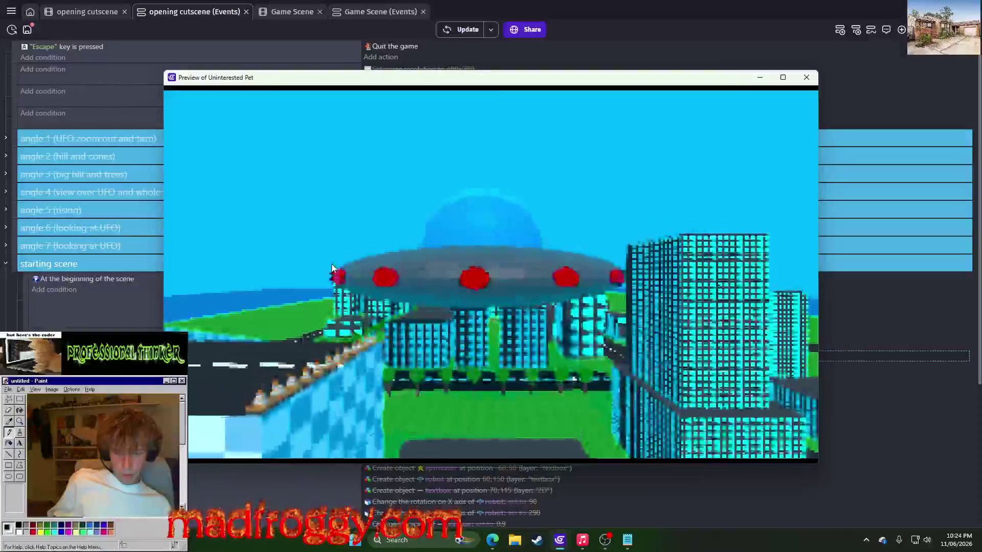
key(Escape)
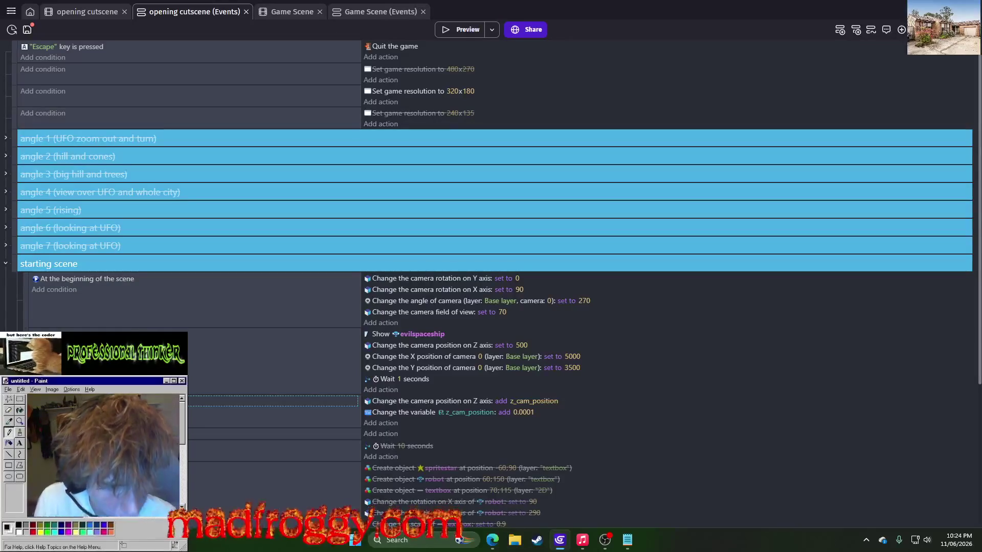
click(459, 28)
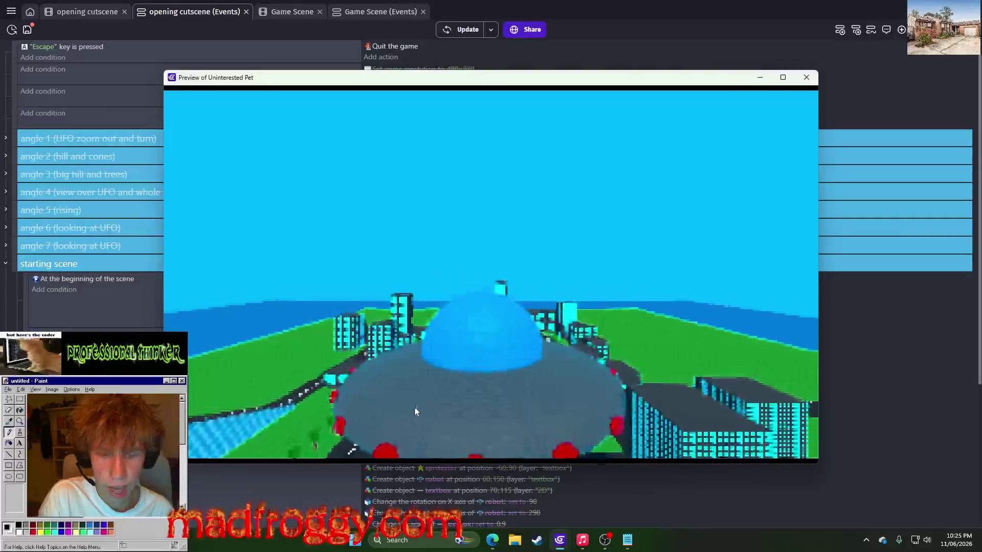
mouse_move(375, 82)
mouse_down()
mouse_move(847, 129)
mouse_move(937, 113)
mouse_move(431, 84)
mouse_up()
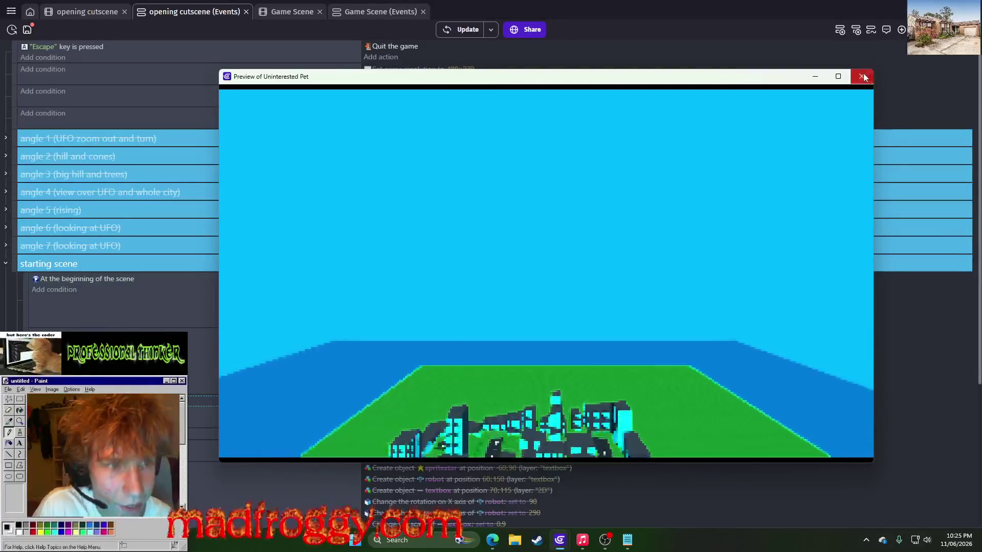
click(862, 76)
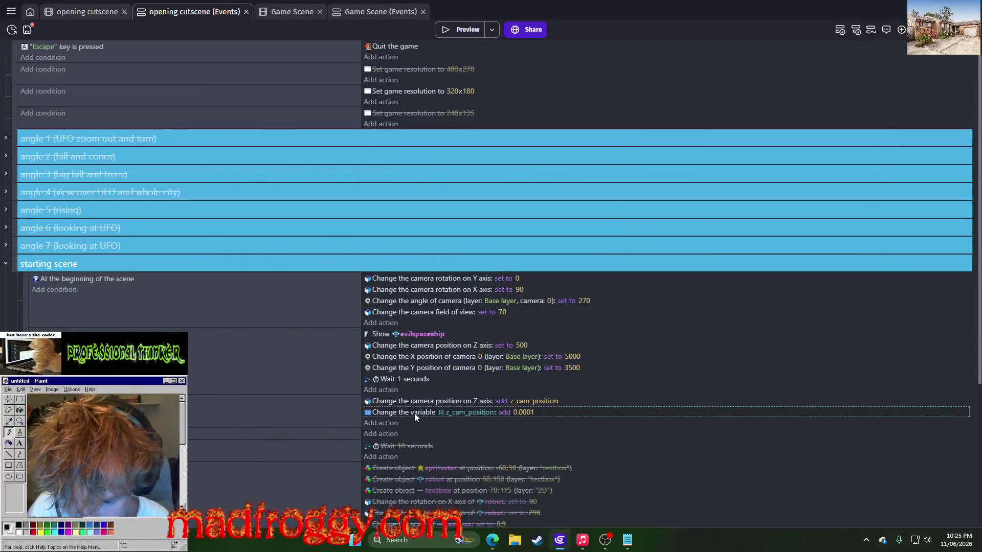
click(533, 402)
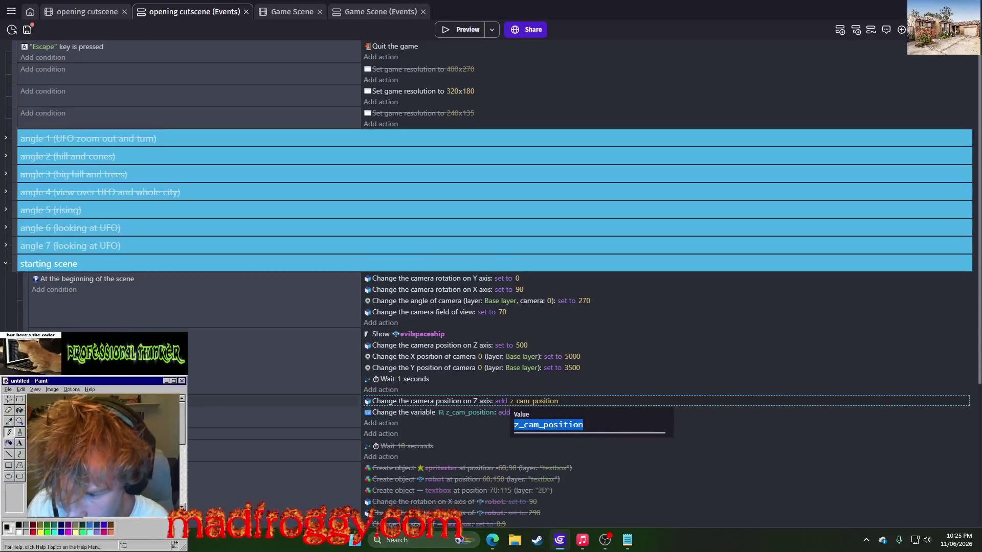
click(169, 401)
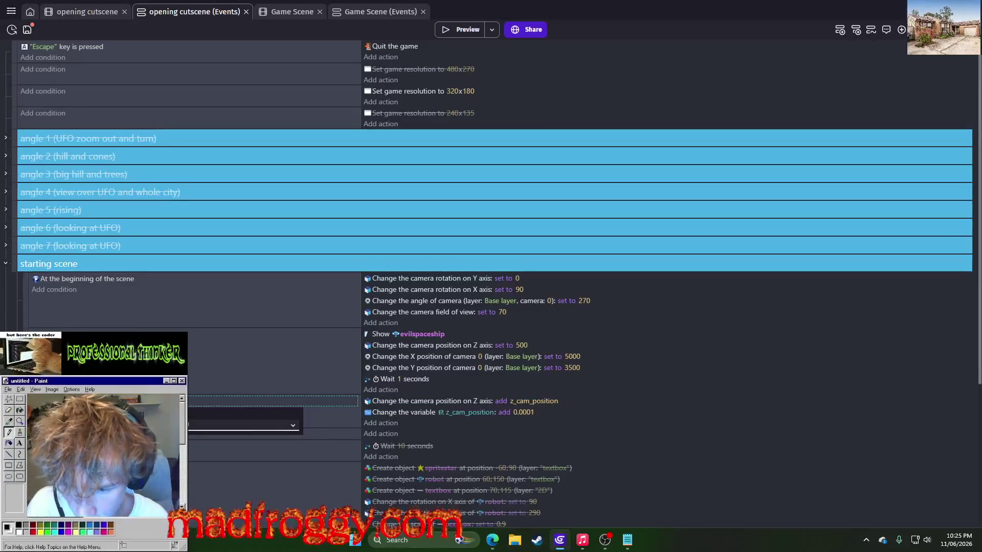
key(Escape)
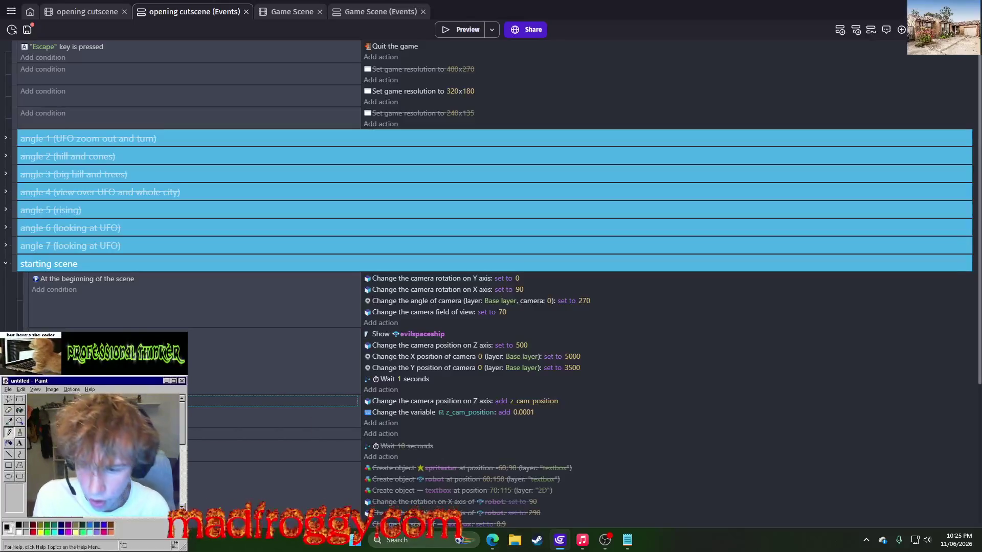
click(470, 30)
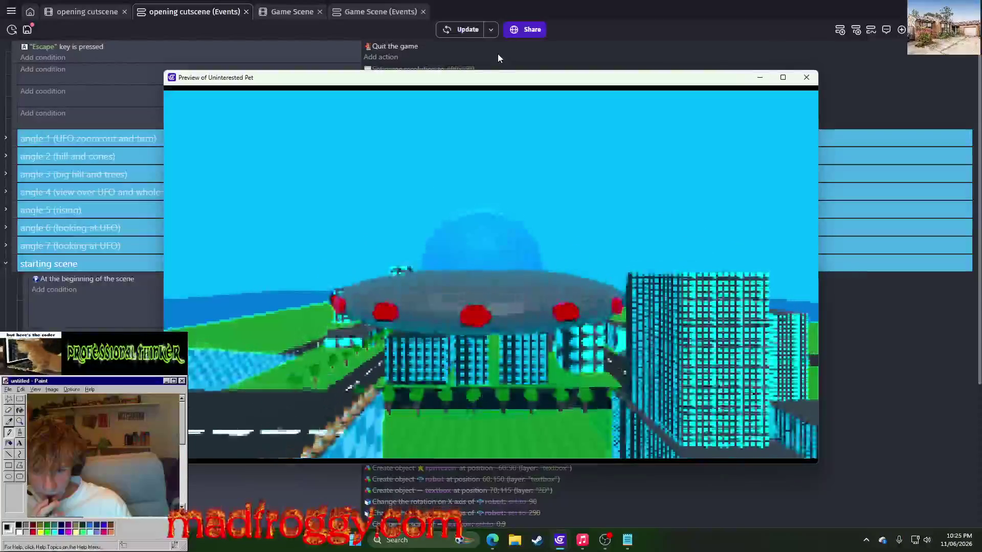
click(805, 83)
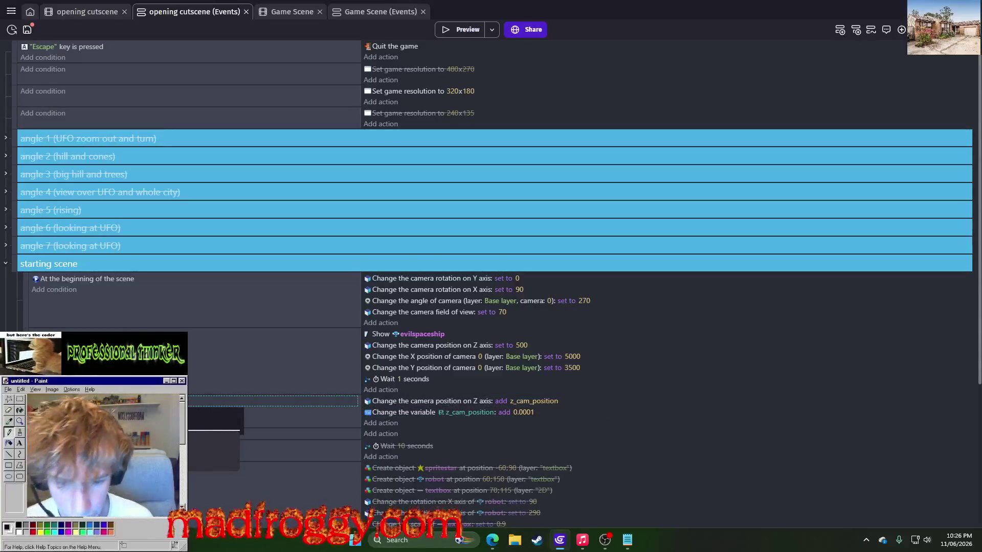
click(531, 403)
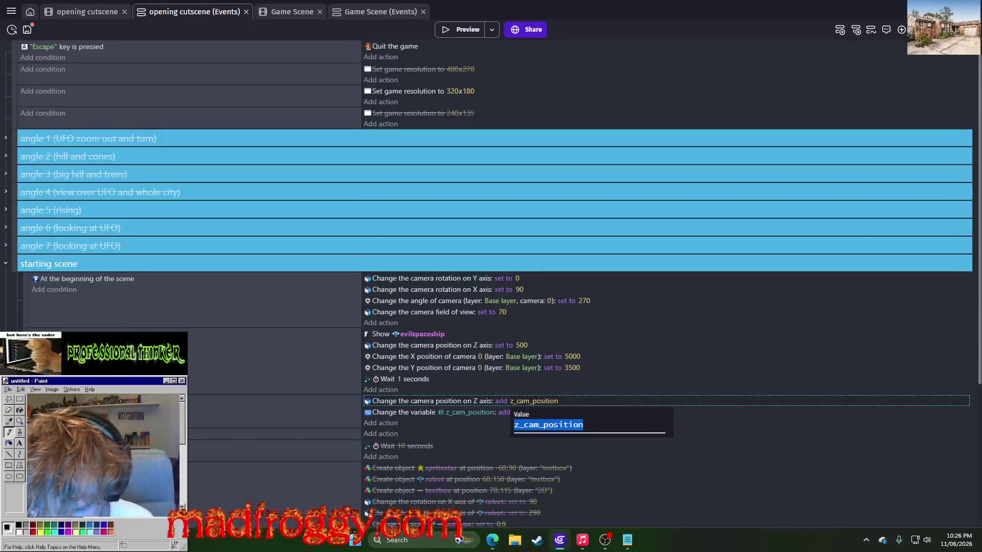
click(271, 401)
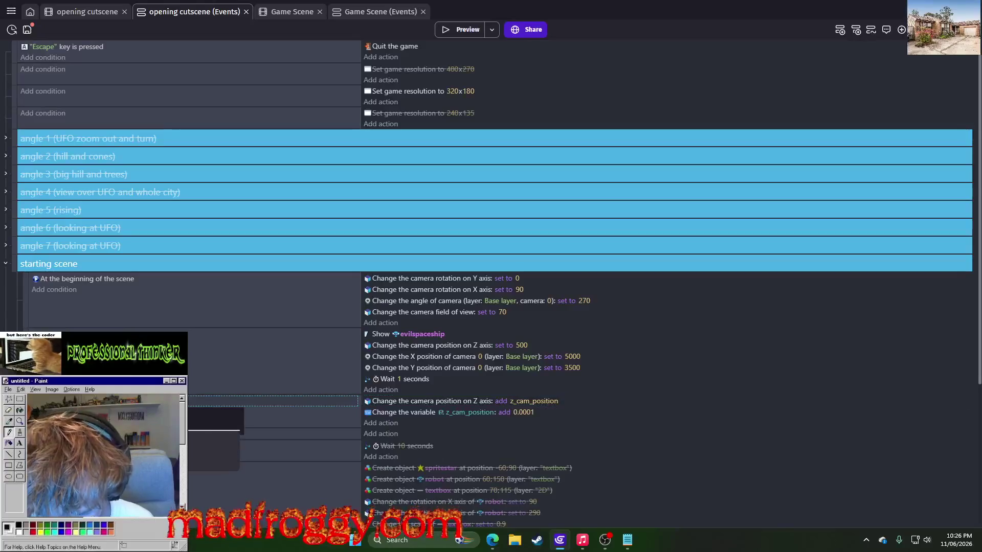
click(464, 412)
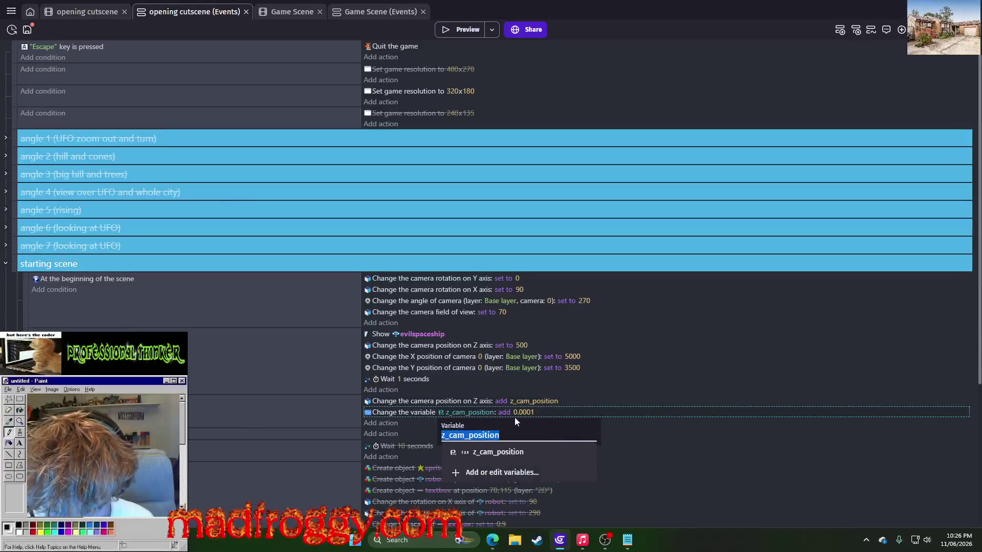
click(551, 414)
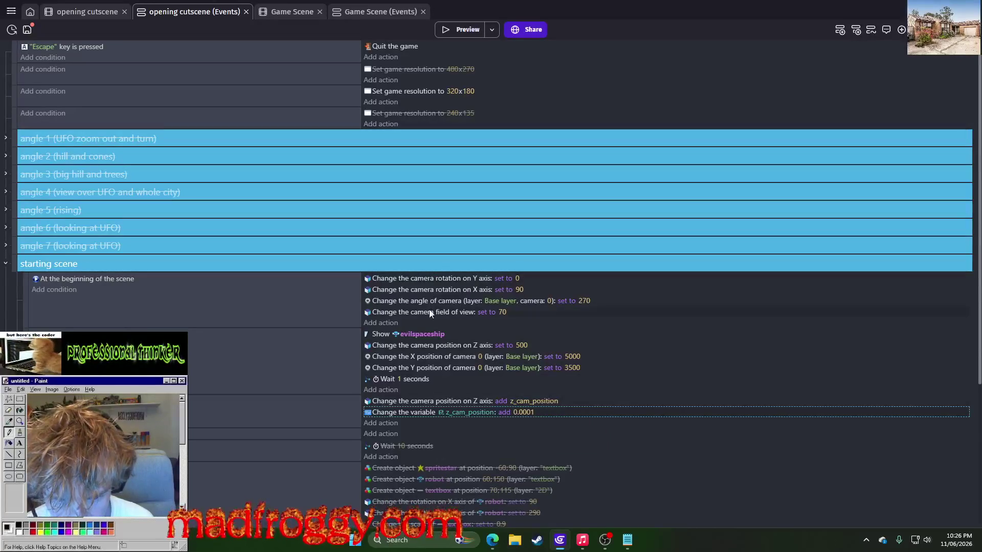
click(427, 359)
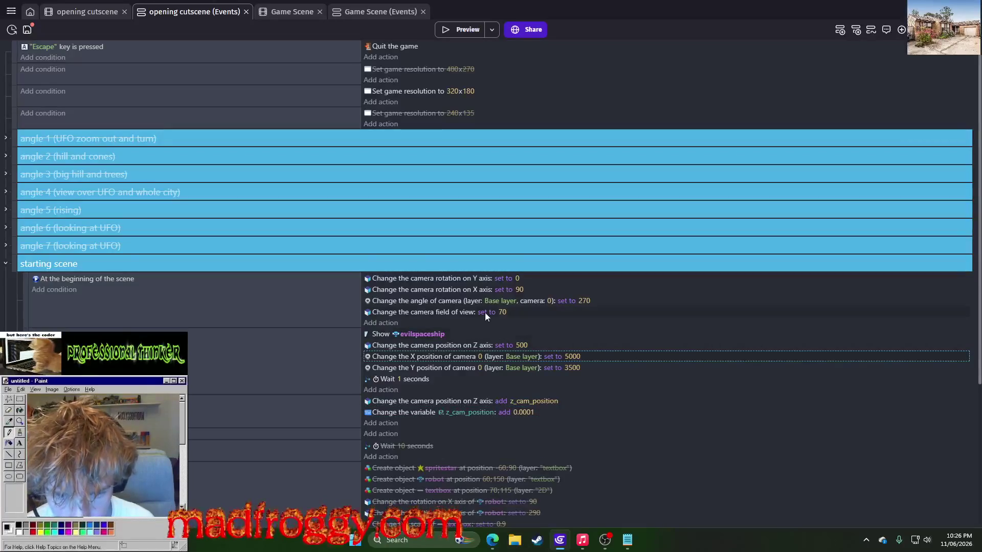
click(452, 303)
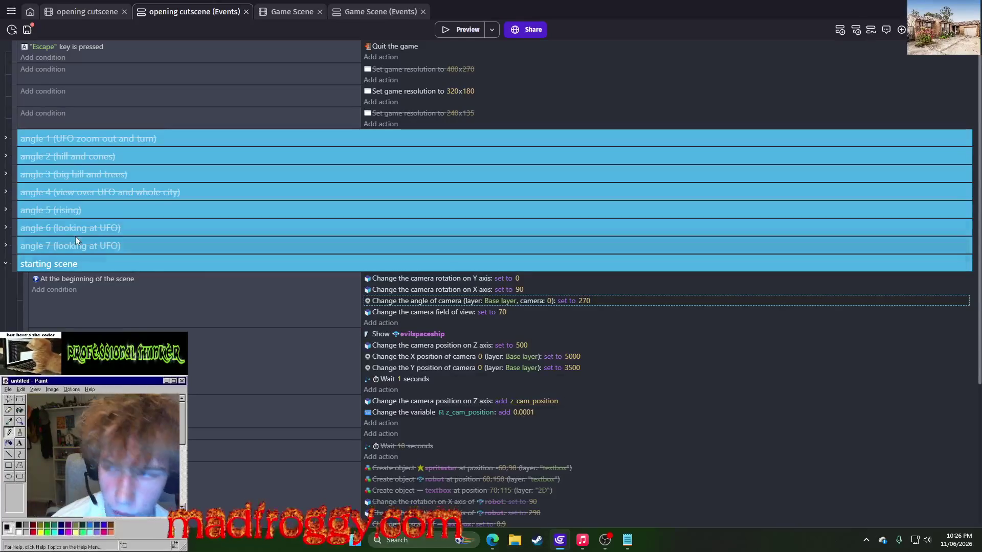
key(ctrl+s)
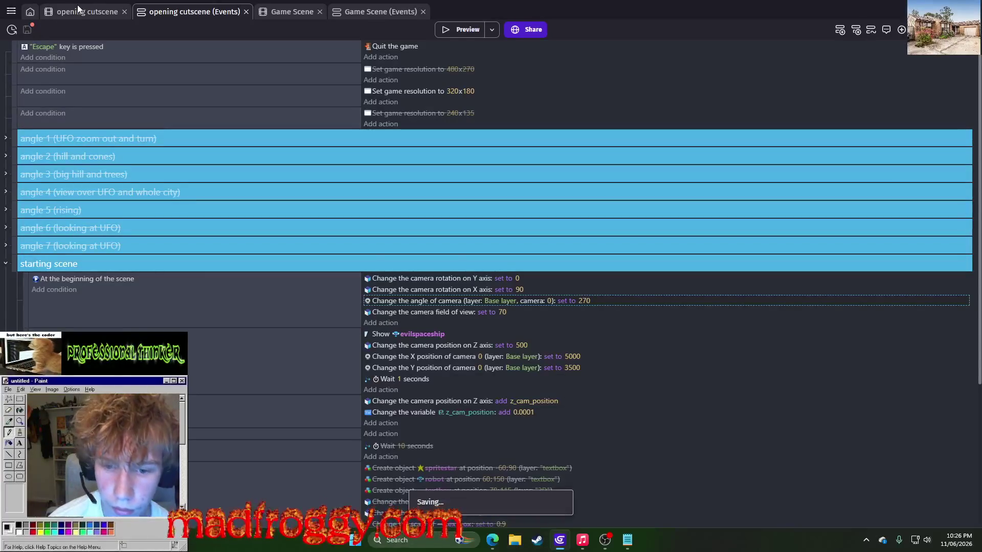
Leave the starting camera Z position at 500, save the project, and glance at the scene.
click(429, 345)
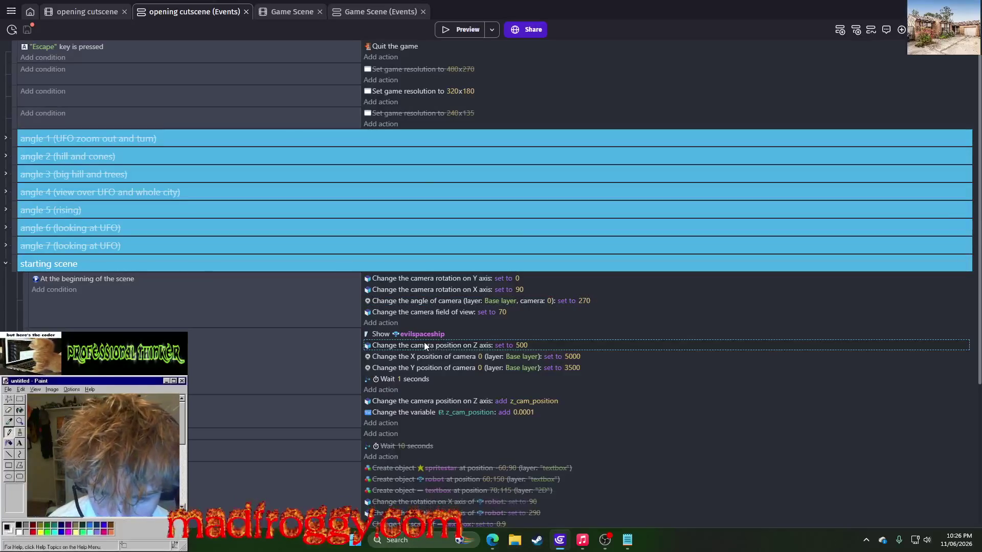
click(523, 345)
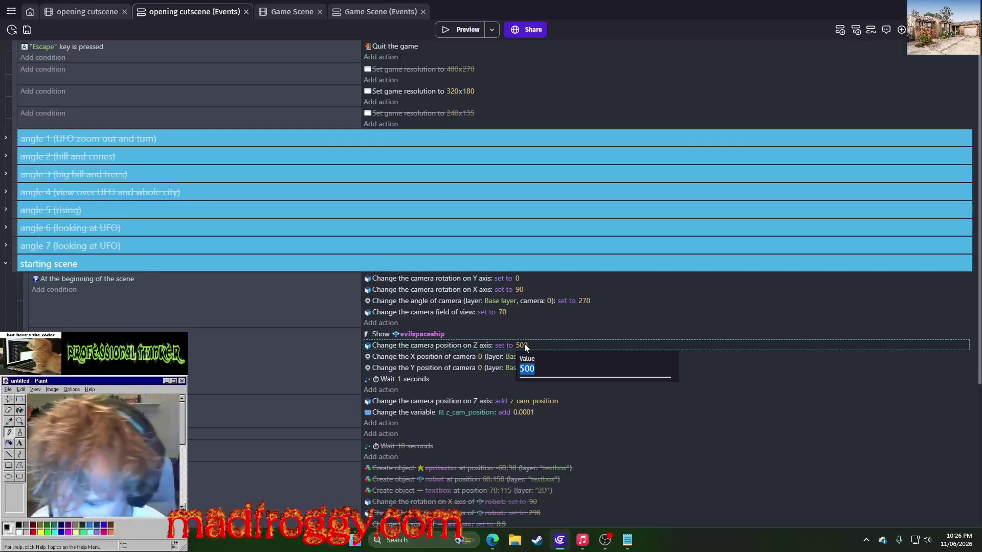
click(222, 407)
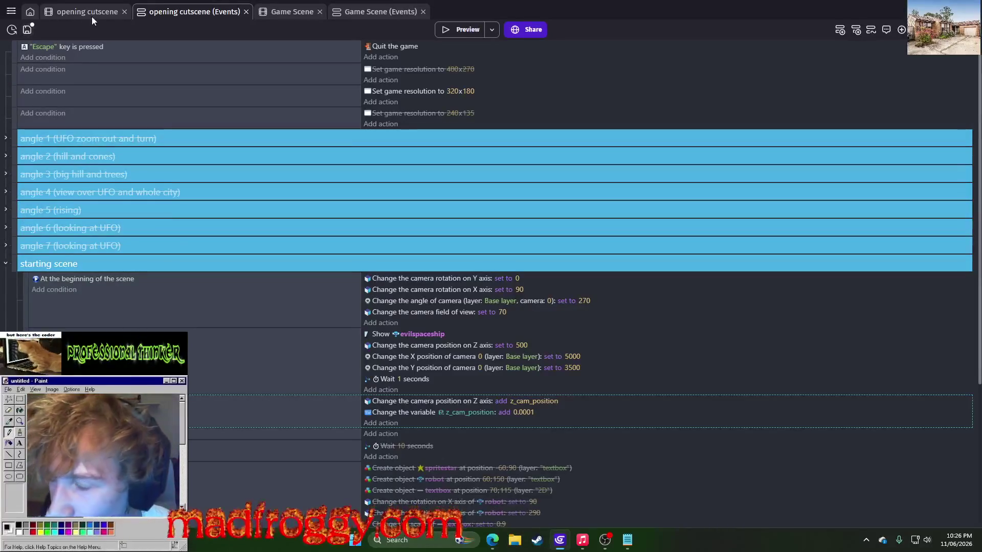
key(ctrl+s)
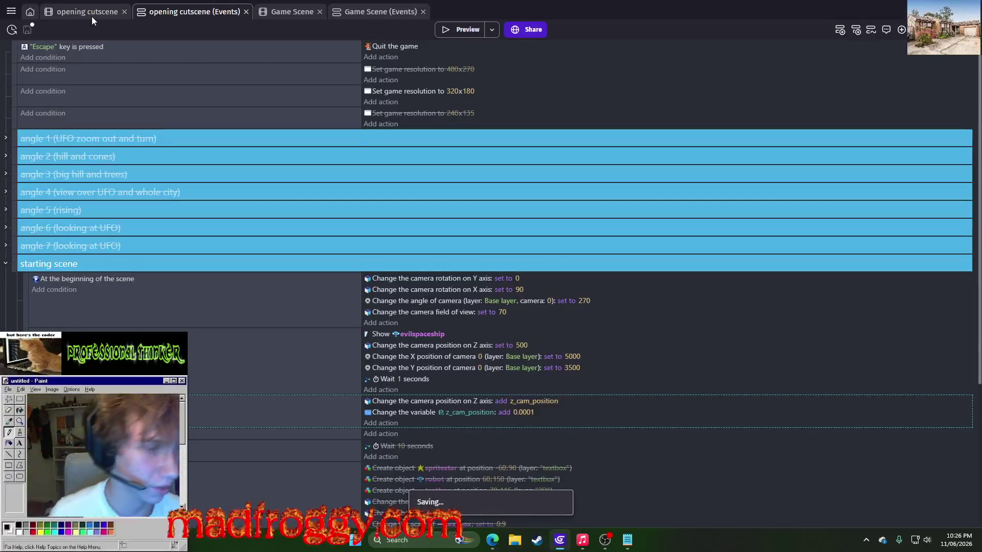
click(91, 16)
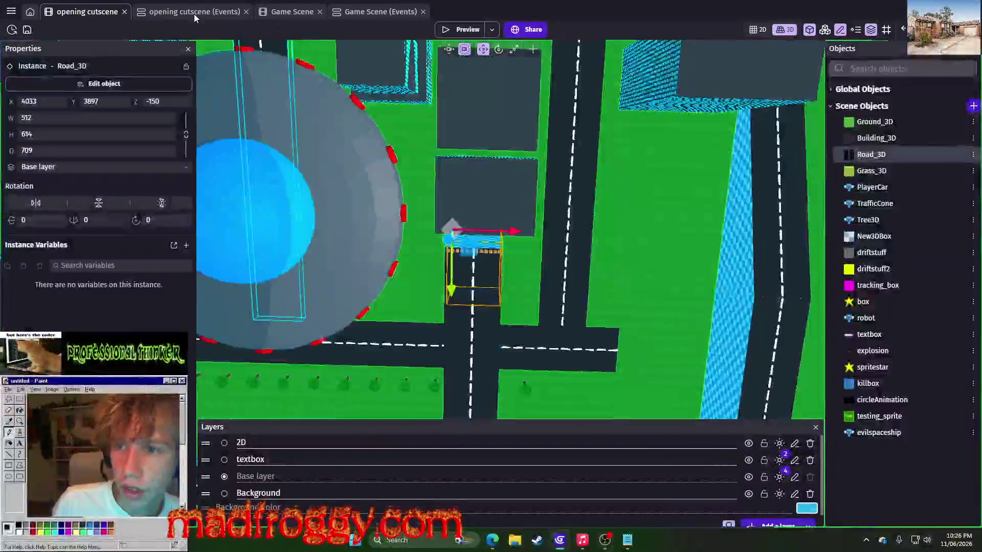
click(195, 12)
scroll(291, 156, down, 5)
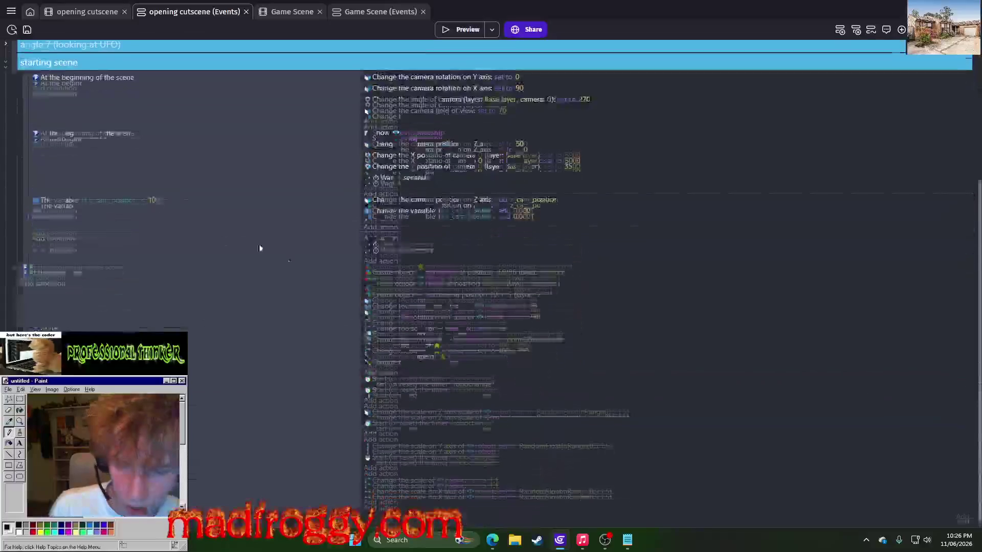
Make the condition test z_cam_position equal to 100 and preview.
click(131, 202)
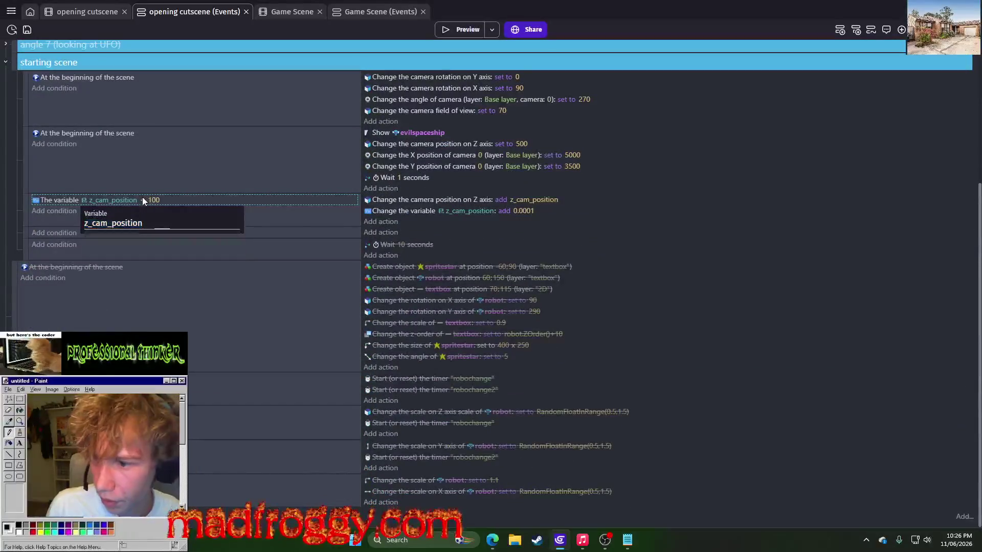
click(143, 200)
click(154, 223)
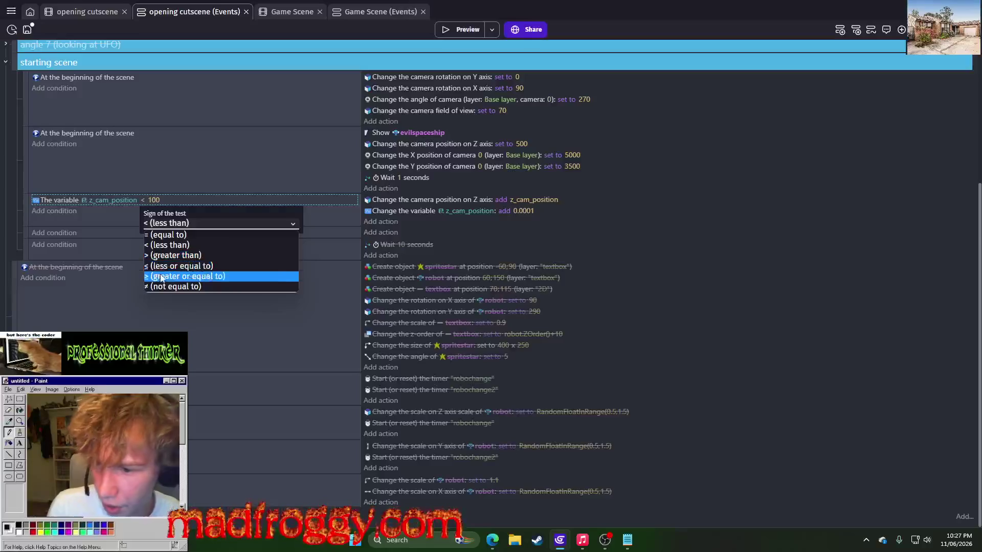
click(166, 235)
click(444, 30)
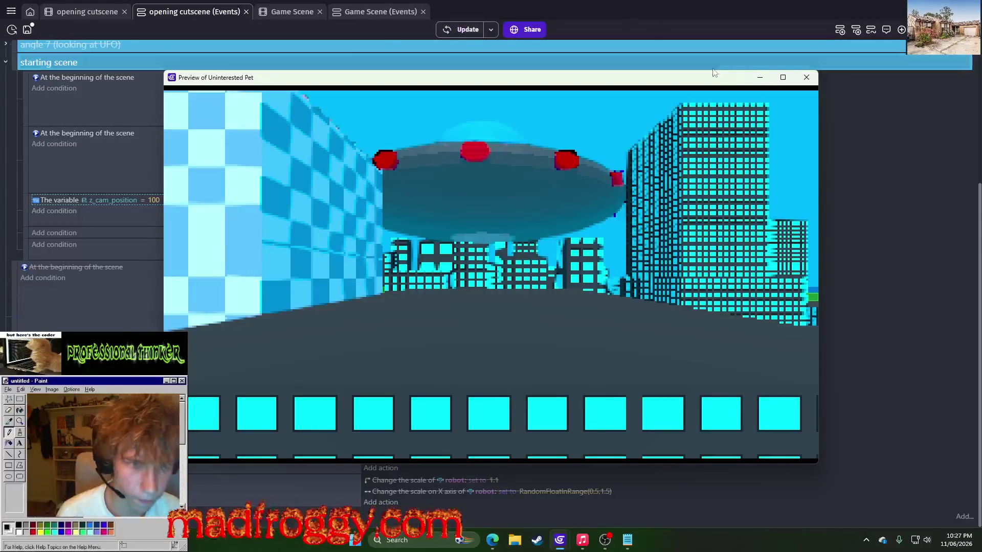
click(807, 82)
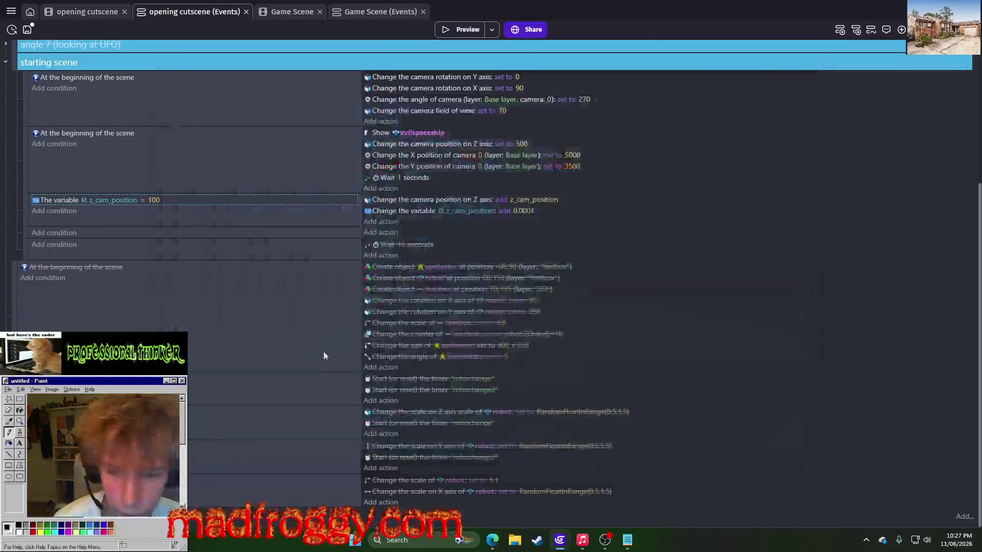
Change the condition to z_cam_position greater than 100 and preview.
double_click(145, 204)
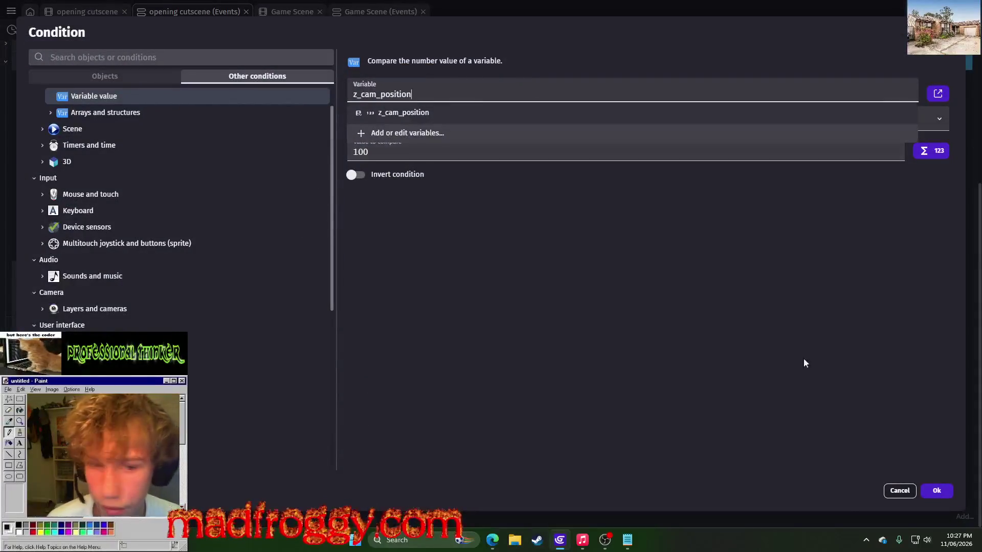
click(899, 495)
click(178, 223)
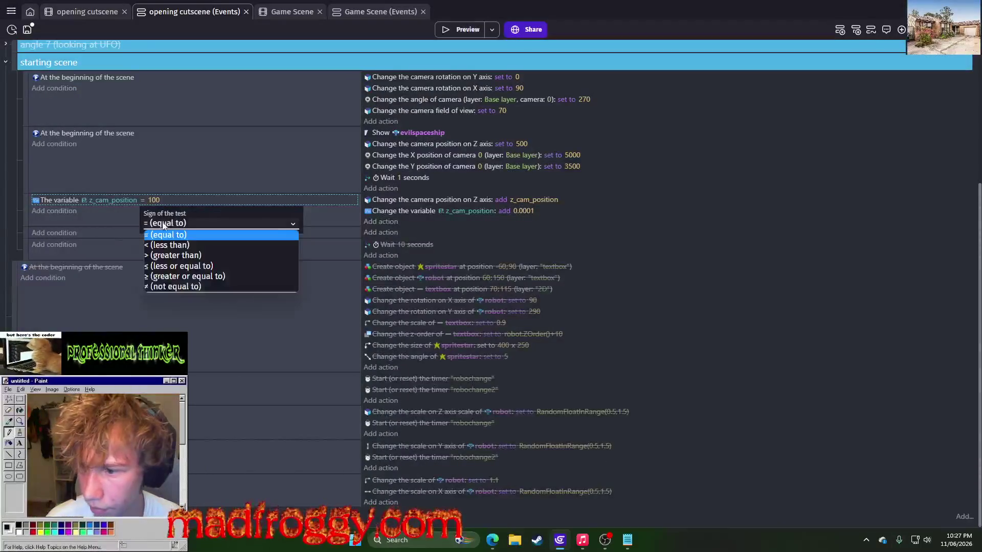
click(178, 257)
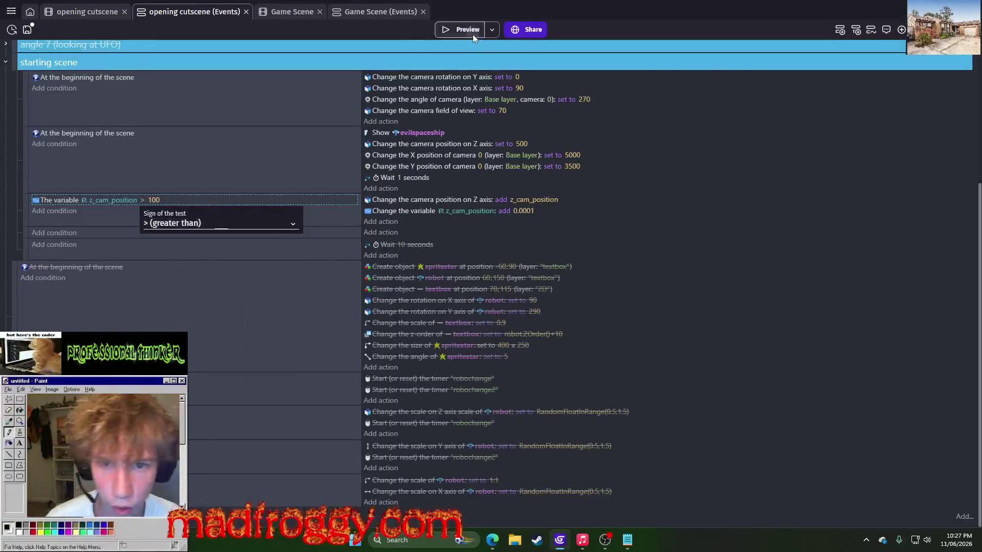
click(473, 33)
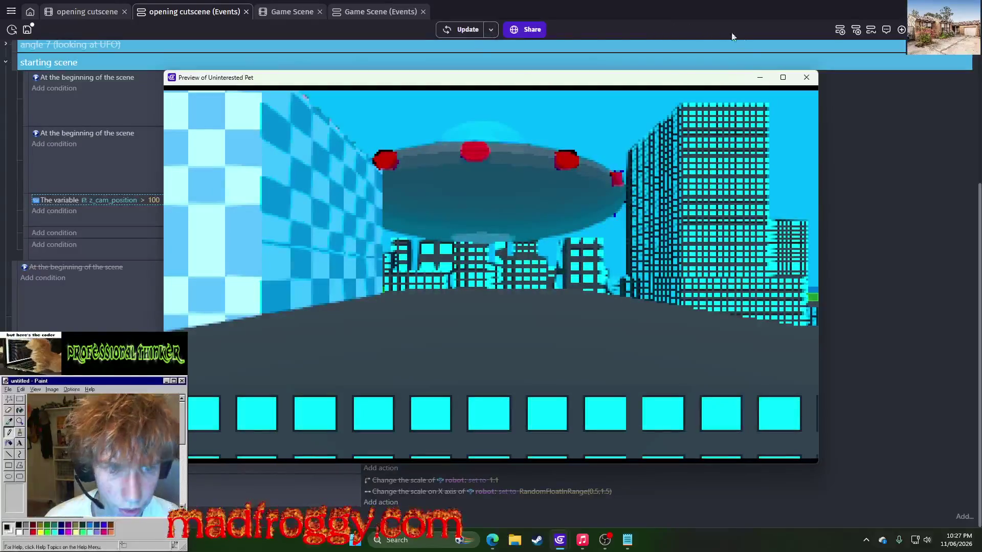
click(806, 77)
Keep greater than, preview again, and move the camera Z increase into its own sub-event.
click(142, 200)
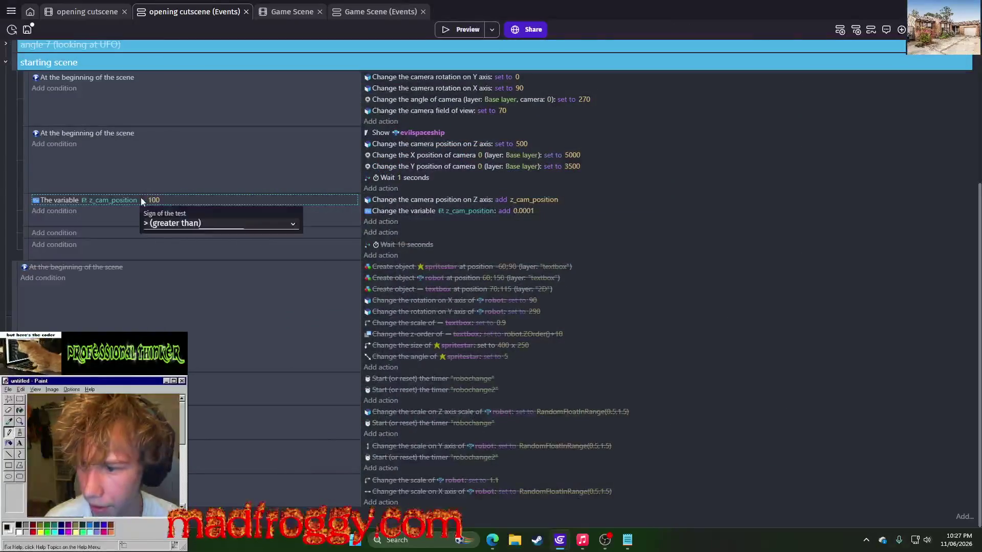
click(153, 224)
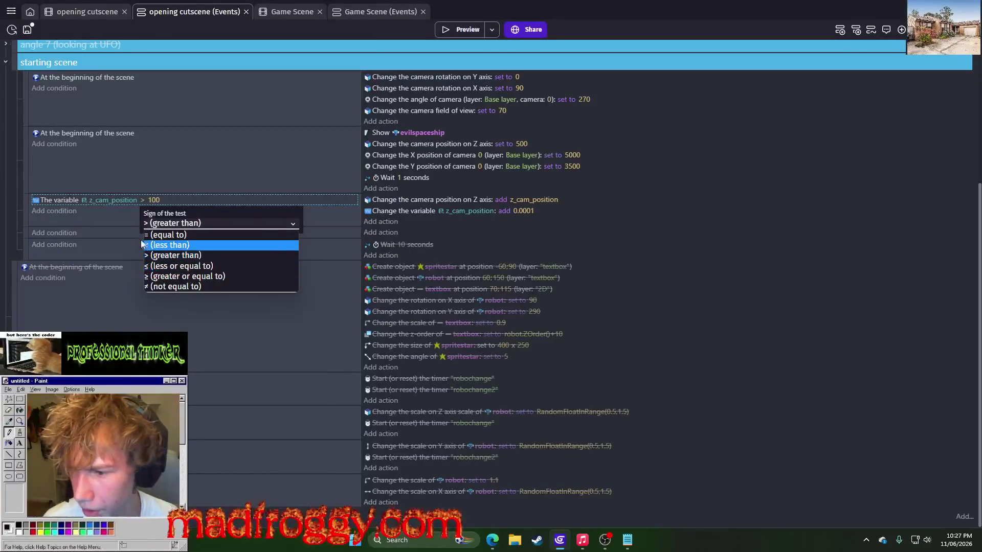
click(117, 221)
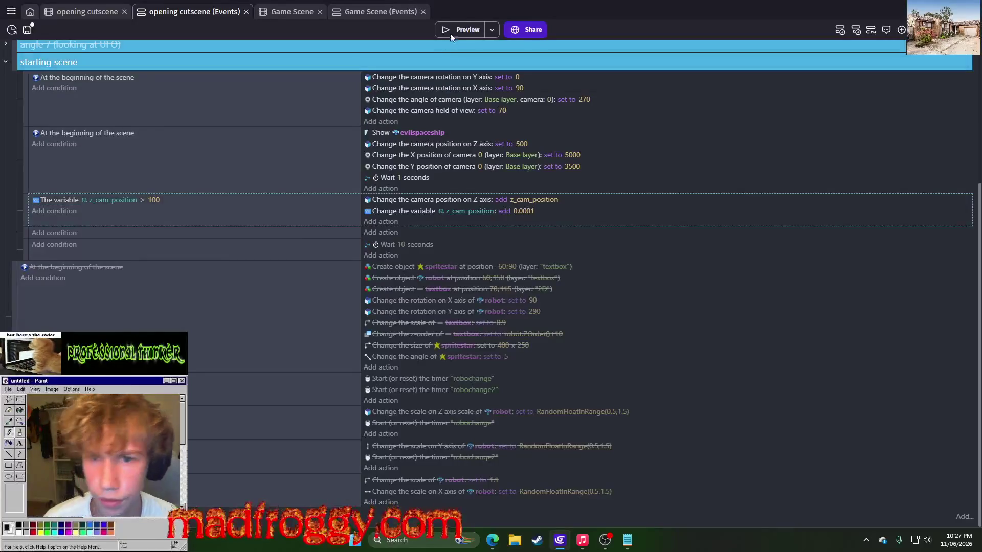
click(455, 31)
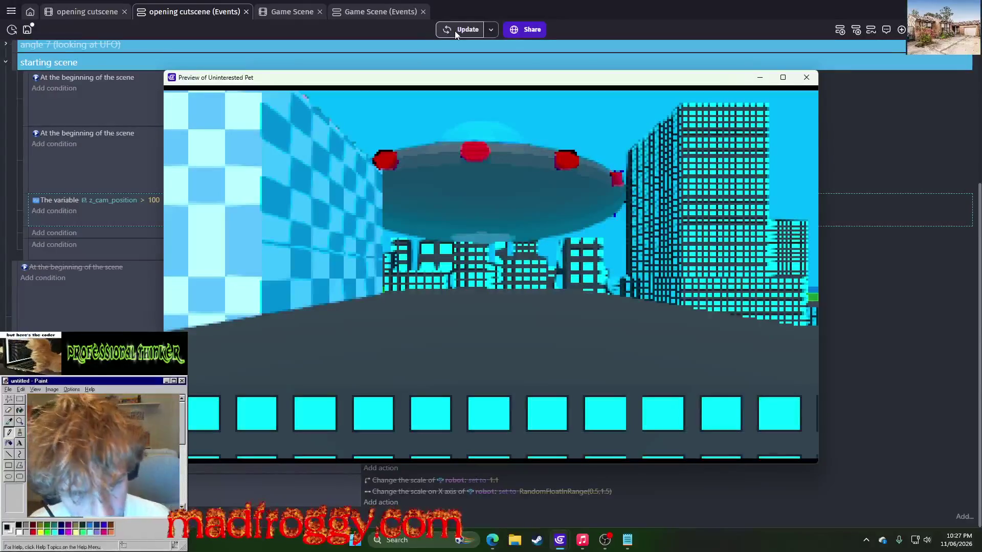
click(812, 77)
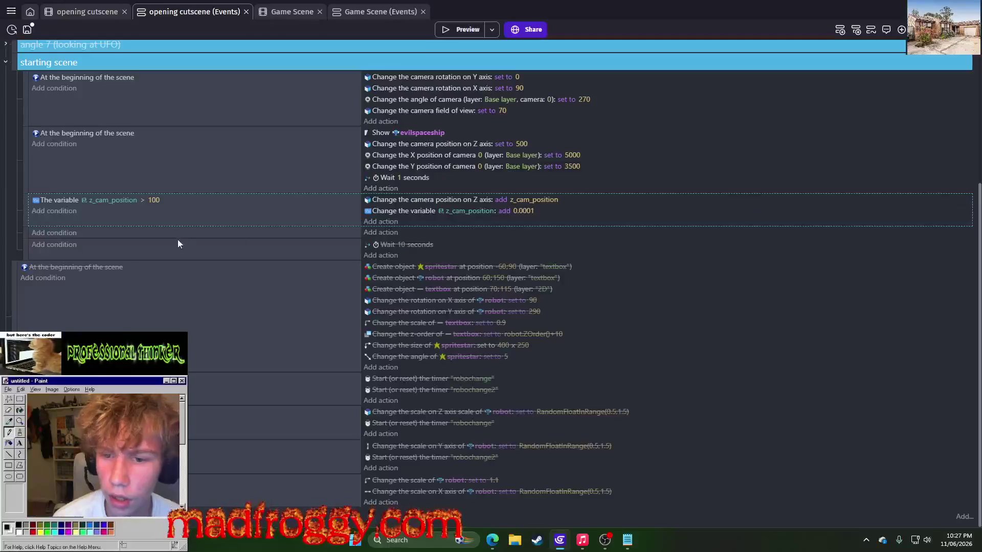
drag(385, 199, 381, 234)
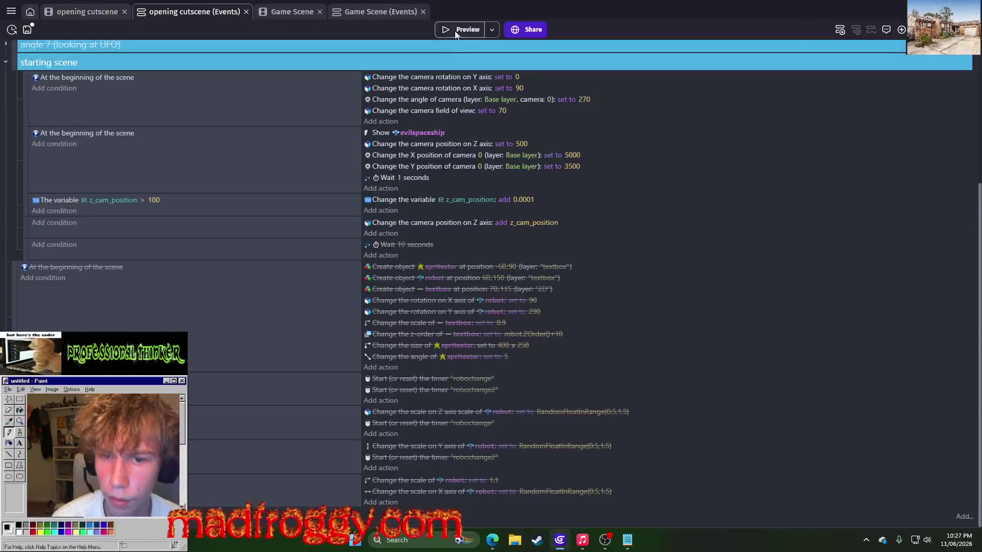
Move the camera Z increase before the z_cam_position check and preview the cutscene before and after.
click(455, 32)
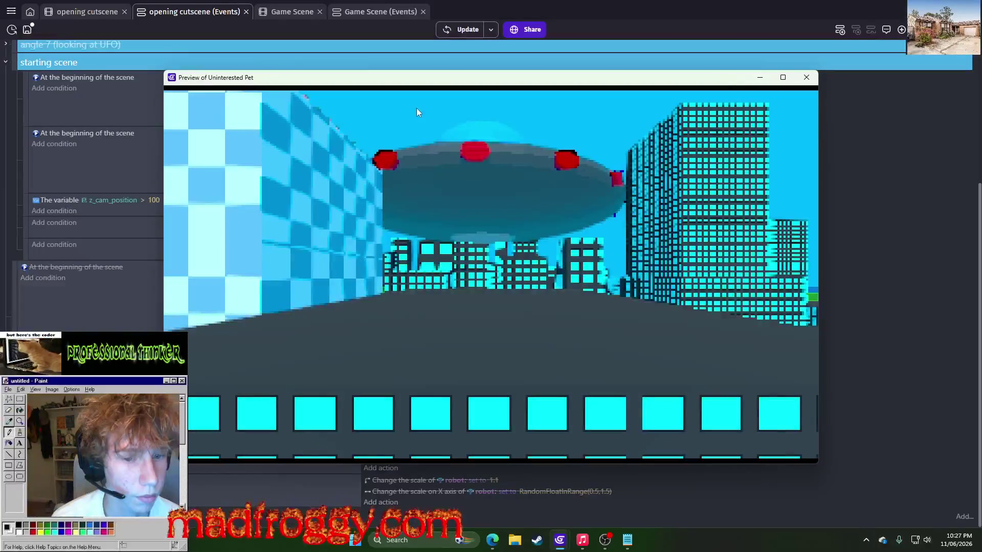
click(807, 77)
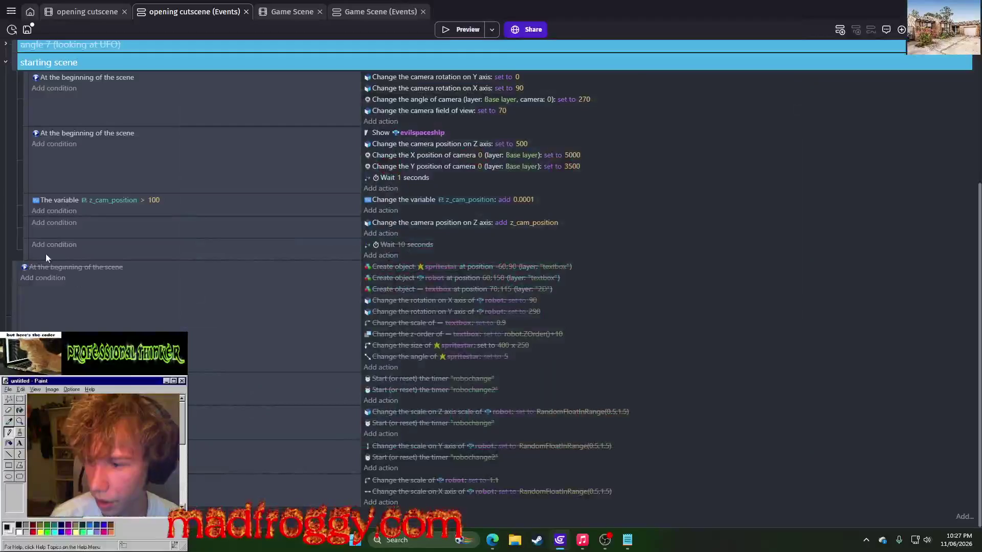
mouse_move(26, 233)
mouse_down()
mouse_move(29, 209)
mouse_move(58, 181)
mouse_up()
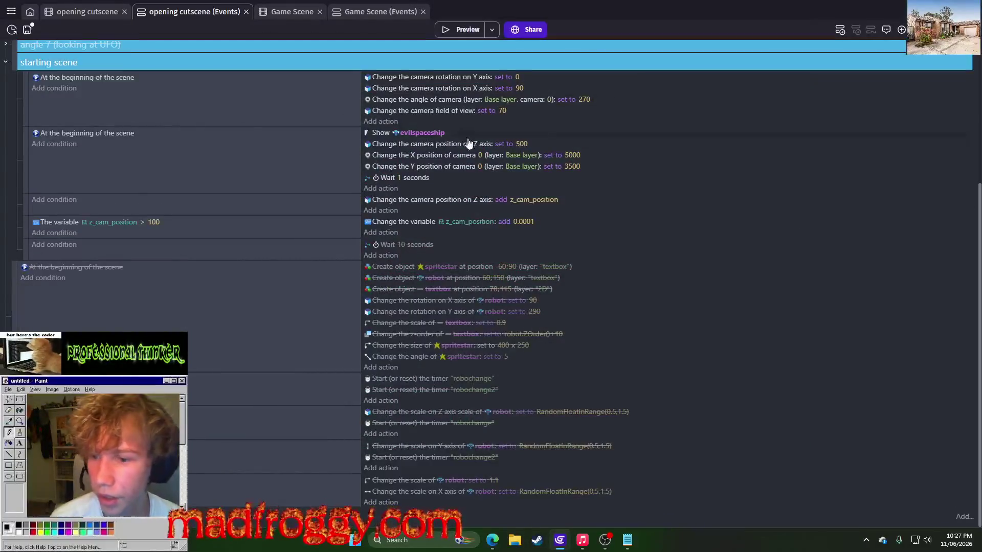
scroll(443, 157, up, 1)
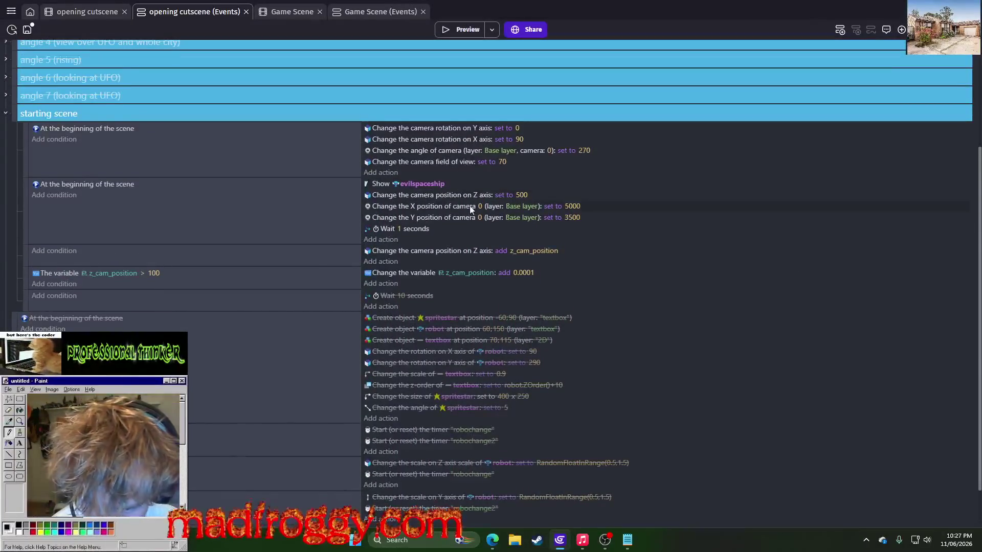
click(458, 28)
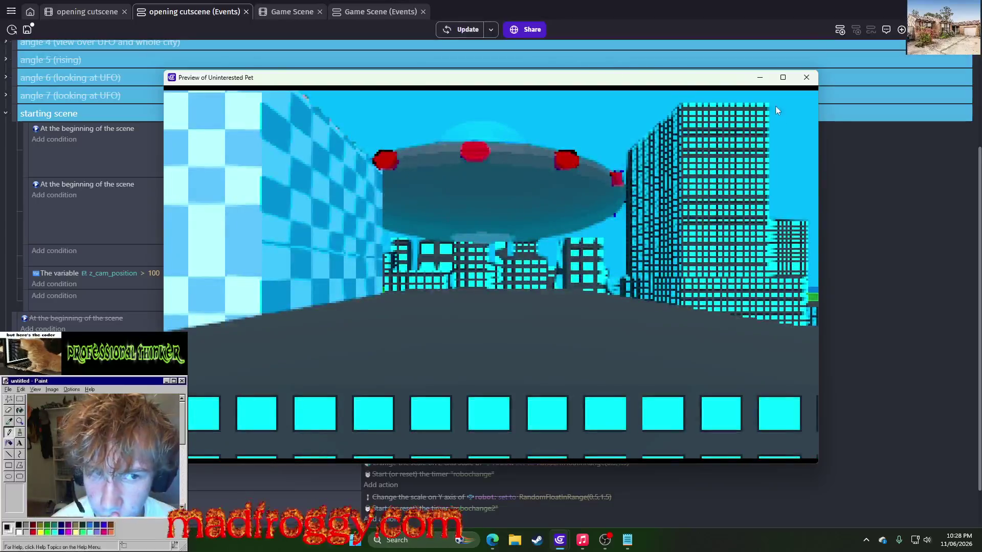
click(807, 77)
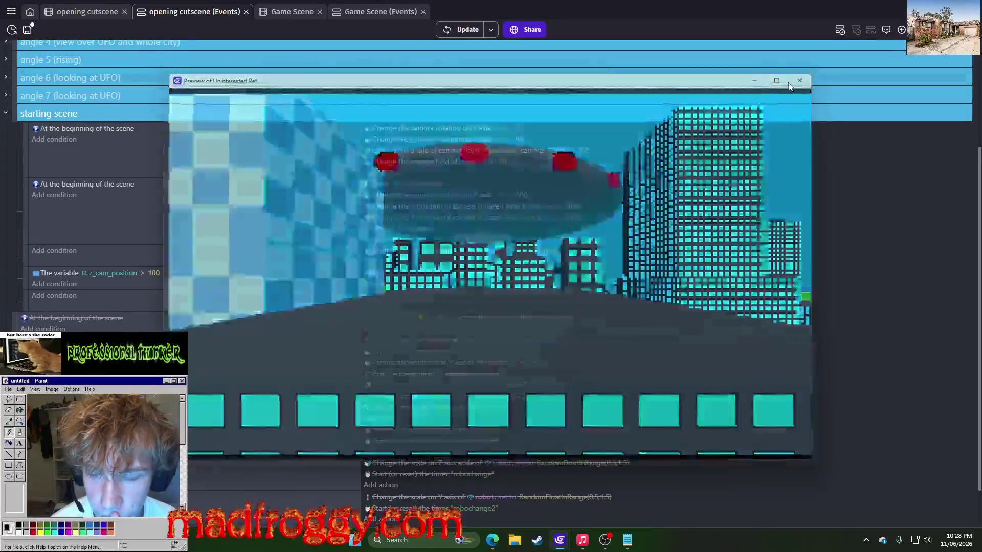
Make the z_cam_position condition test less than 100, preview it, then inspect the increment action.
click(145, 274)
click(147, 296)
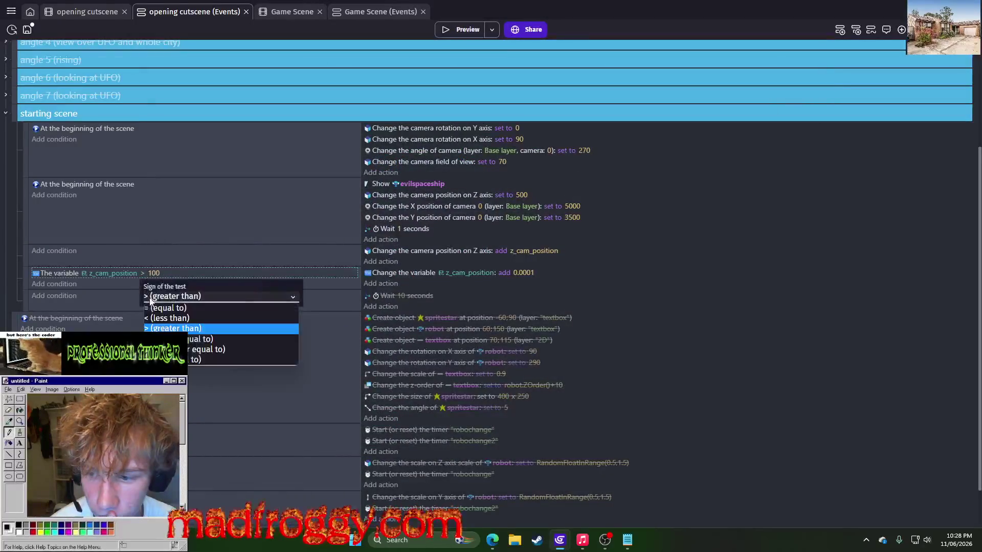
click(169, 318)
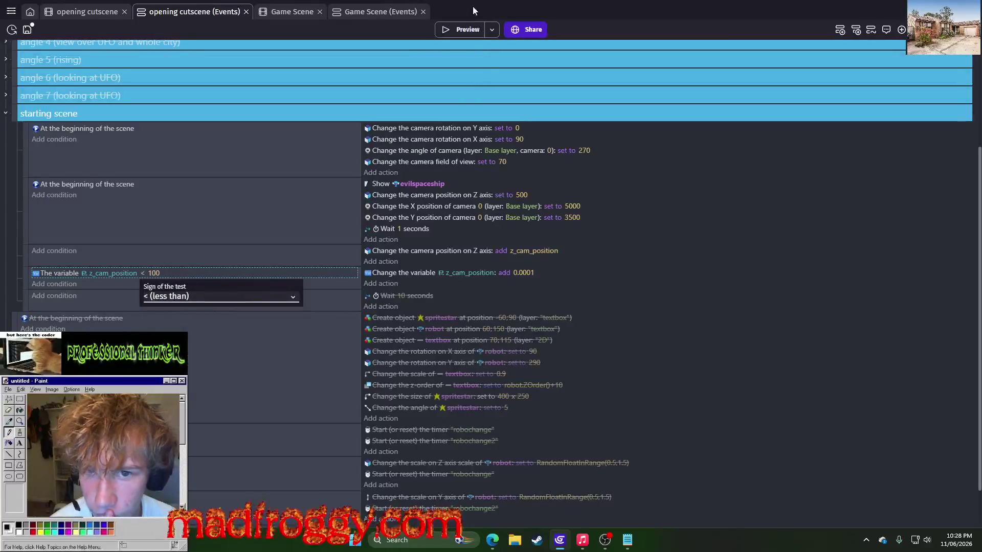
click(462, 31)
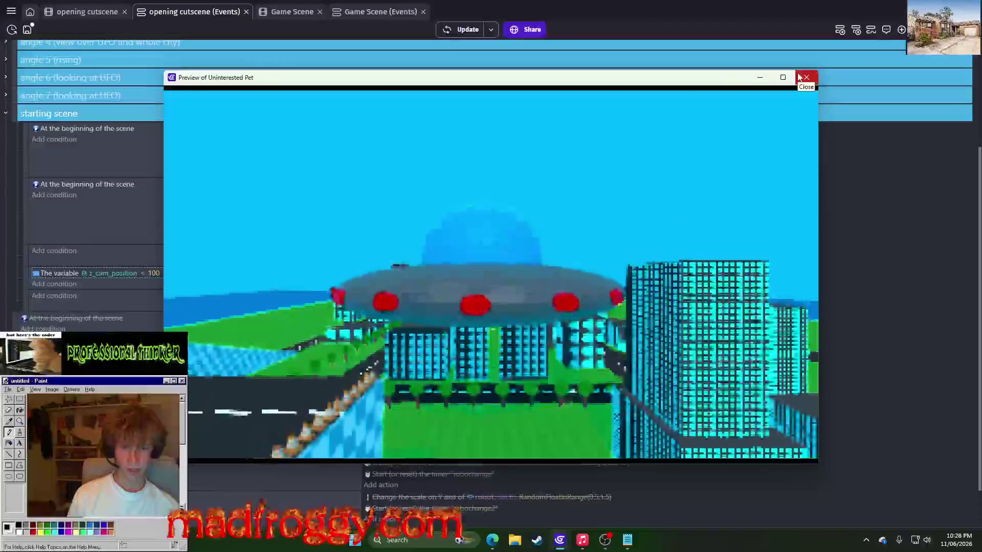
click(806, 77)
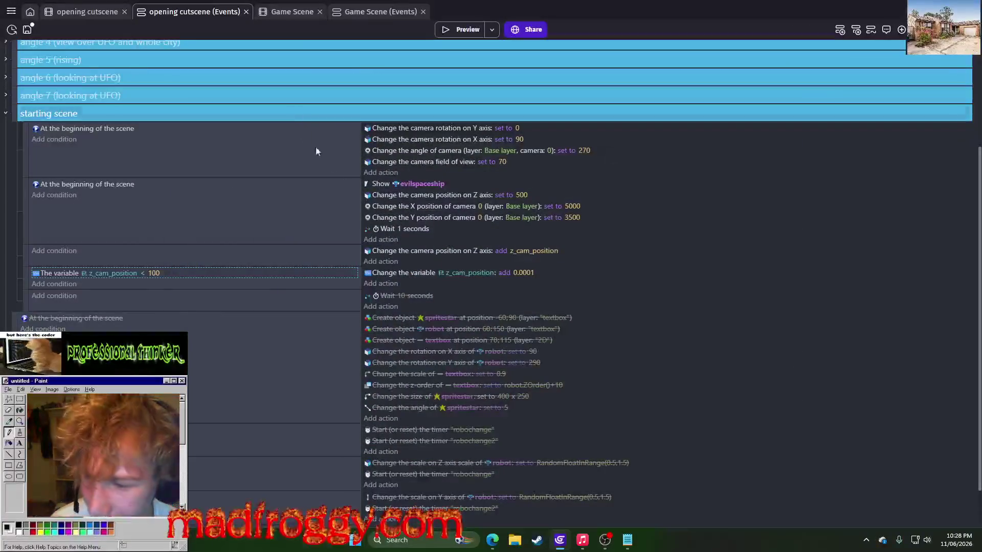
click(426, 276)
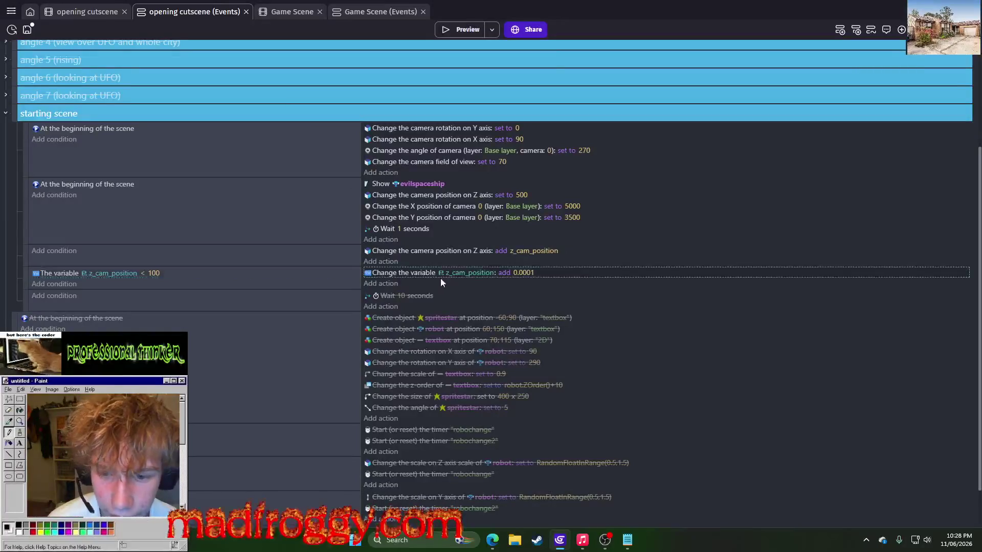
click(459, 275)
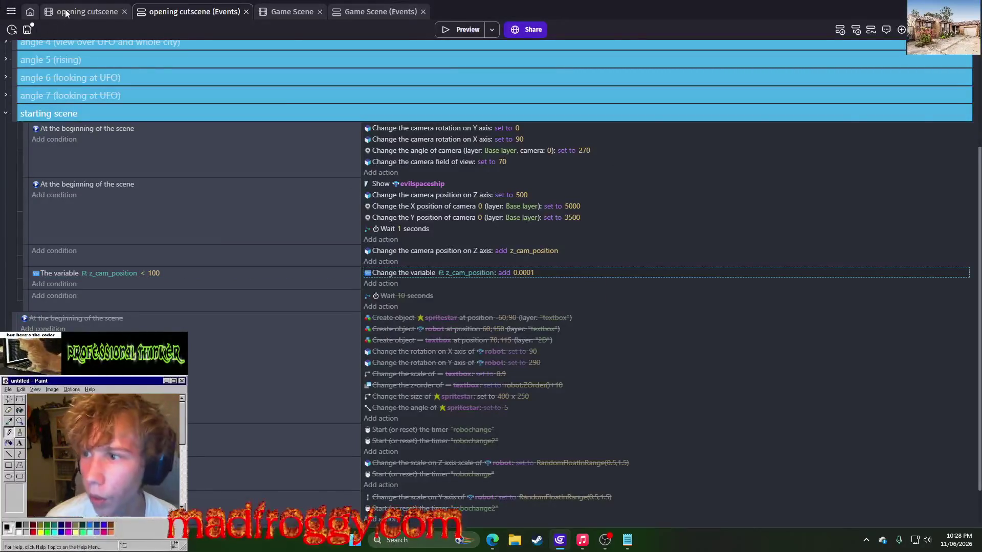
Create a Text object named NewText in the opening cutscene scene, then go back to its events.
click(67, 13)
click(973, 106)
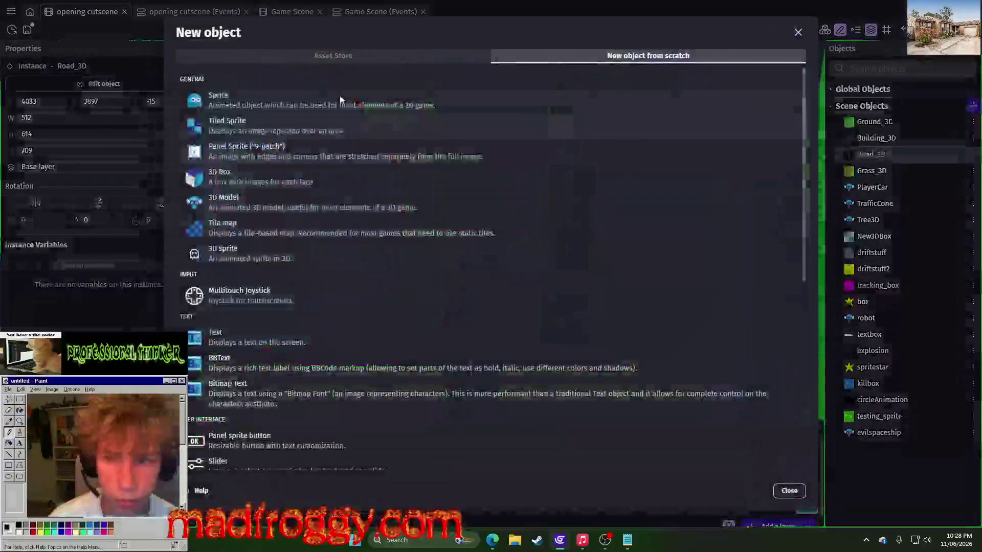
click(273, 335)
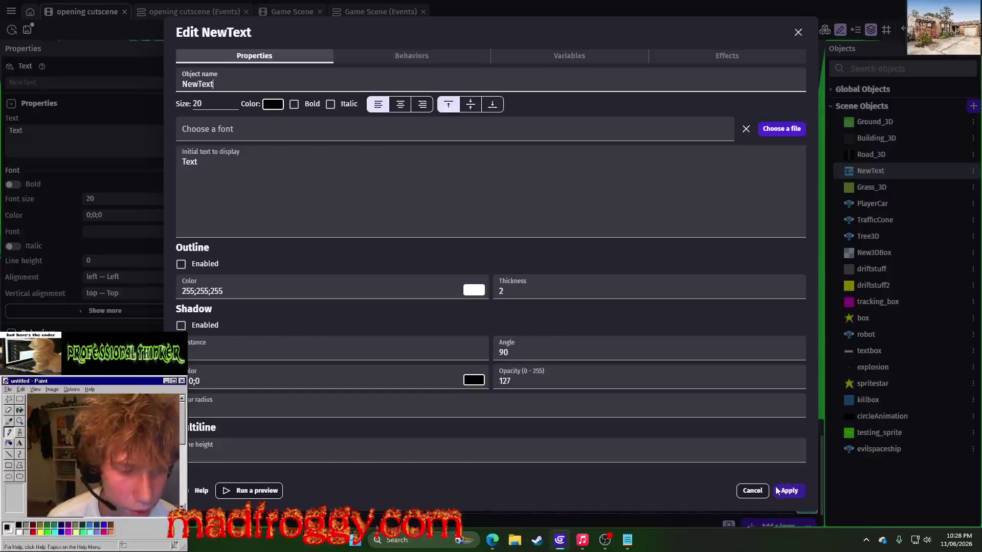
click(780, 493)
click(781, 490)
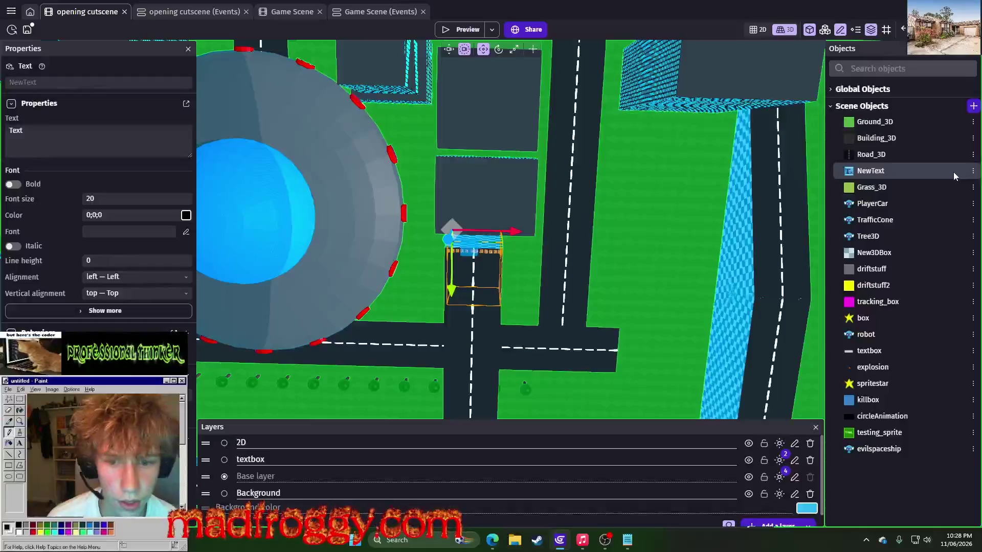
click(194, 11)
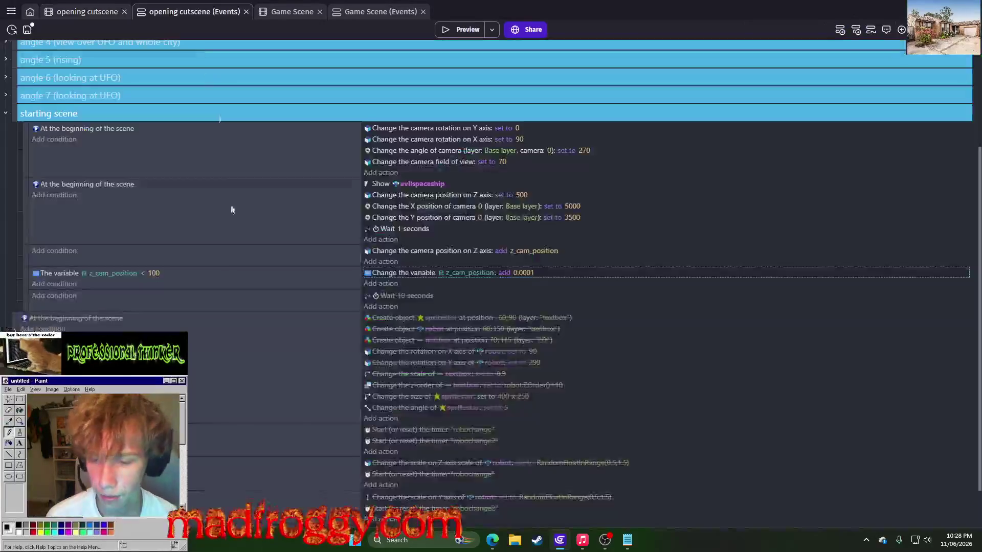
scroll(265, 412, down, 2)
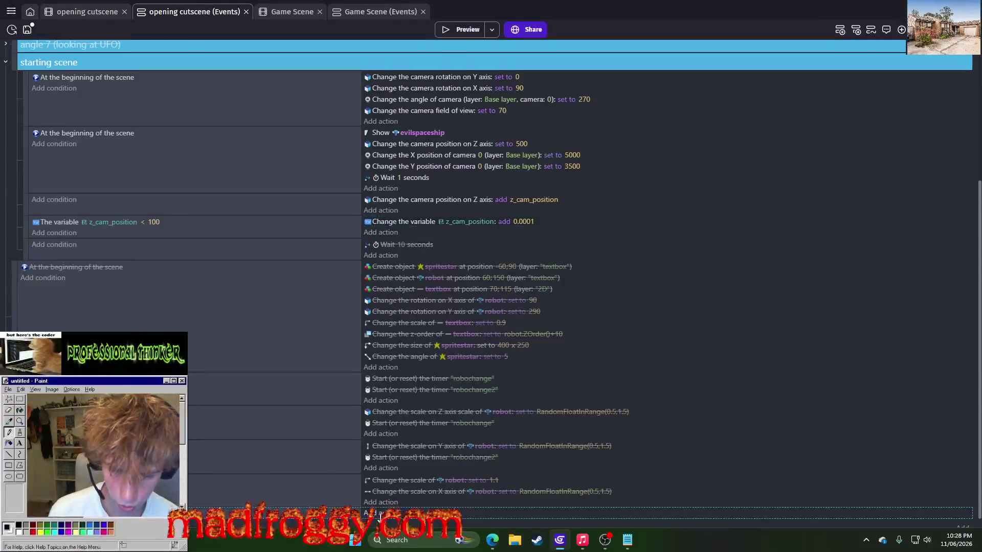
Add a Create object action that creates NewText at X 0, Y 0.
click(379, 513)
text(create)
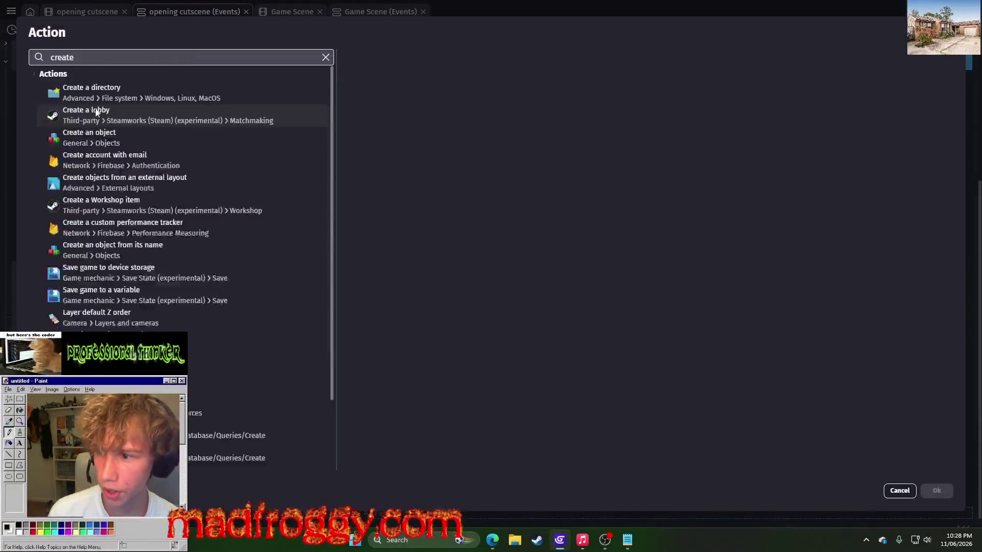
click(94, 136)
scroll(395, 231, down, 3)
click(387, 298)
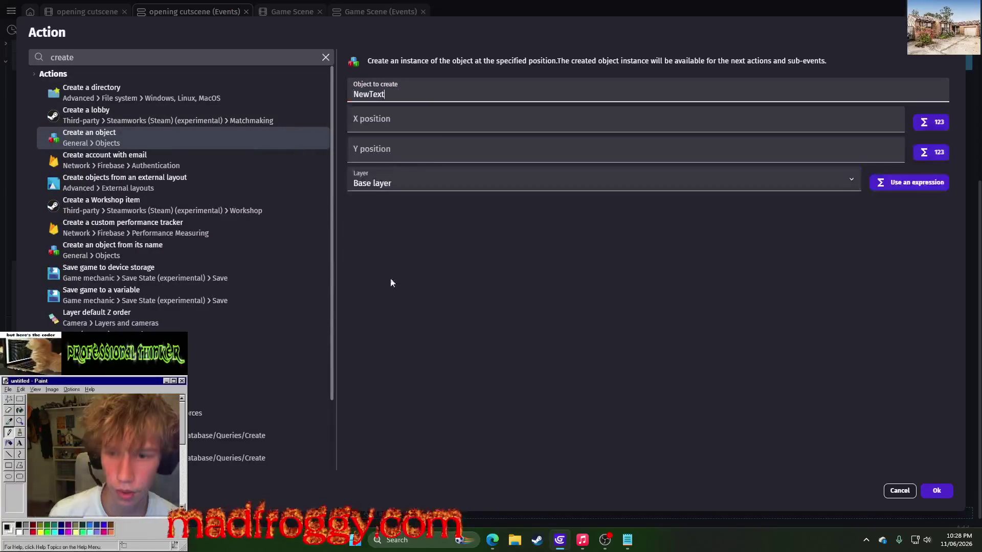
click(409, 129)
text(0)
click(428, 156)
text(0)
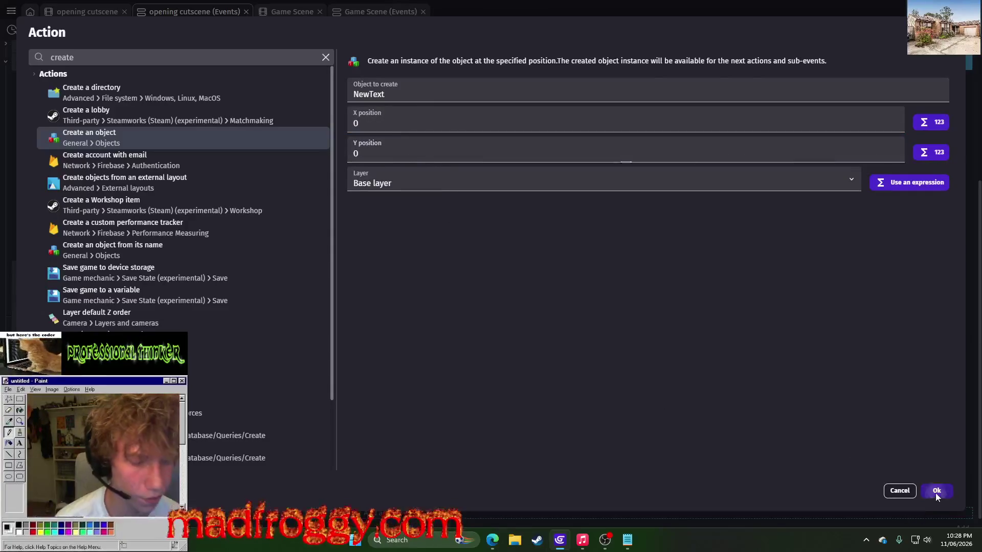
click(936, 492)
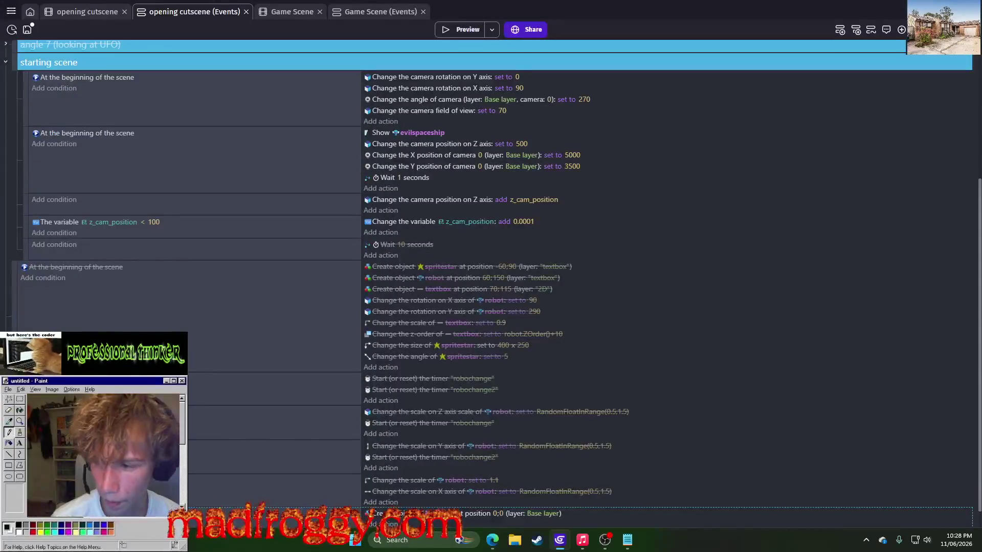
Place the NewText creation under the z_cam_position event on the 2D layer and preview it.
drag(2, 250, 29, 232)
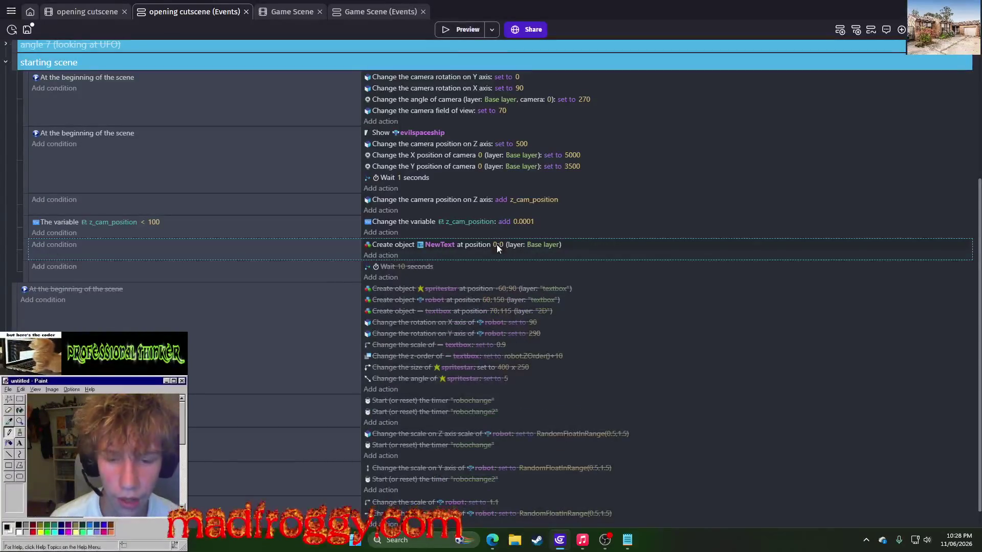
click(540, 244)
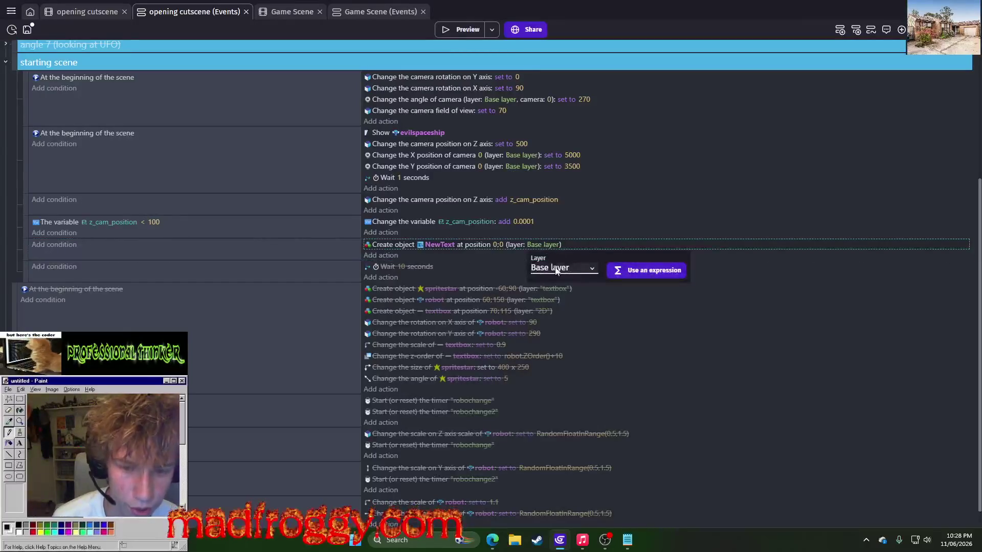
click(559, 308)
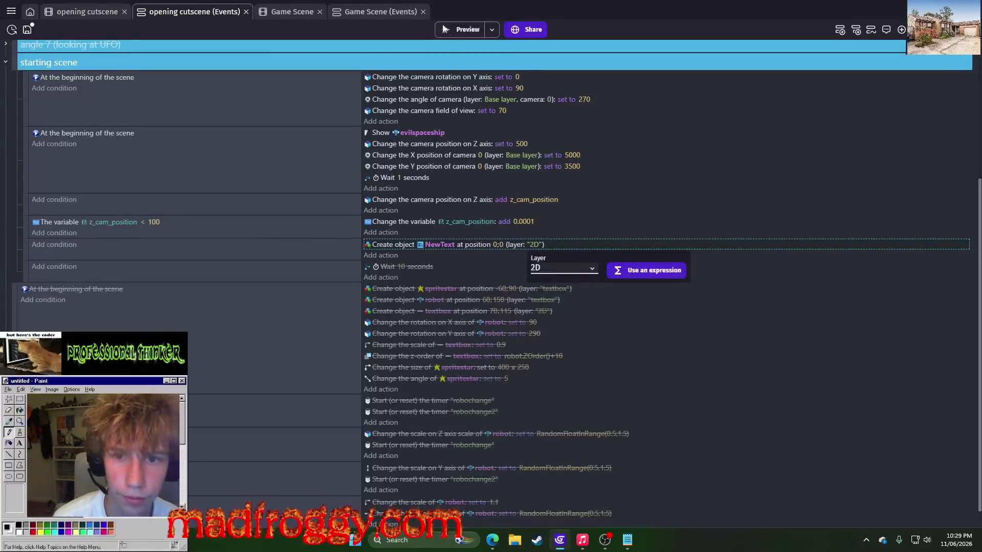
click(456, 29)
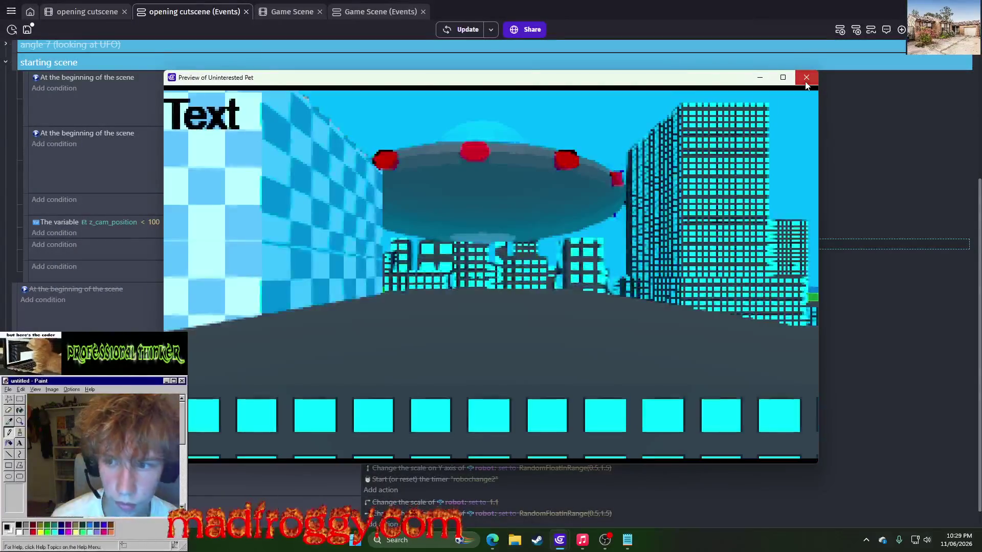
click(806, 83)
click(380, 254)
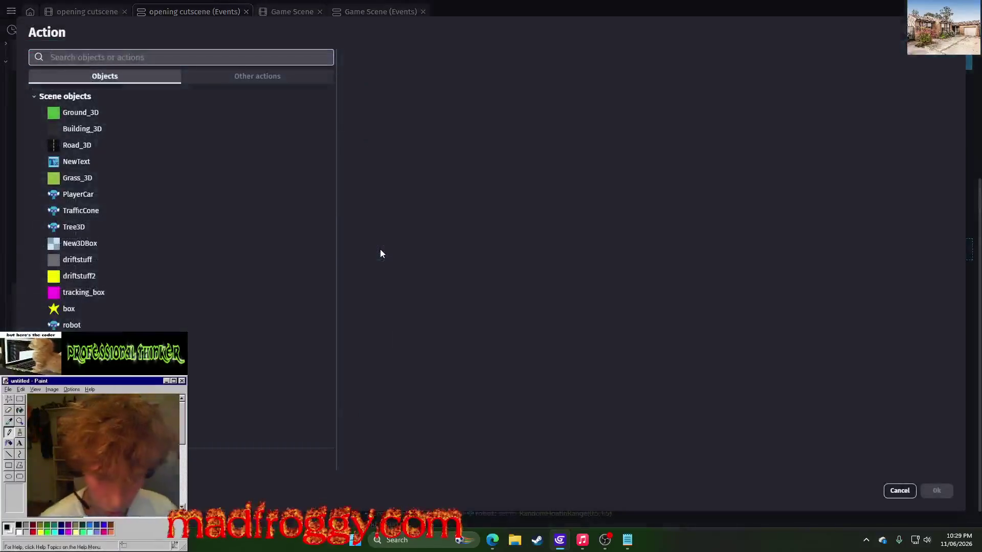
key(Escape)
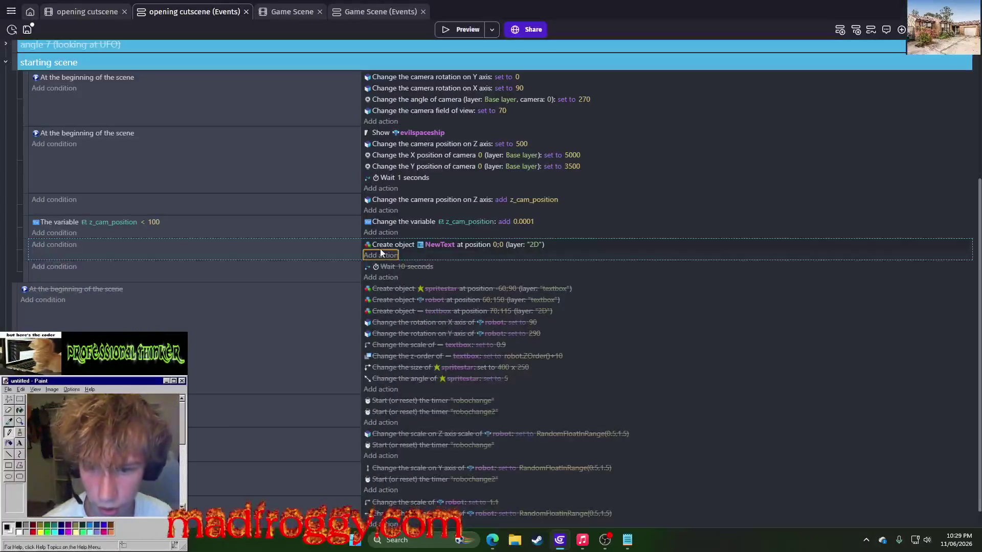
Add a text action that sets NewText's displayed text to z_cam_position.
click(378, 256)
text(text)
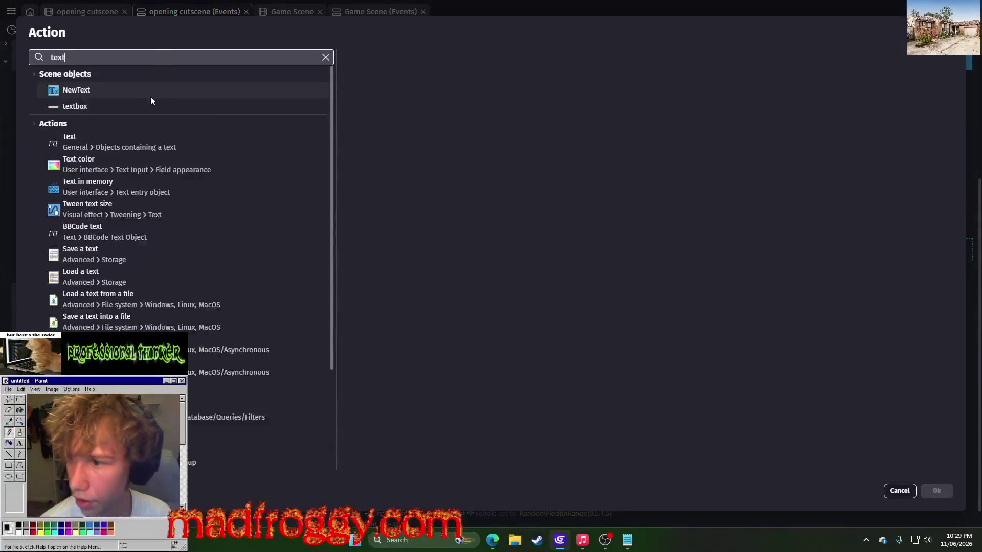
click(101, 140)
click(399, 112)
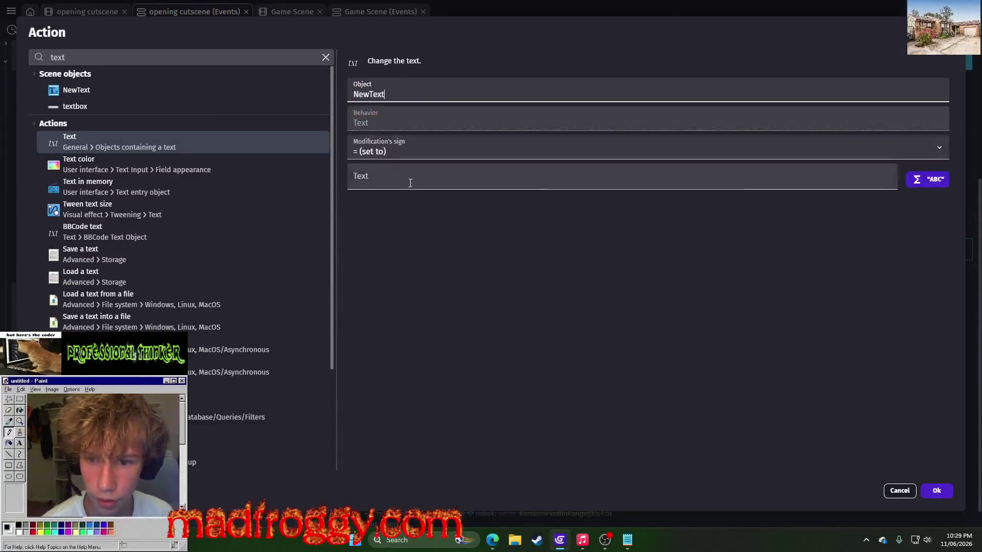
click(935, 489)
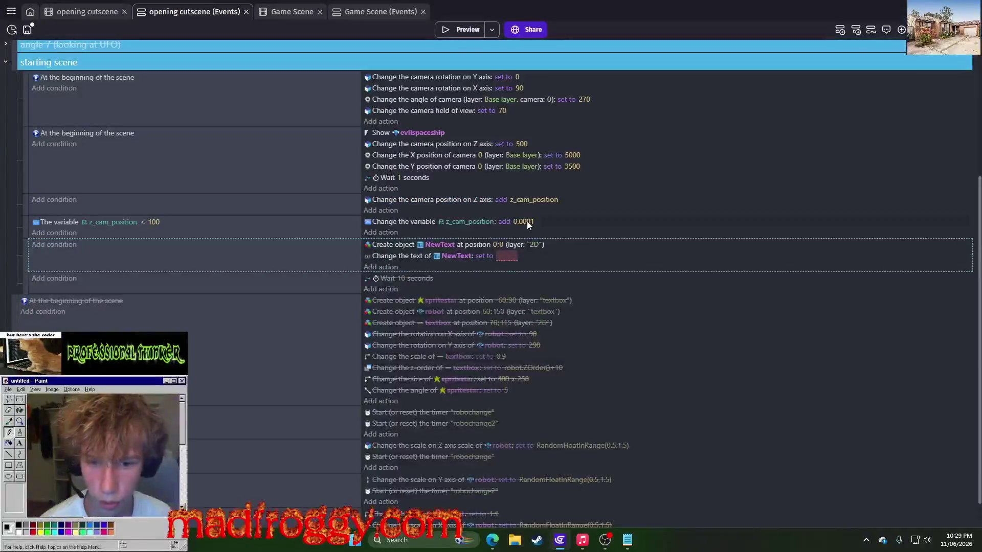
click(533, 199)
click(517, 261)
text(z_cam_position)
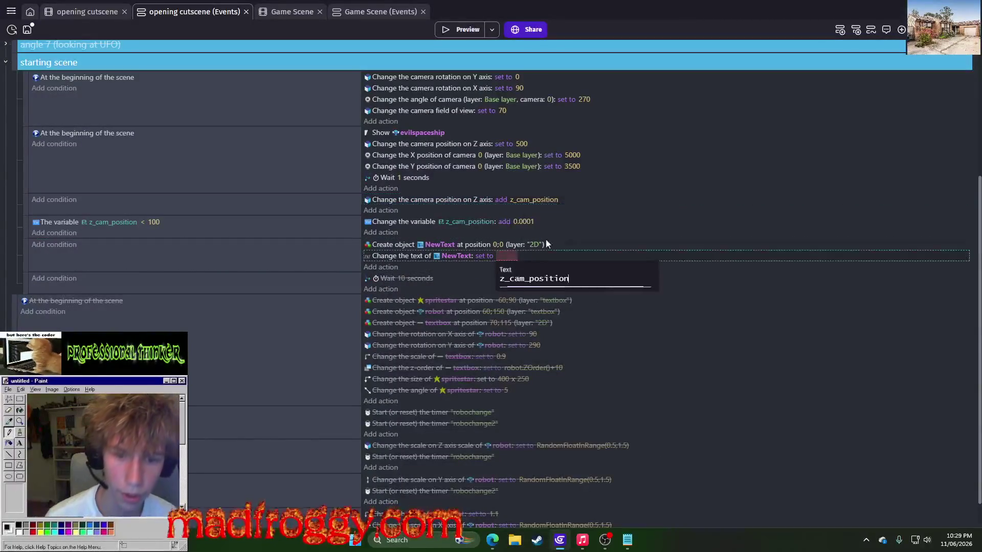
key(Return)
Preview the z_cam_position readout, then move NewText's creation into the first scene-start event.
click(476, 28)
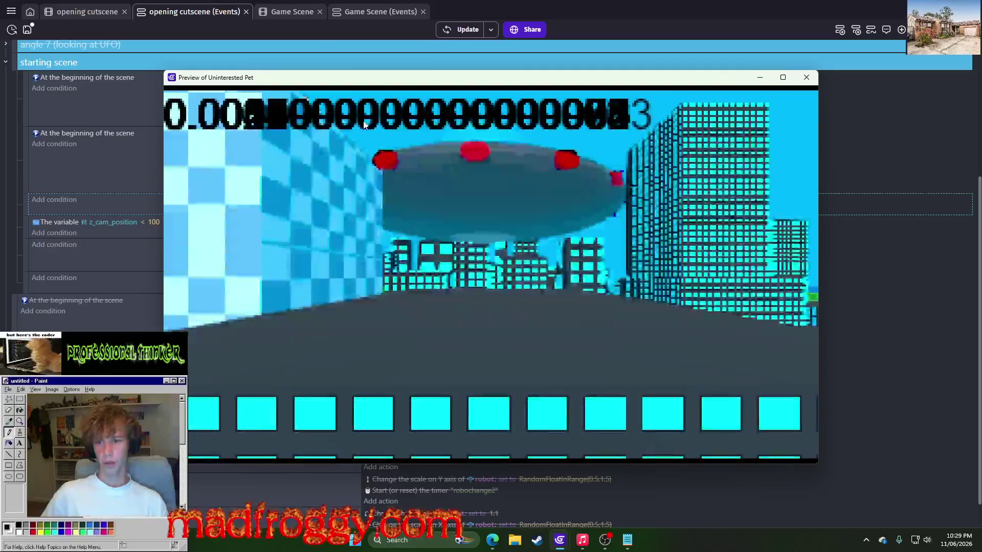
click(806, 77)
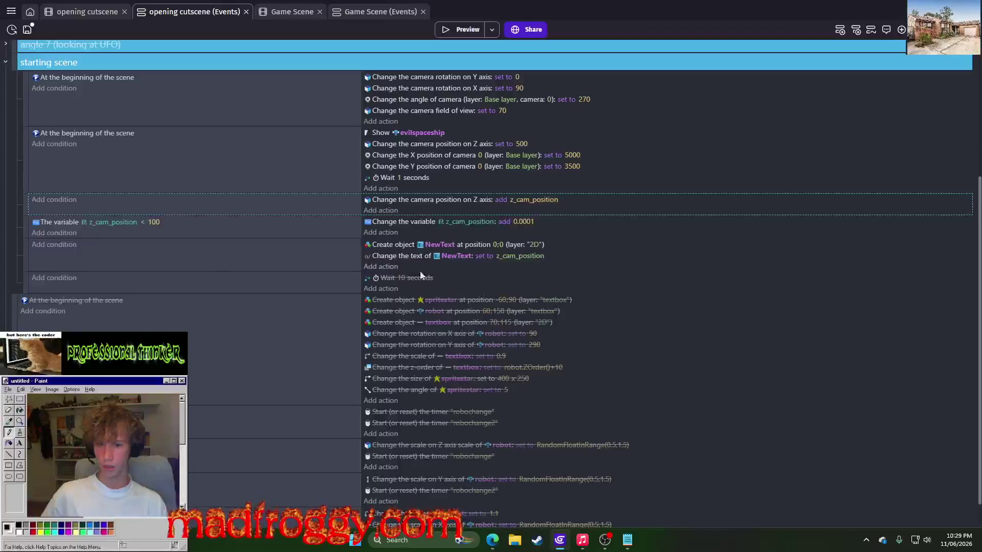
drag(388, 248, 388, 74)
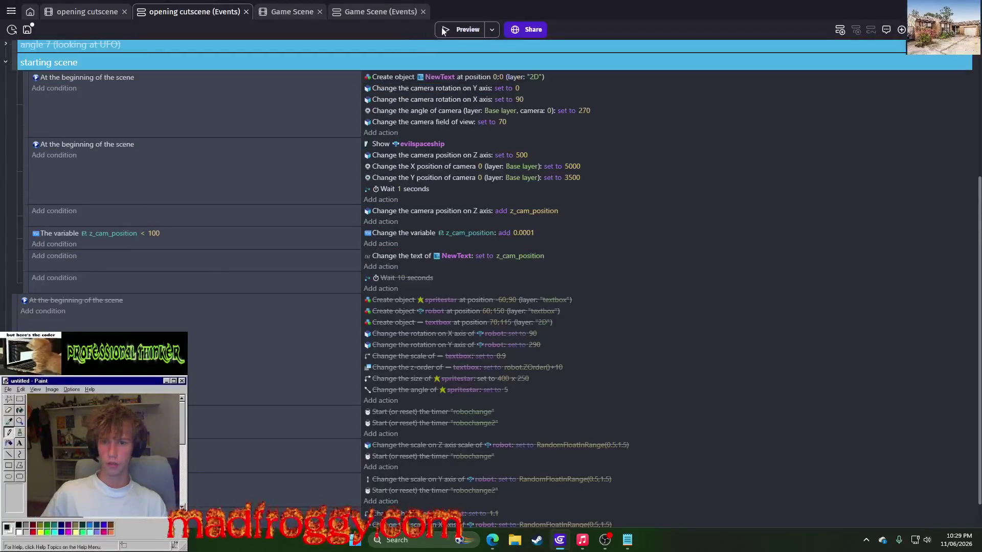
Preview the cutscene with NewText created at scene start, then begin editing the 100 limit.
click(449, 29)
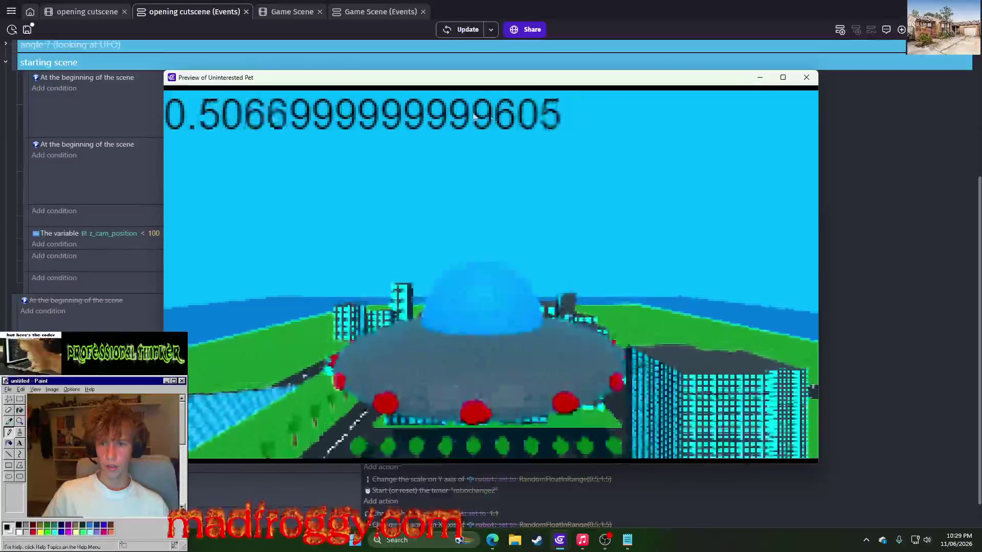
click(806, 78)
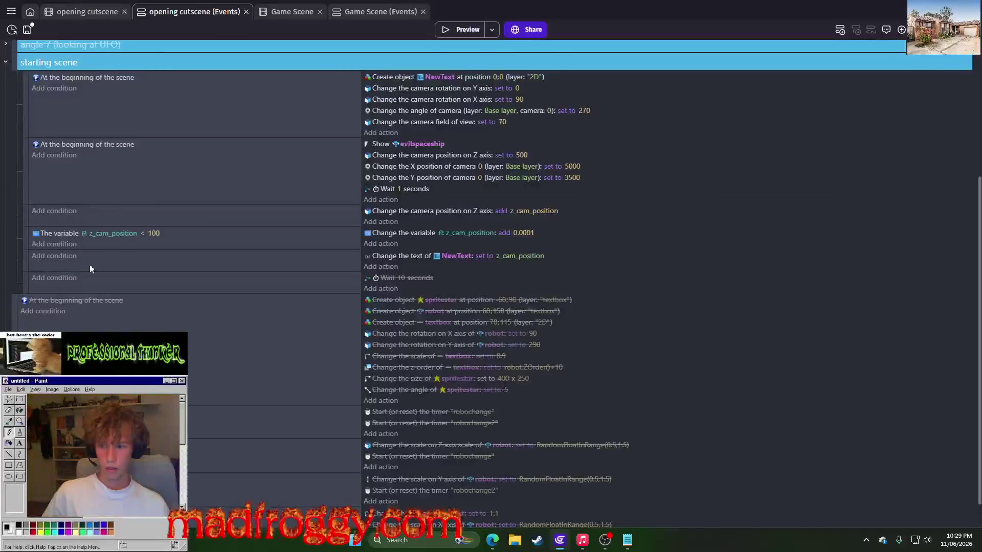
click(156, 233)
Lower the z_cam_position limit to 0.4 and preview the cutscene.
text(.4)
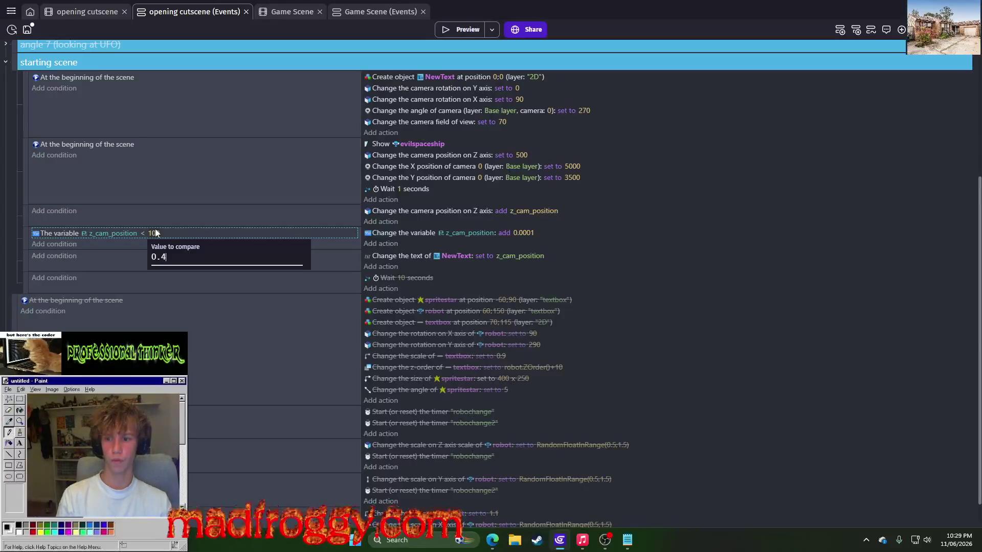
key(Return)
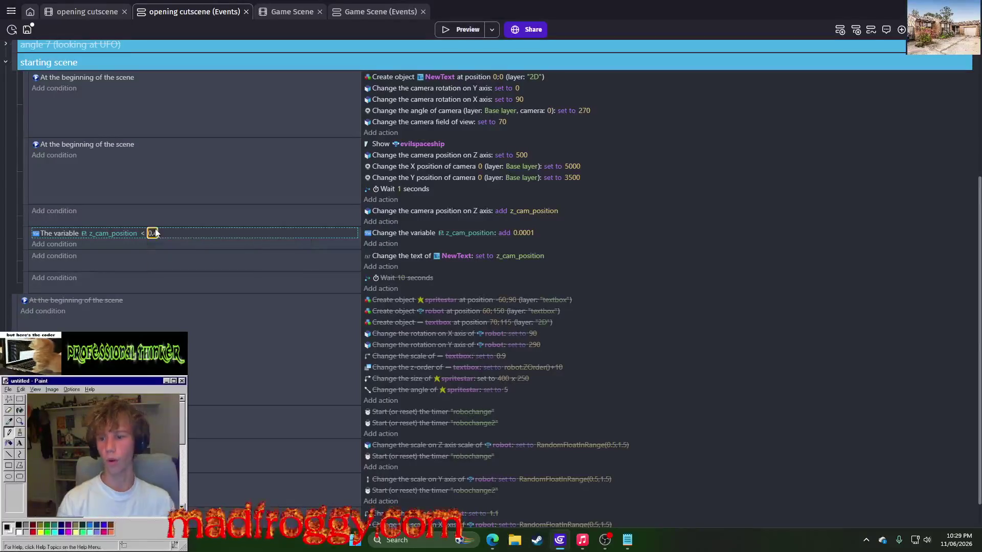
click(451, 32)
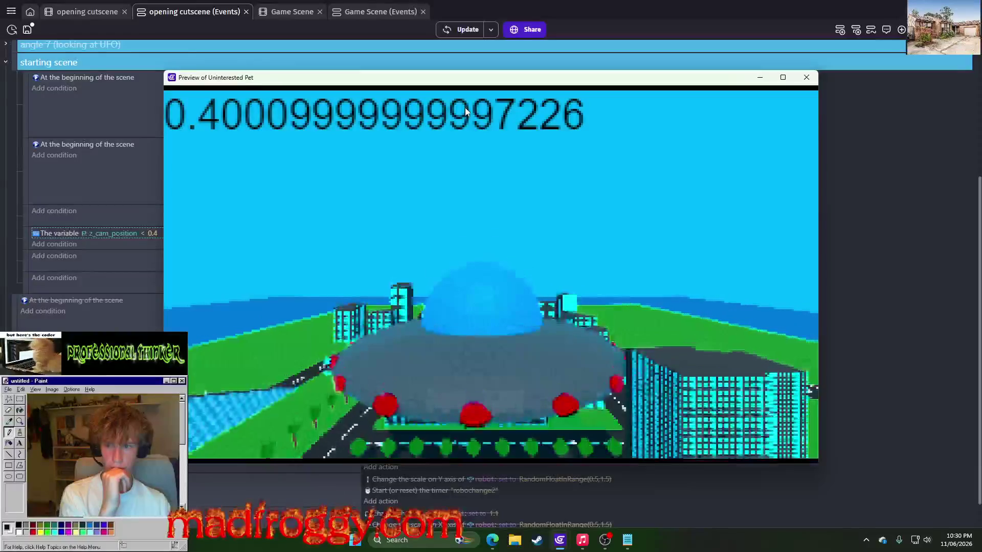
click(807, 78)
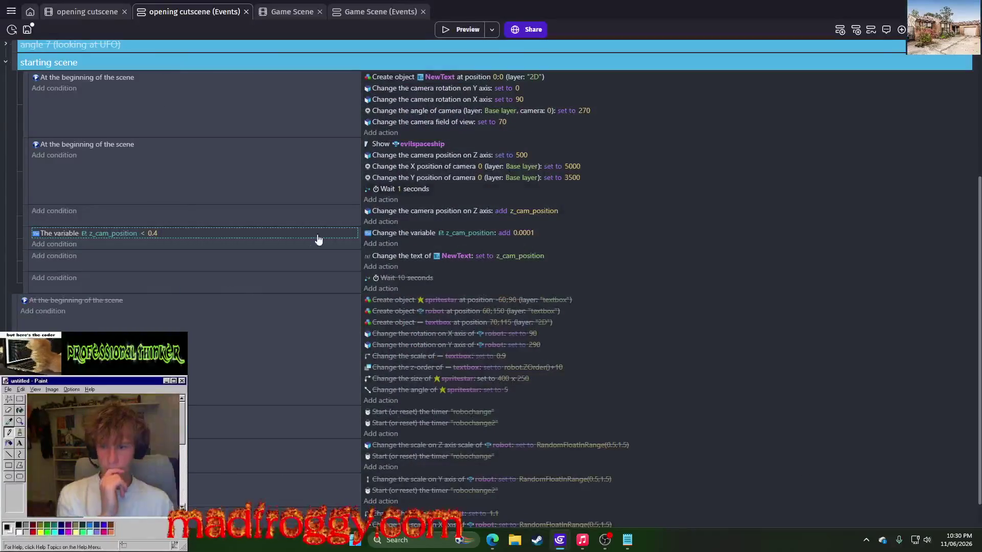
Keep the condition's less-than comparison unchanged and bring up the Twitch stream page.
click(378, 234)
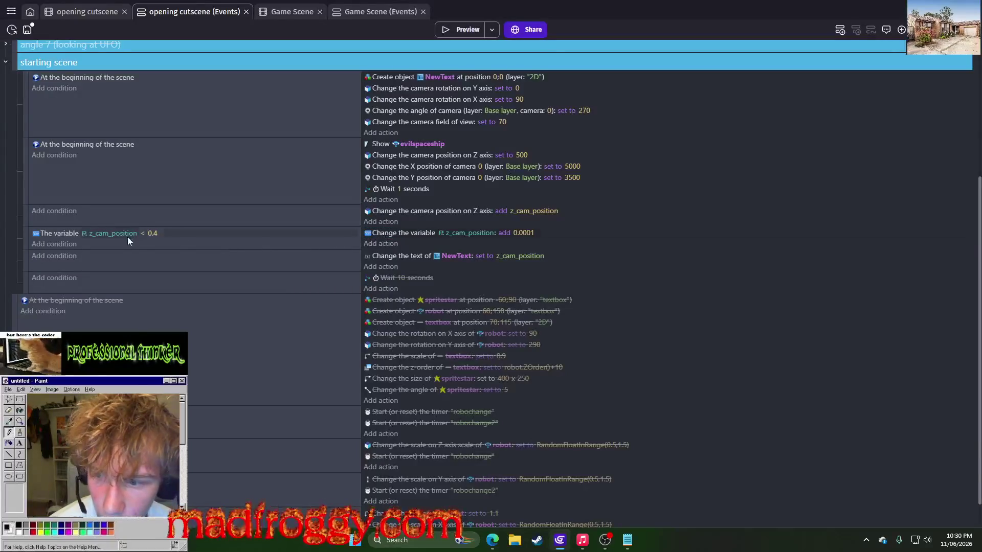
click(147, 234)
click(161, 257)
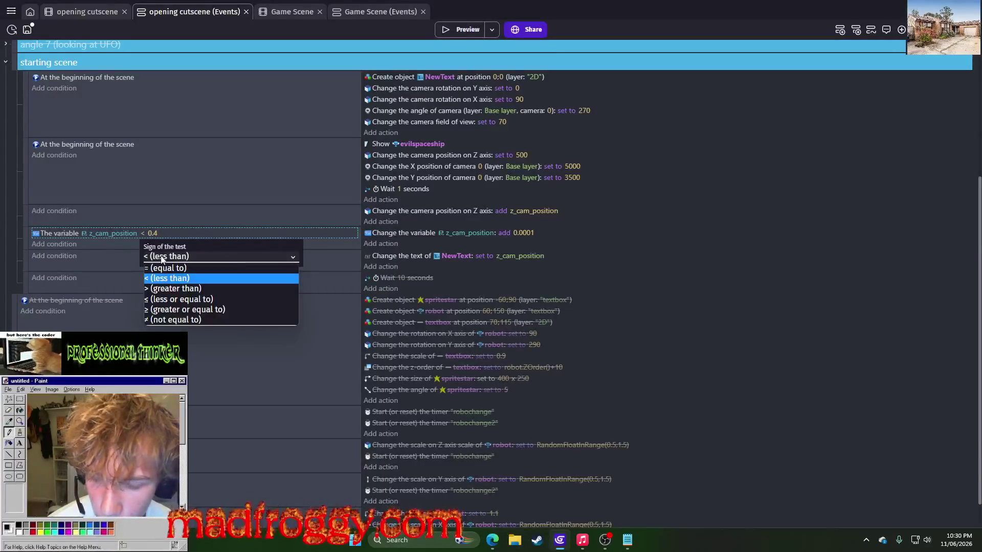
click(162, 259)
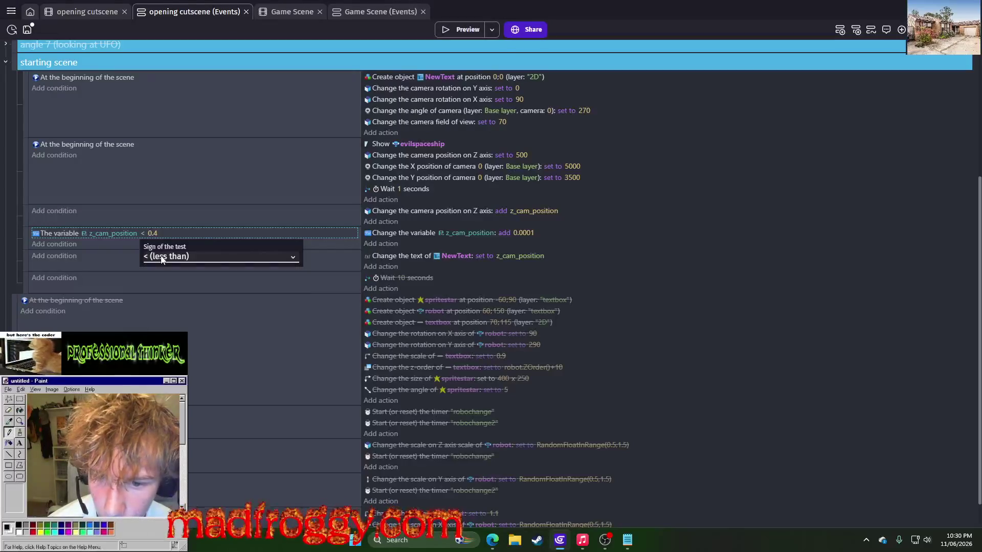
click(459, 211)
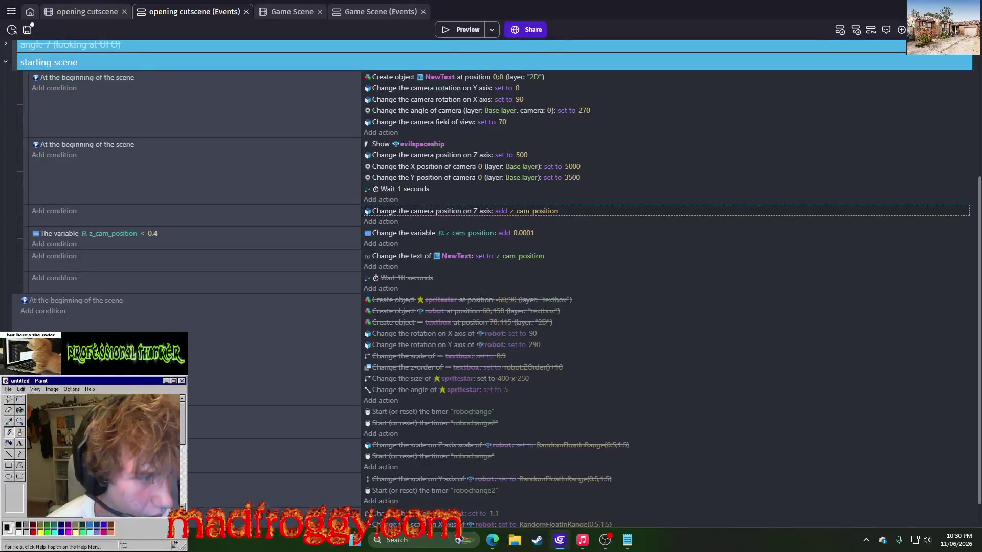
click(492, 540)
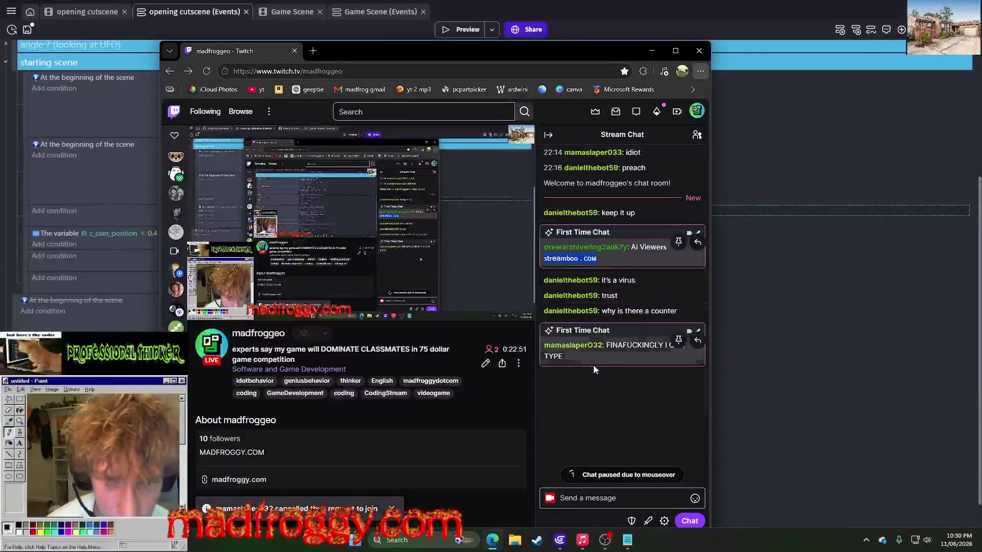
Select the latest stream chat message, clear the selection, and dismiss the chat options.
triple_click(573, 348)
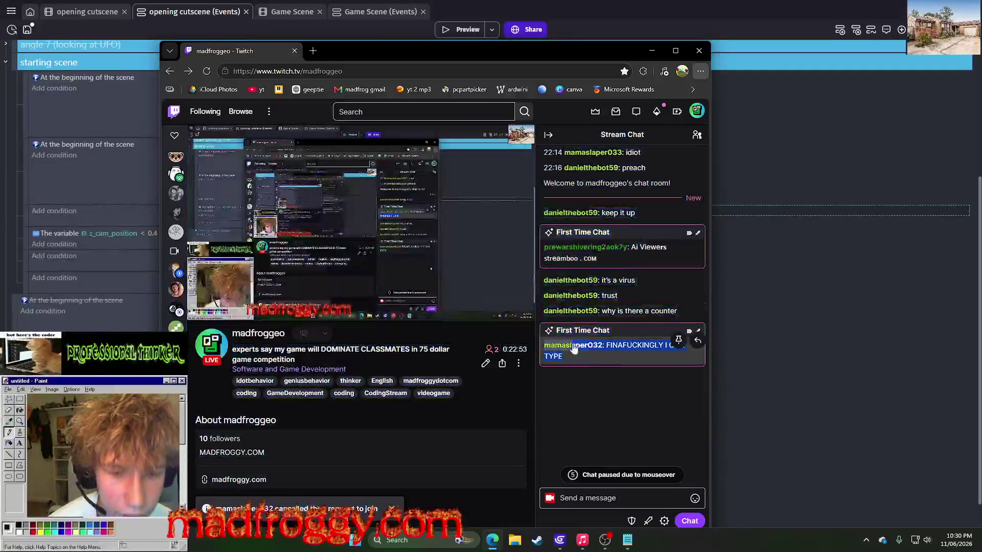
click(462, 357)
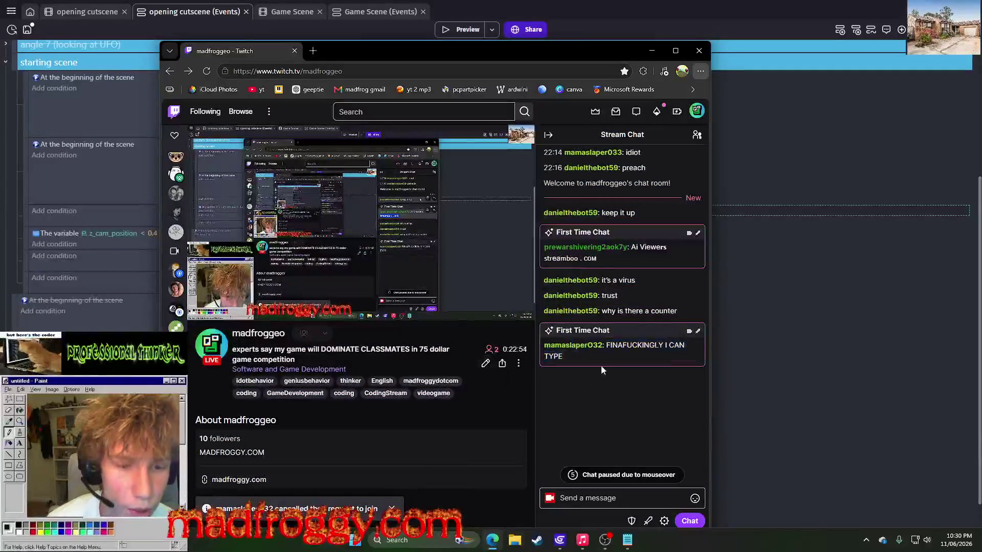
right_click(639, 134)
click(559, 137)
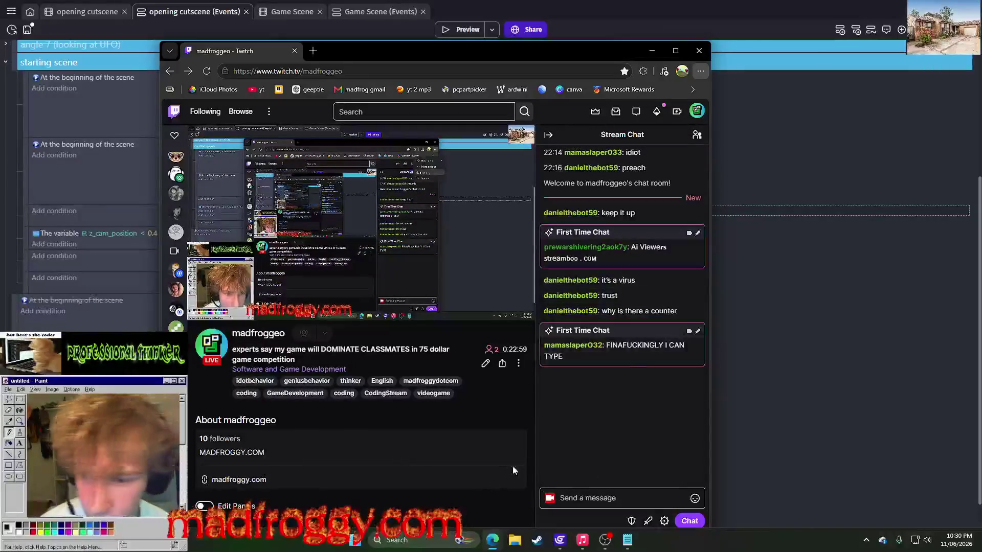
Visit another streamer's channel at 69% volume, return to the own channel, and hide the browser.
click(176, 175)
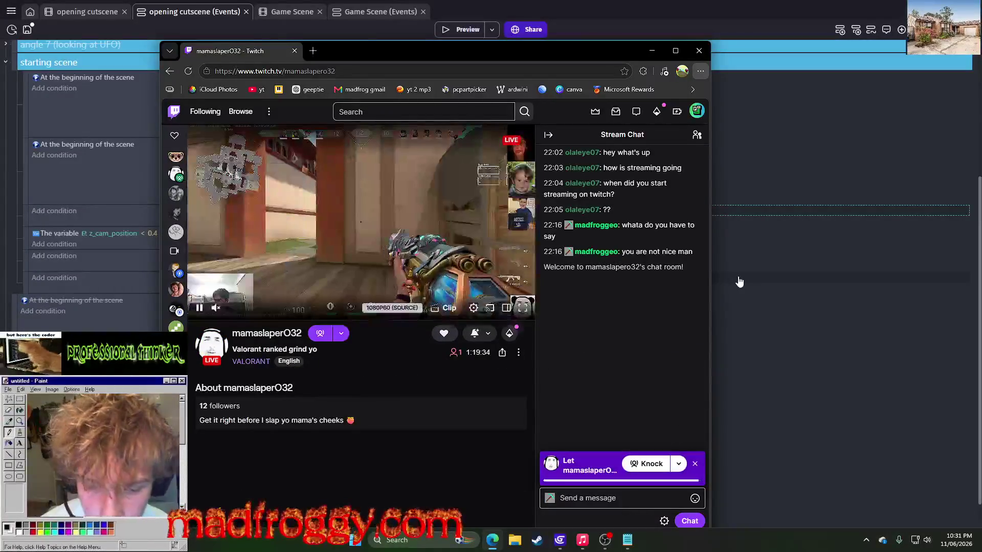
drag(228, 308, 261, 309)
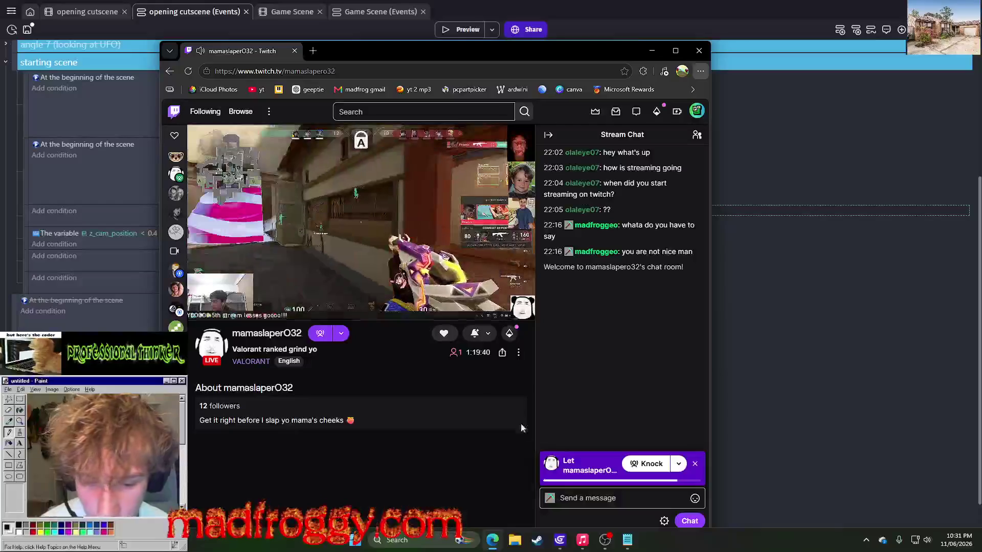
click(600, 498)
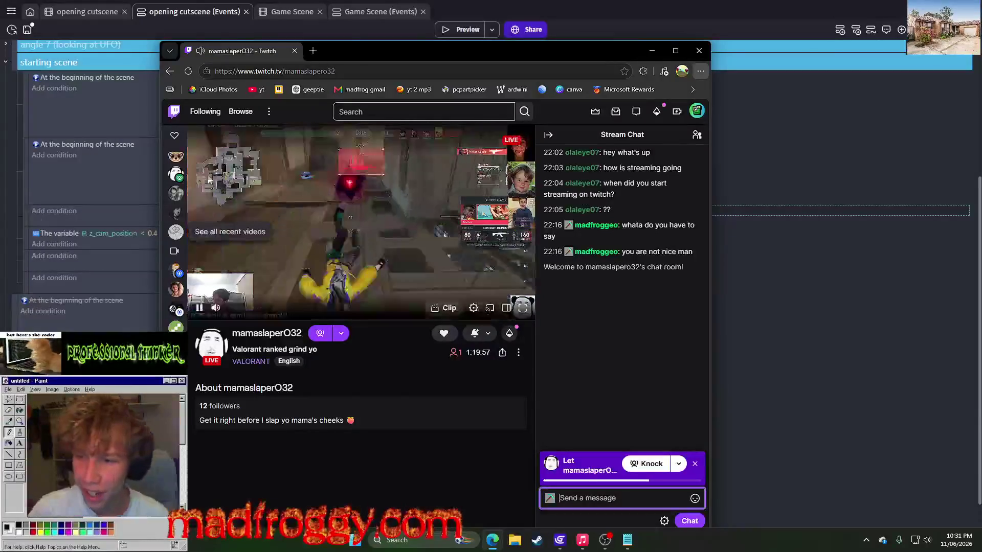
click(168, 70)
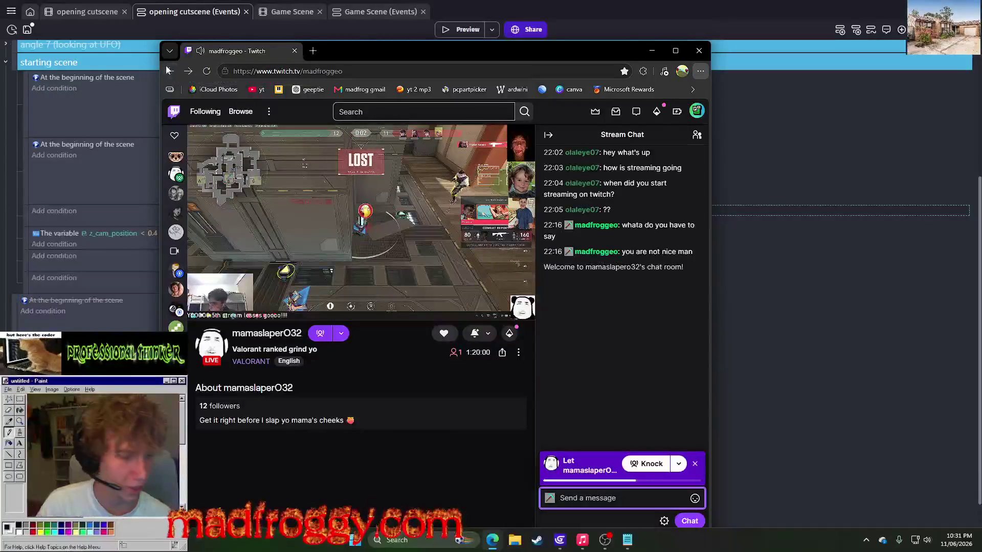
click(338, 36)
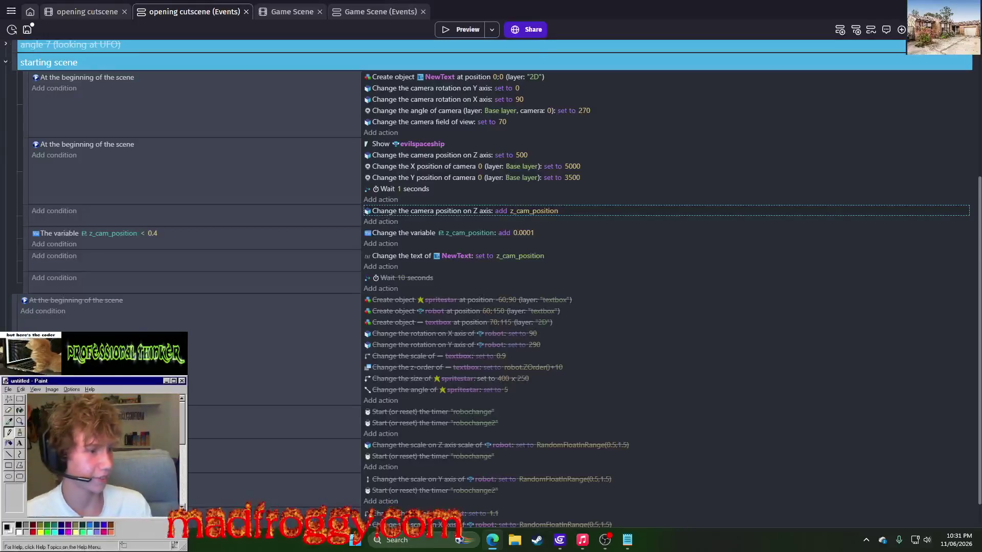
click(467, 29)
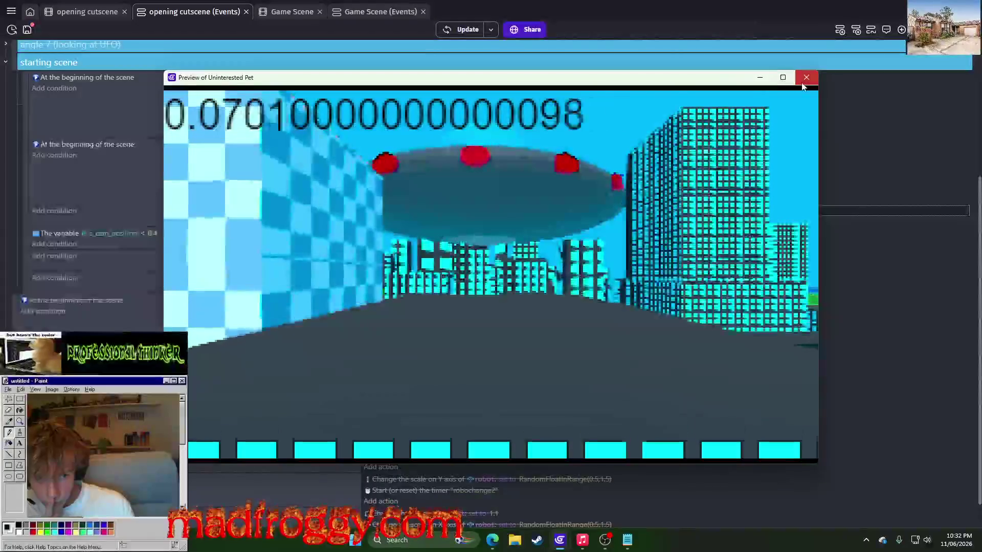
click(807, 77)
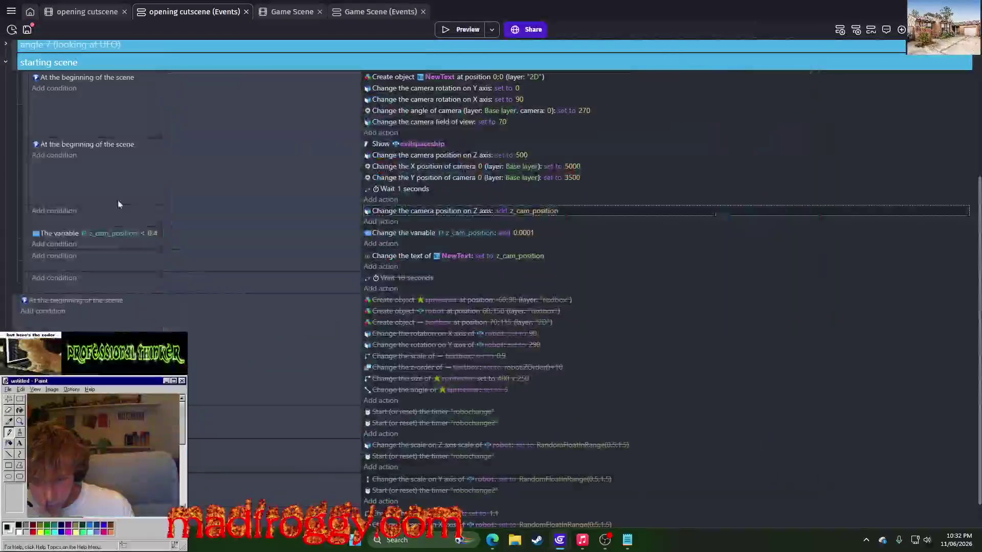
click(150, 236)
Change the z_cam_position limit to 0.04 and preview to confirm the readout stops there.
text(0)
key(Return)
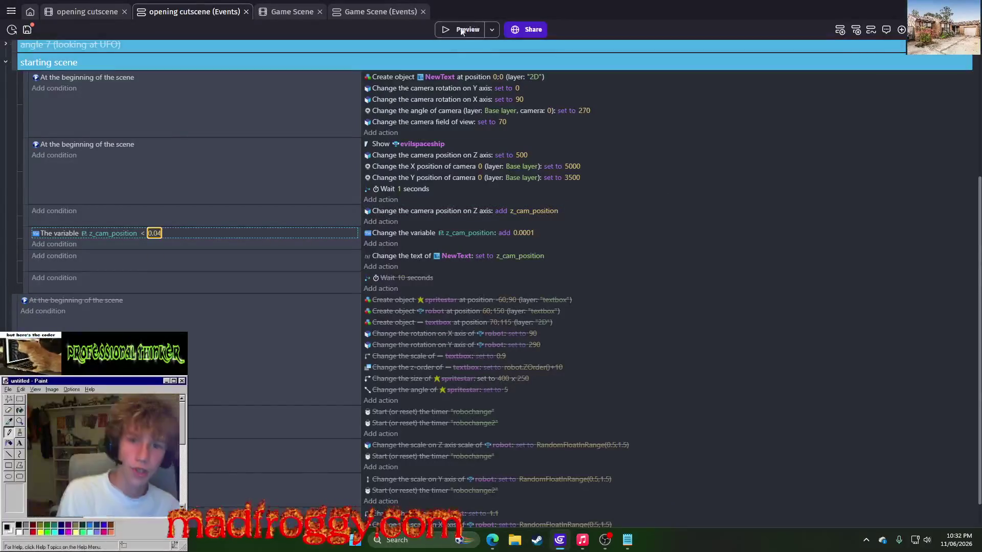
click(457, 30)
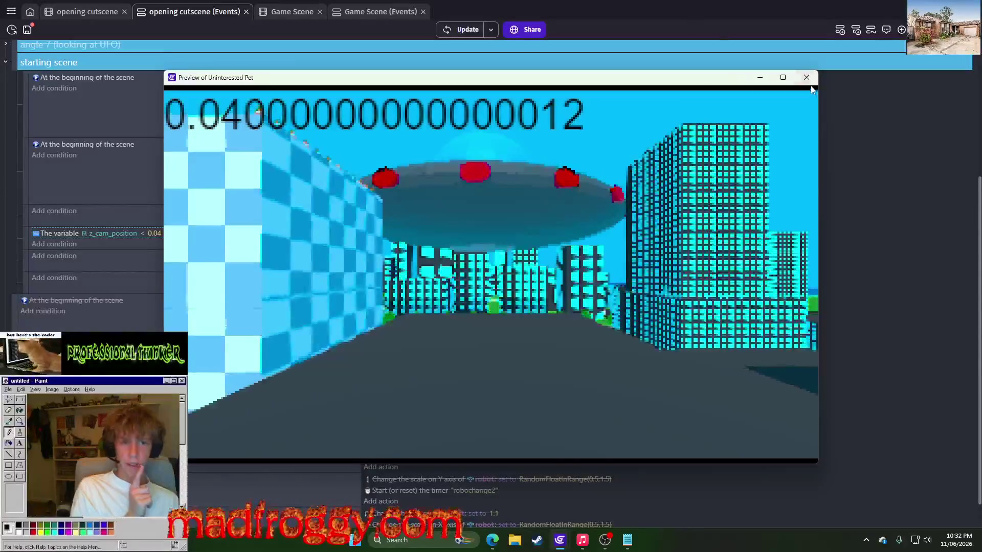
key(Escape)
scroll(32, 213, up, 5)
scroll(11, 210, down, 5)
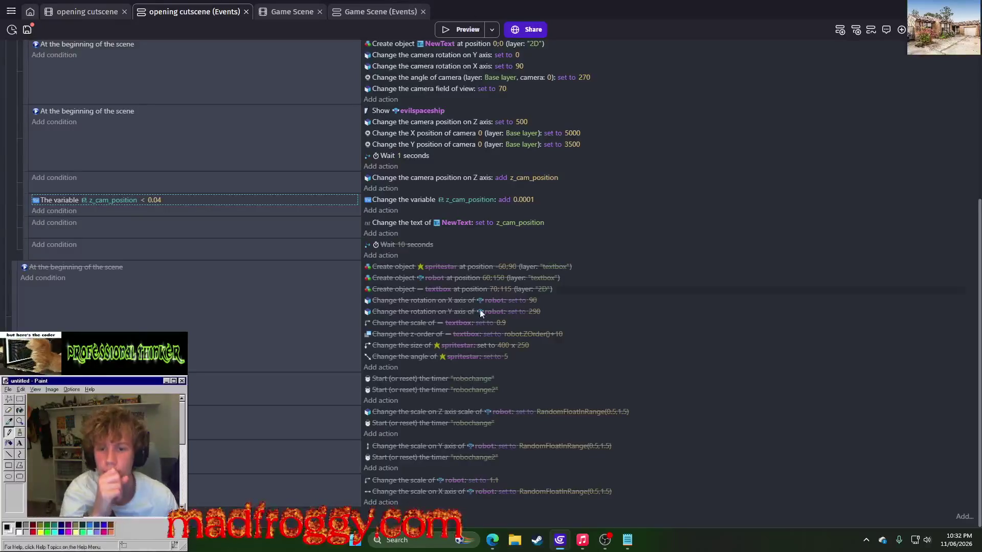
Move the camera Z 'set to 500' action into the disabled block above Wait 10 seconds.
scroll(466, 361, up, 2)
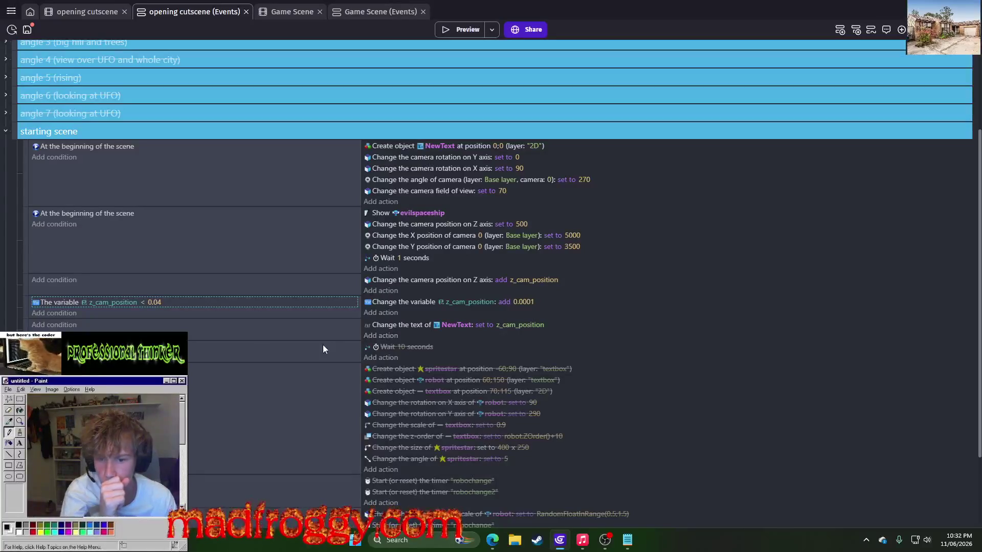
click(330, 262)
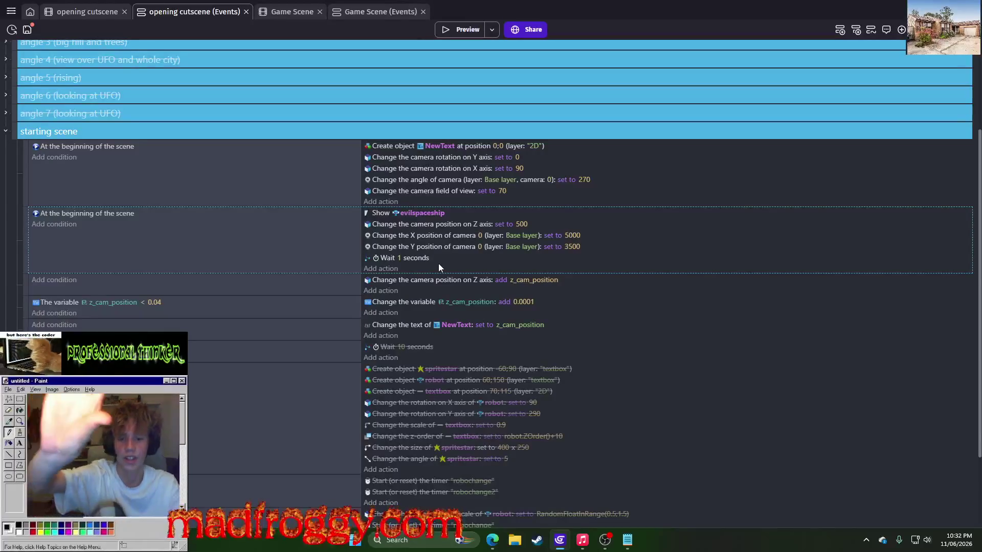
click(456, 226)
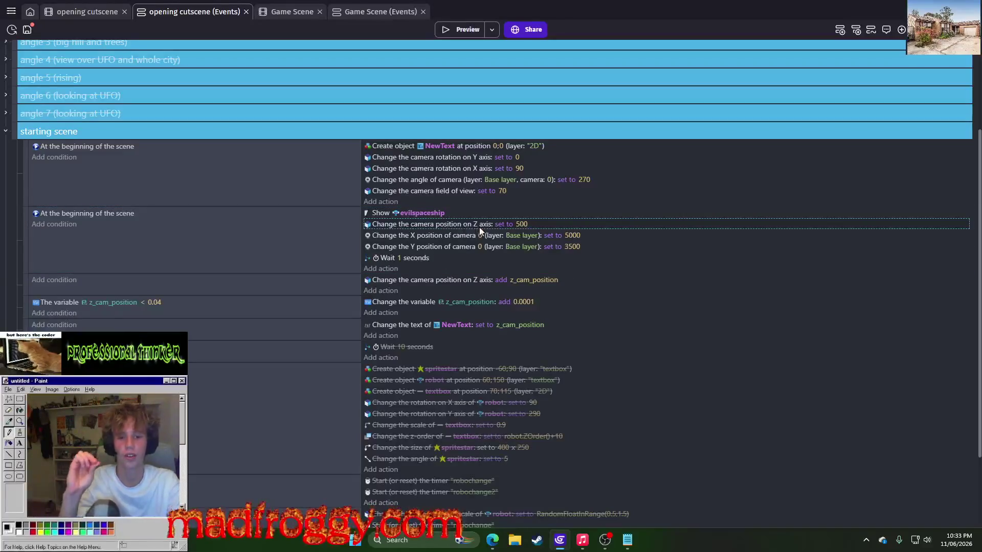
click(517, 327)
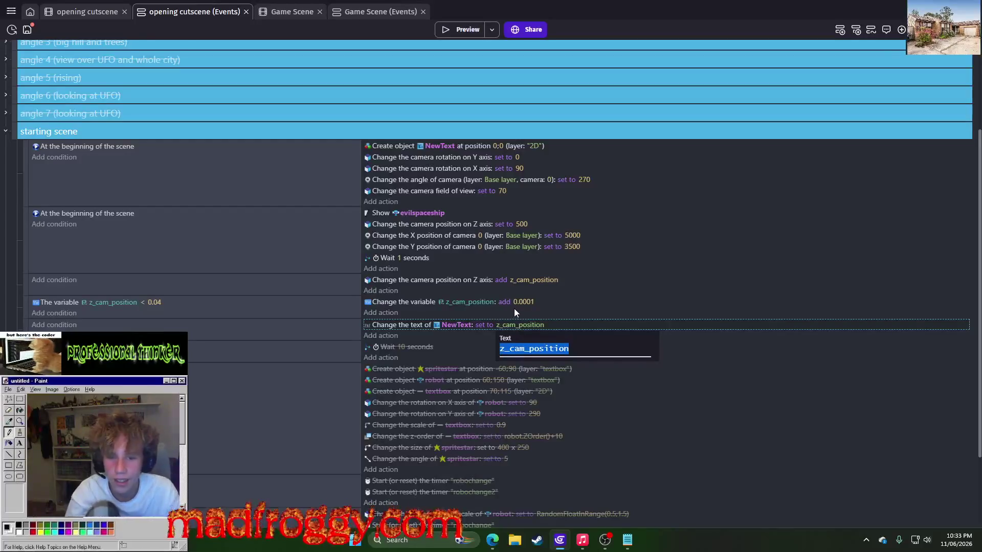
click(544, 284)
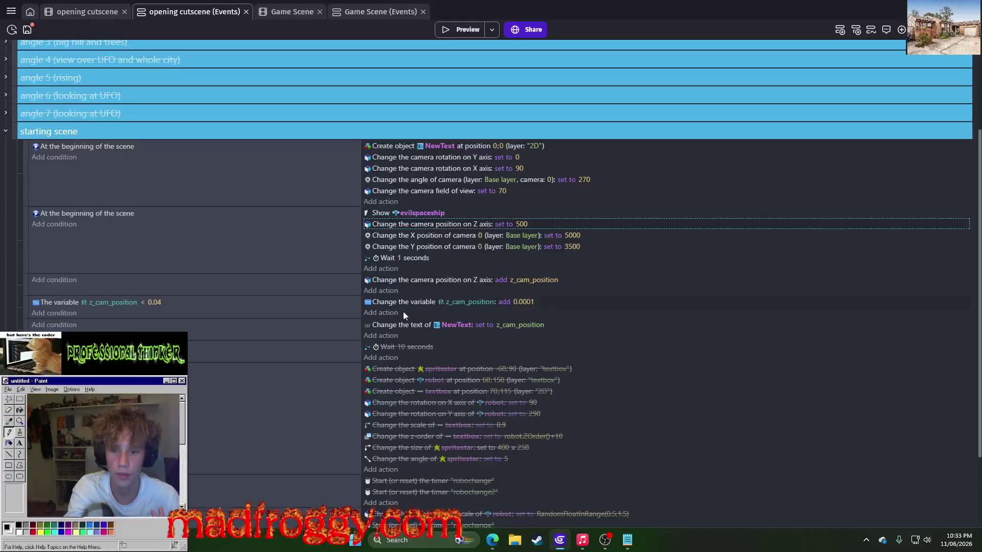
mouse_move(378, 232)
mouse_down()
mouse_move(402, 230)
mouse_move(407, 345)
mouse_up()
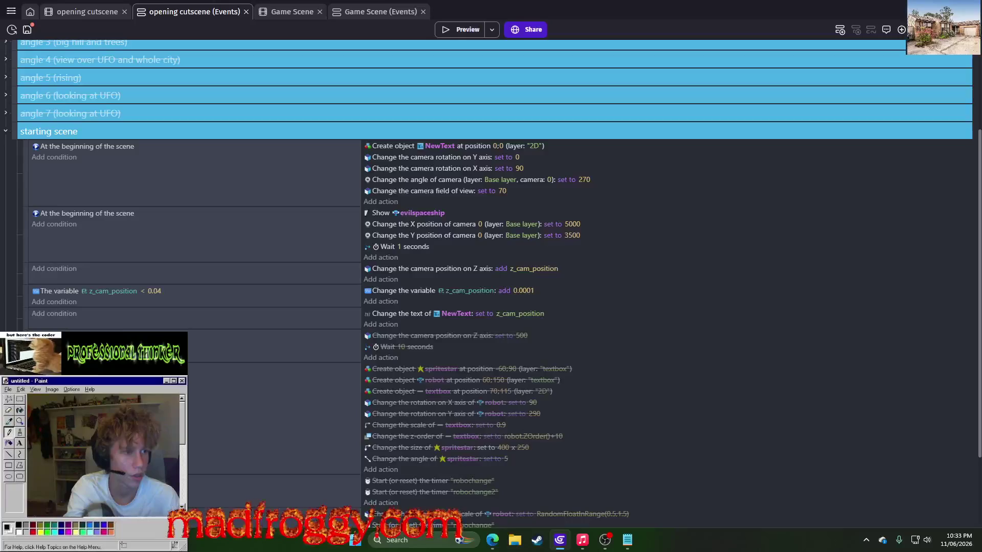
key(alt+Tab)
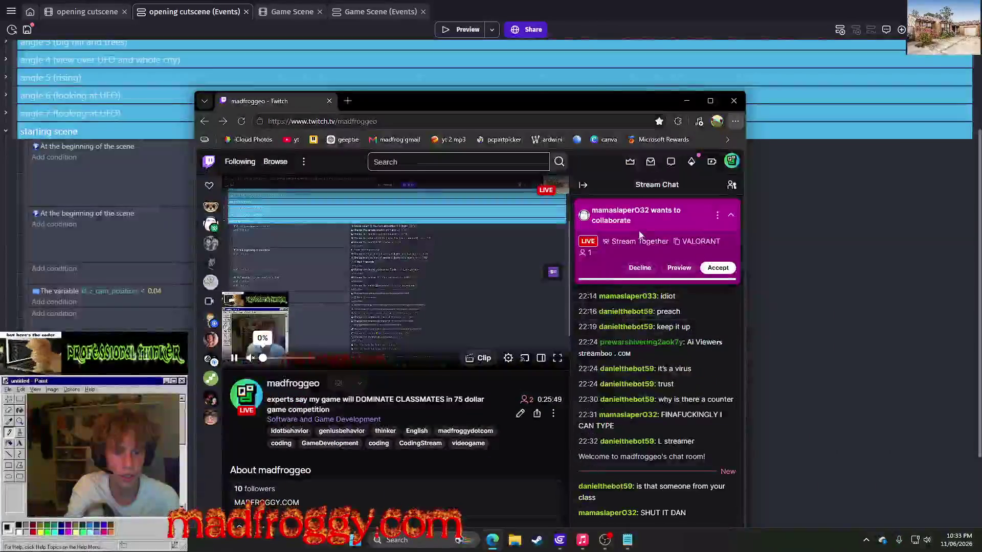
Decline the Twitch collaboration request and move the browser window aside.
click(641, 268)
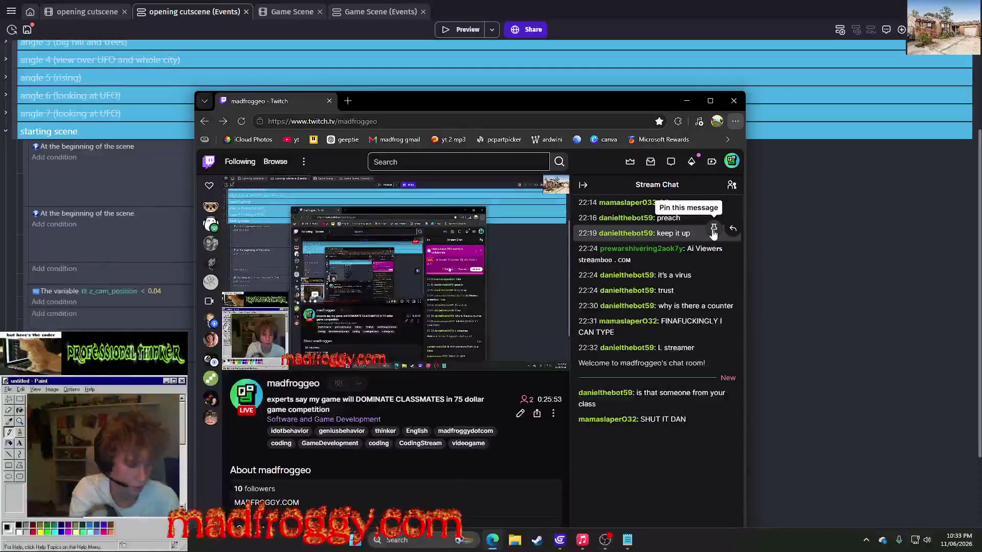
drag(595, 108, 981, 110)
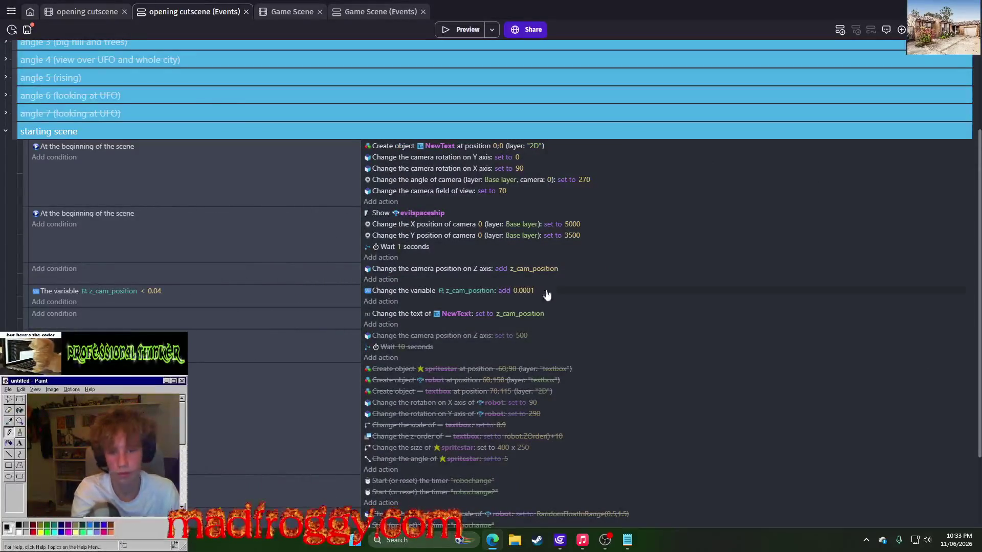
click(449, 34)
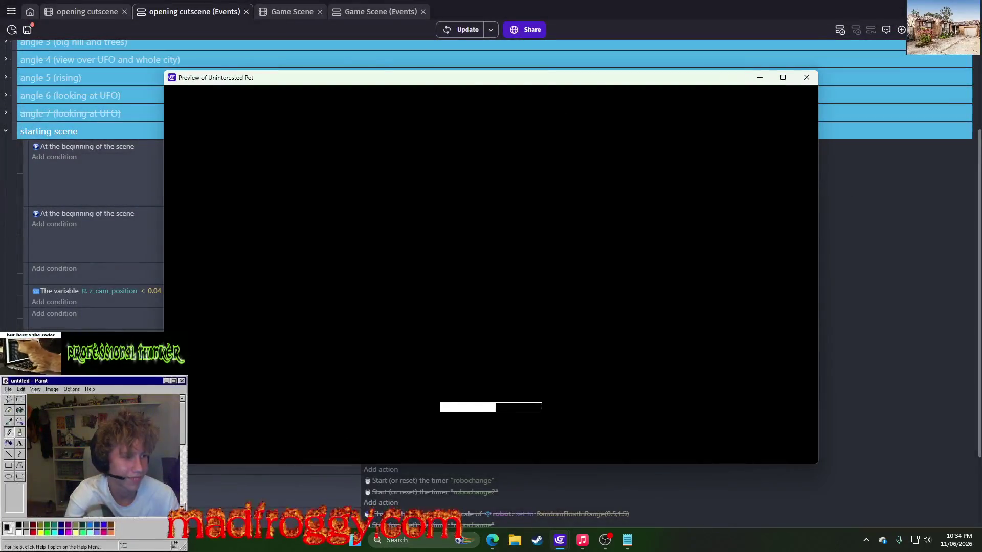
mouse_move(981, 200)
mouse_down()
mouse_move(853, 199)
mouse_move(755, 108)
mouse_move(779, 75)
mouse_move(764, 53)
mouse_move(569, 65)
mouse_move(572, 129)
mouse_move(686, 136)
mouse_up()
click(795, 136)
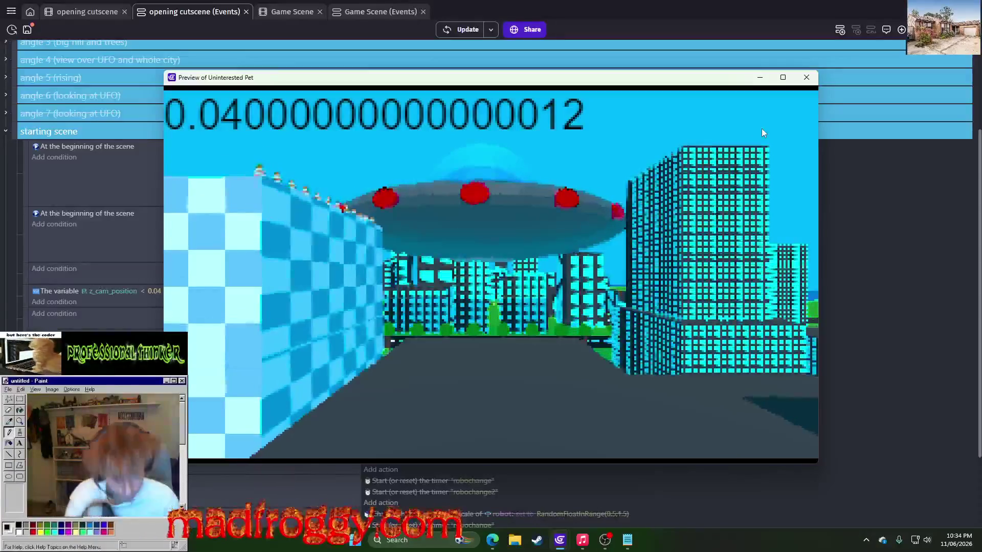
click(807, 78)
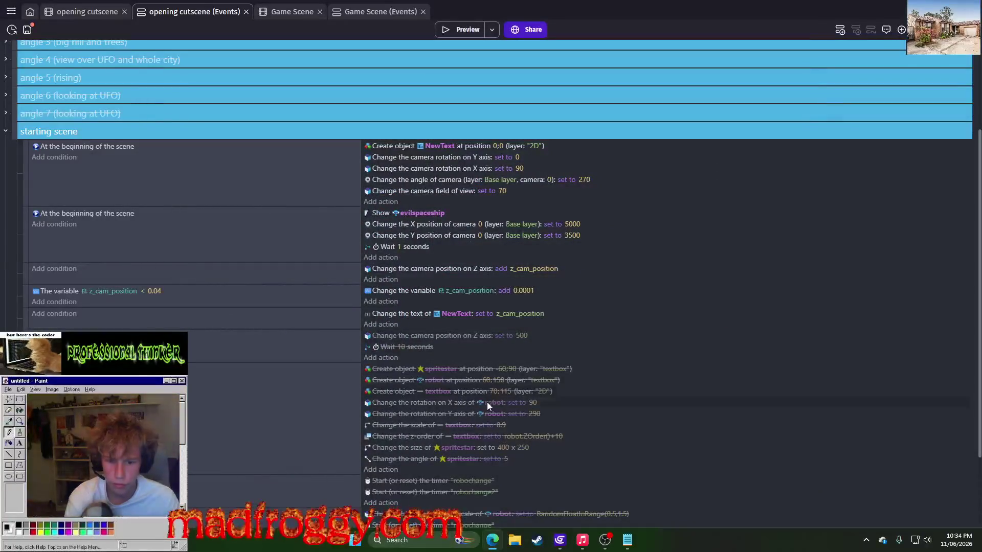
Inspect the angle 5 (rising) and angle 6 (looking at UFO) event groups.
scroll(7, 102, up, 3)
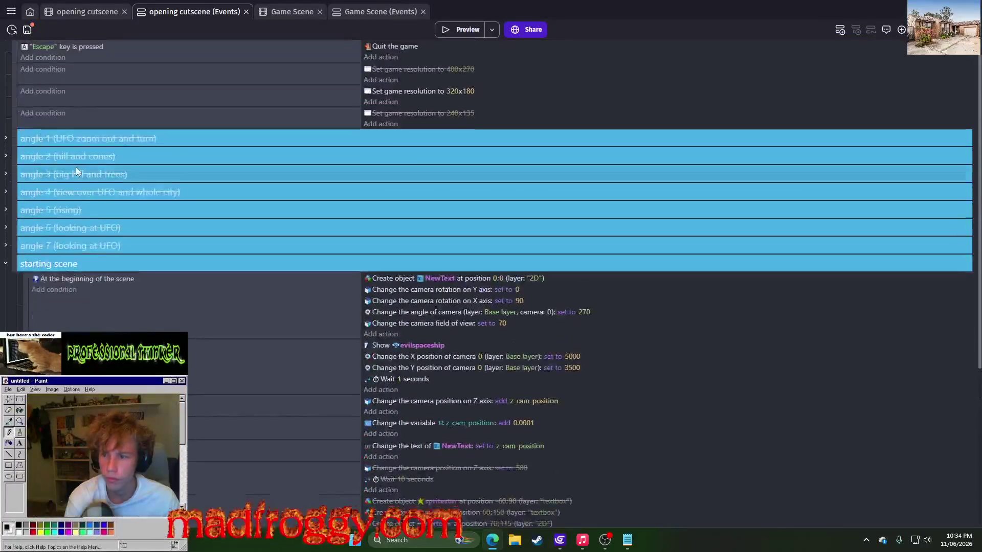
click(5, 211)
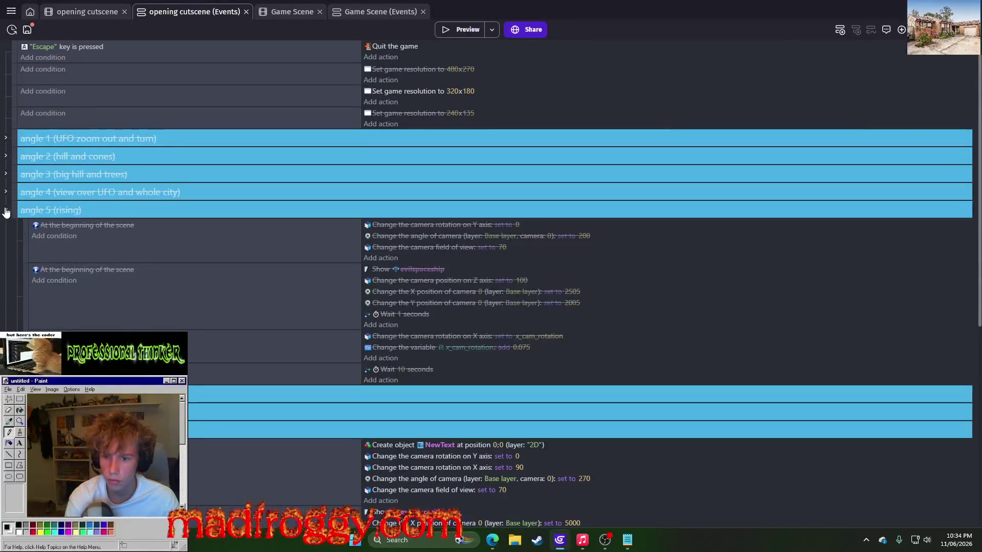
click(5, 210)
click(6, 228)
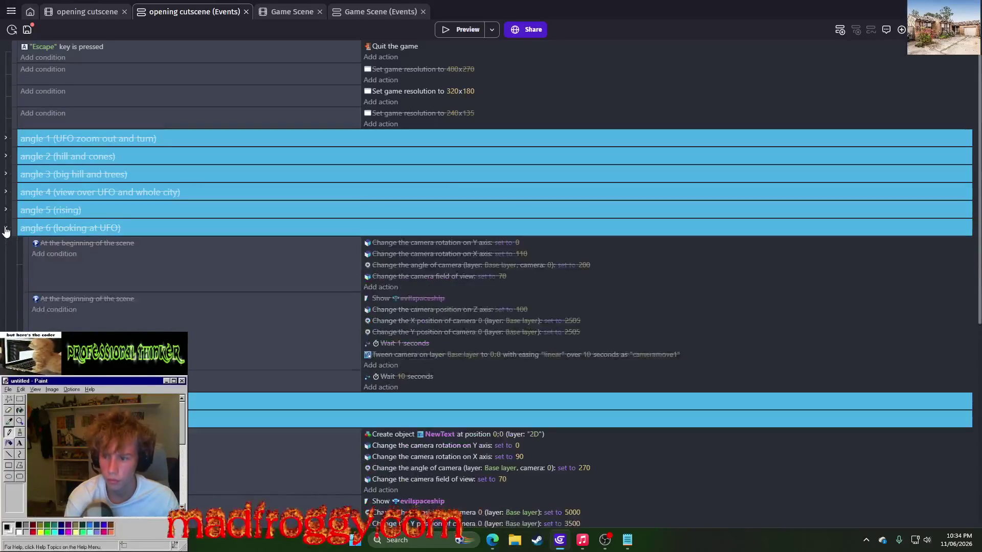
click(6, 228)
scroll(6, 231, down, 5)
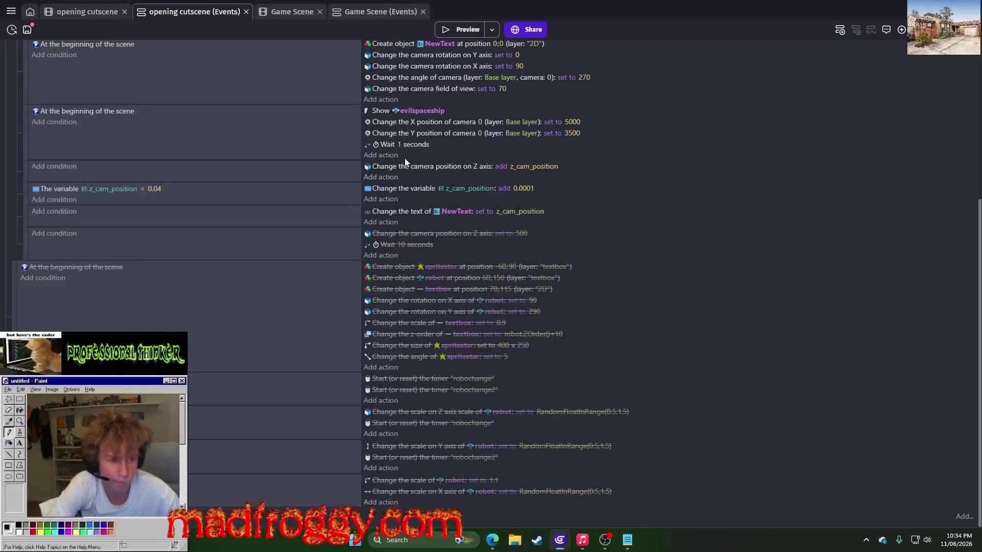
scroll(471, 223, up, 3)
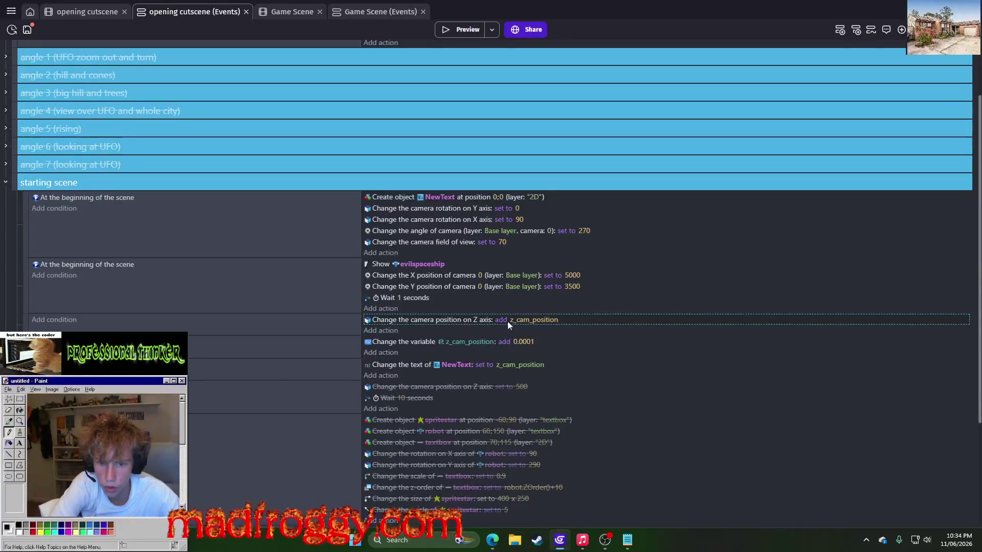
Set the camera Z-axis amount to 0.0001, move it below the z_cam_position increment, and preview.
click(535, 321)
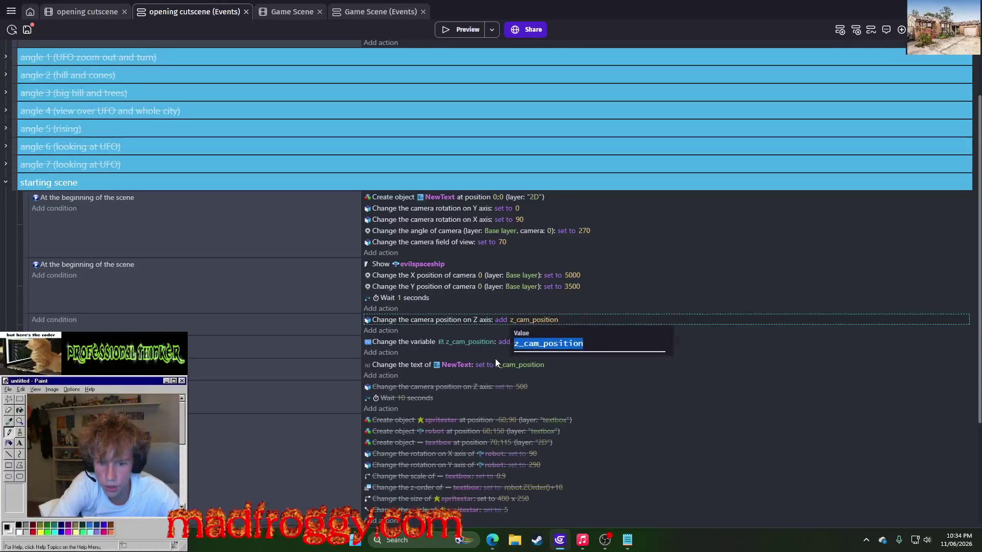
click(498, 364)
click(525, 318)
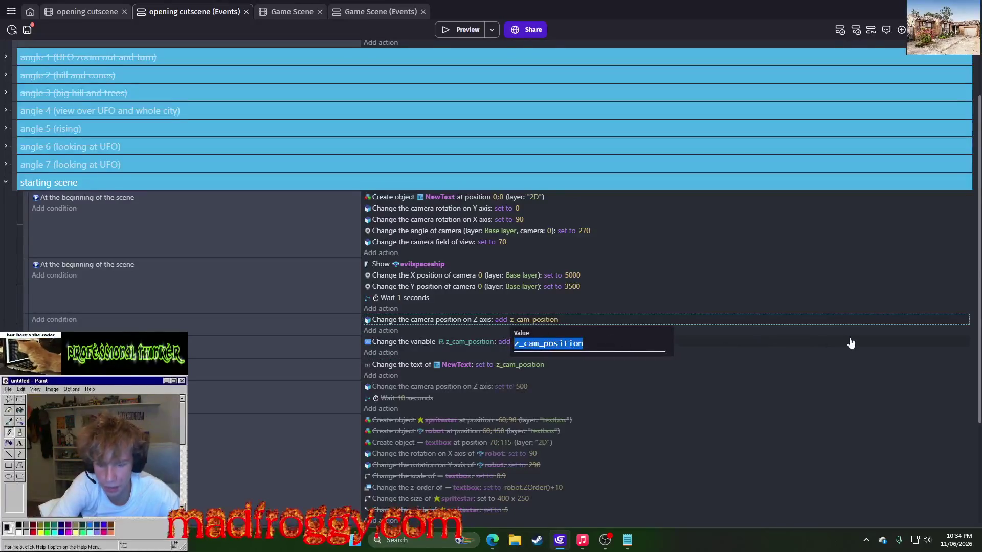
click(836, 331)
click(514, 318)
click(508, 366)
click(527, 321)
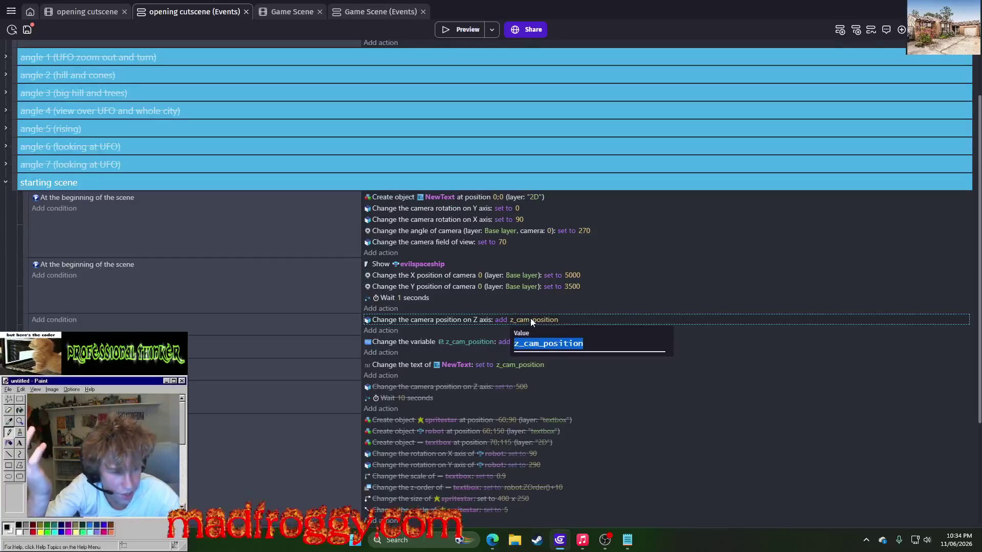
text(0.0001)
click(410, 363)
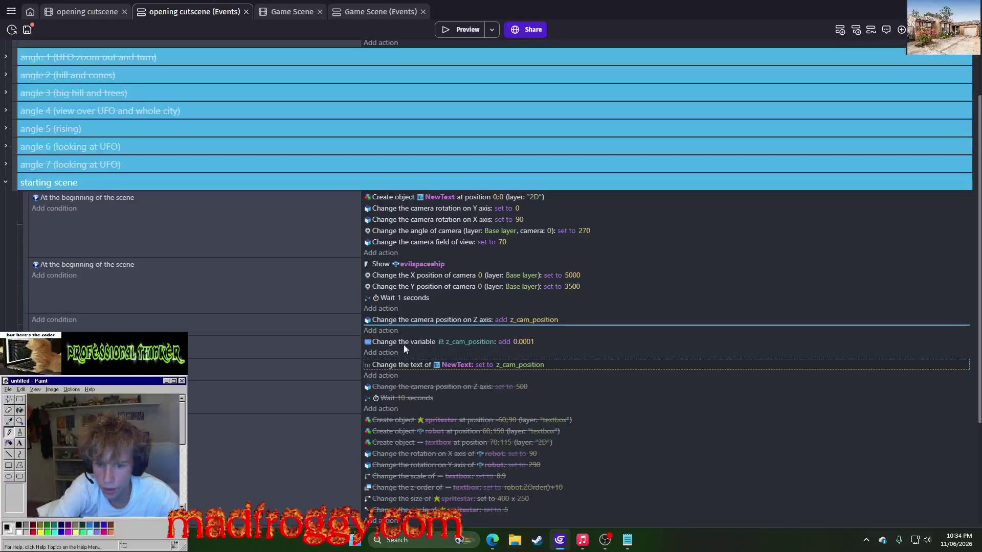
drag(389, 322, 395, 362)
click(467, 29)
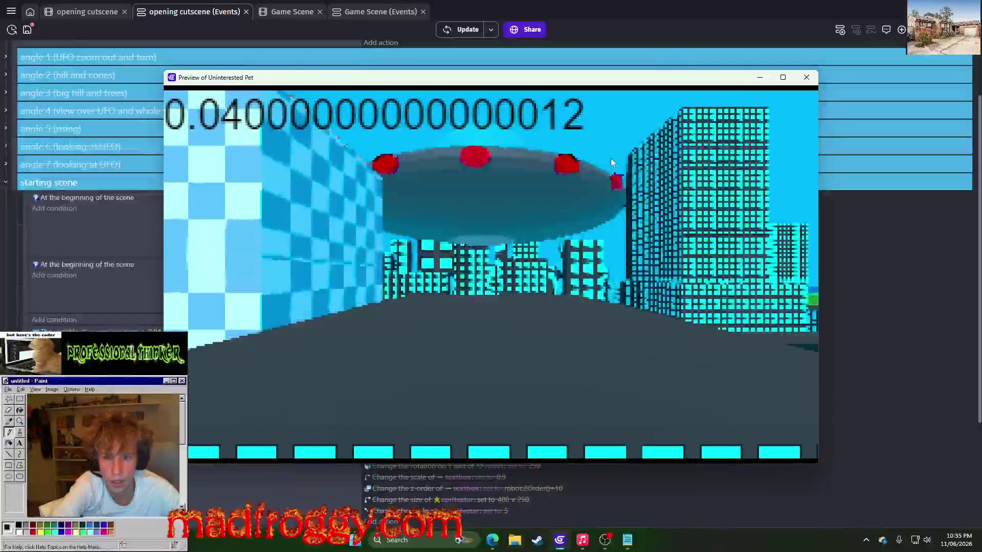
Close the preview and compare the events in the angle 5, 6 and 7 groups.
click(807, 78)
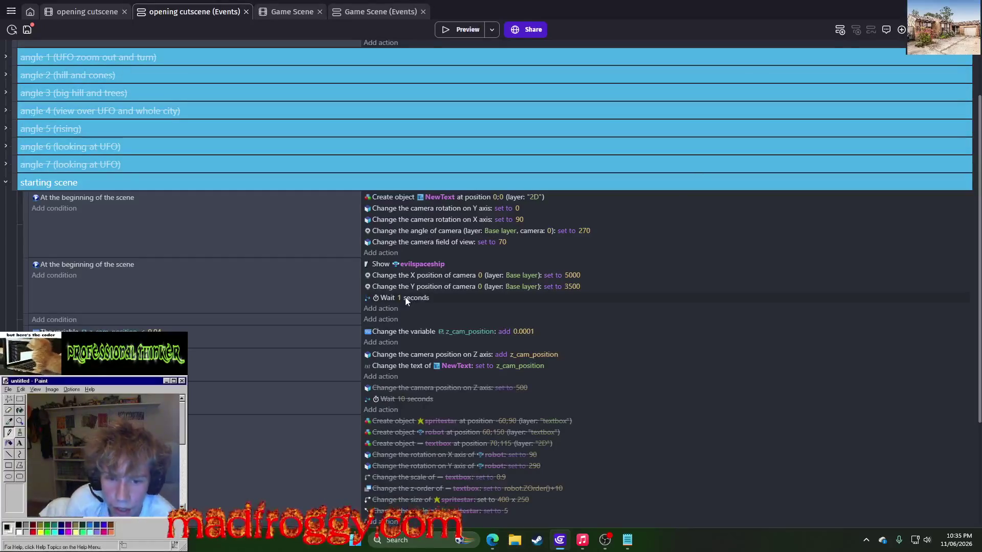
scroll(405, 297, down, 3)
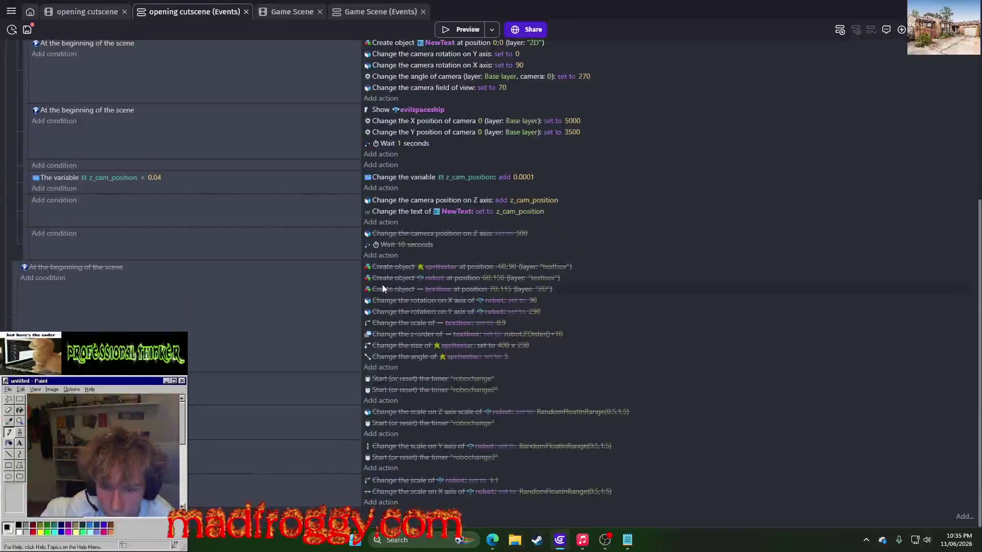
scroll(629, 363, up, 5)
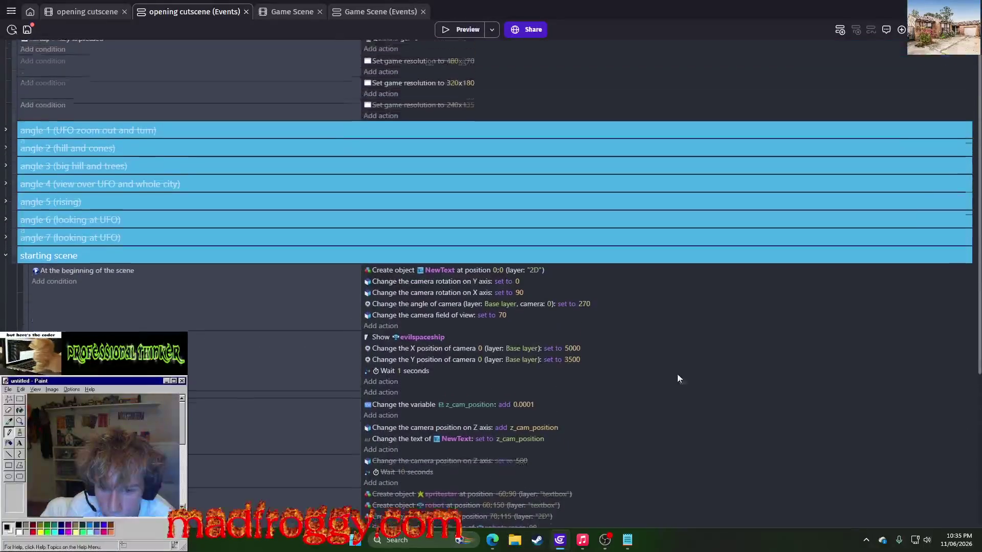
click(8, 216)
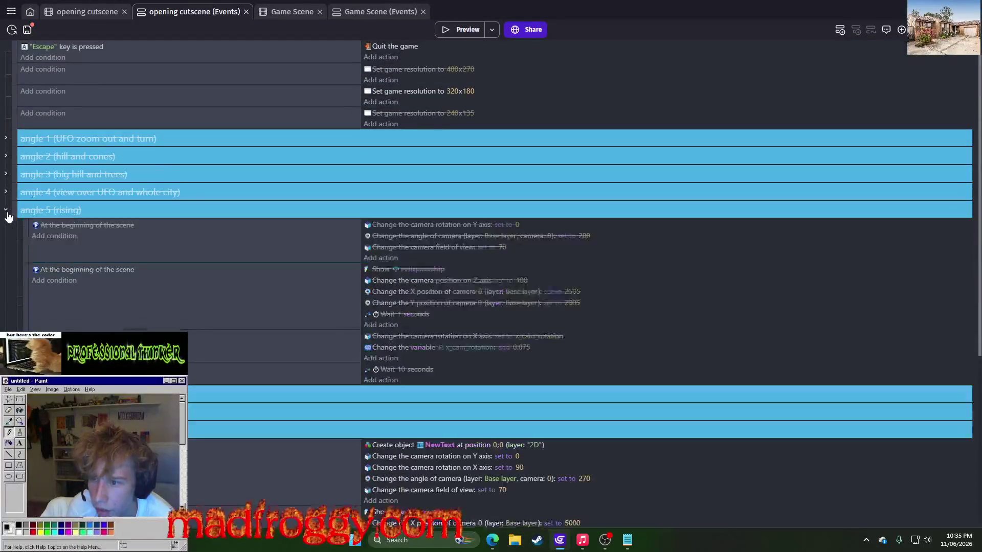
click(8, 217)
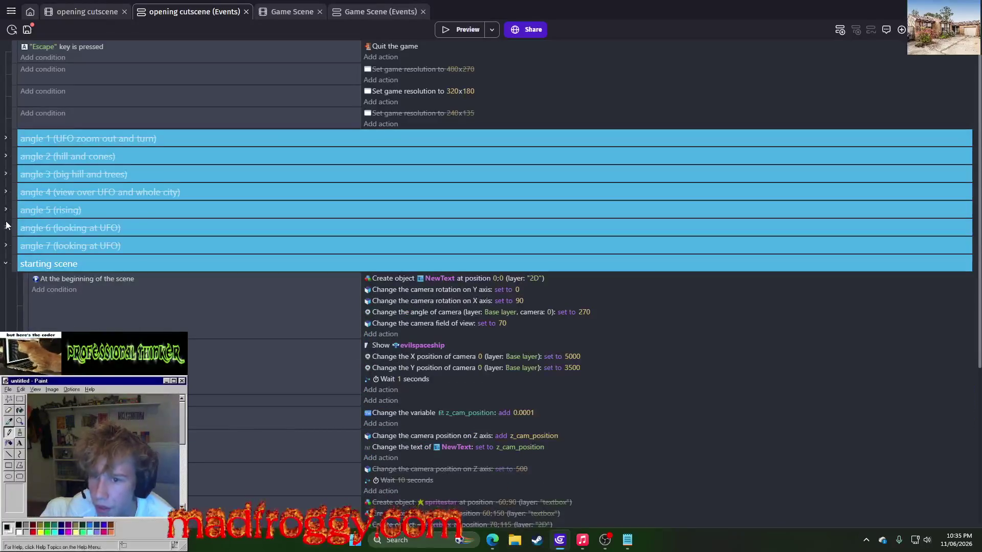
click(5, 227)
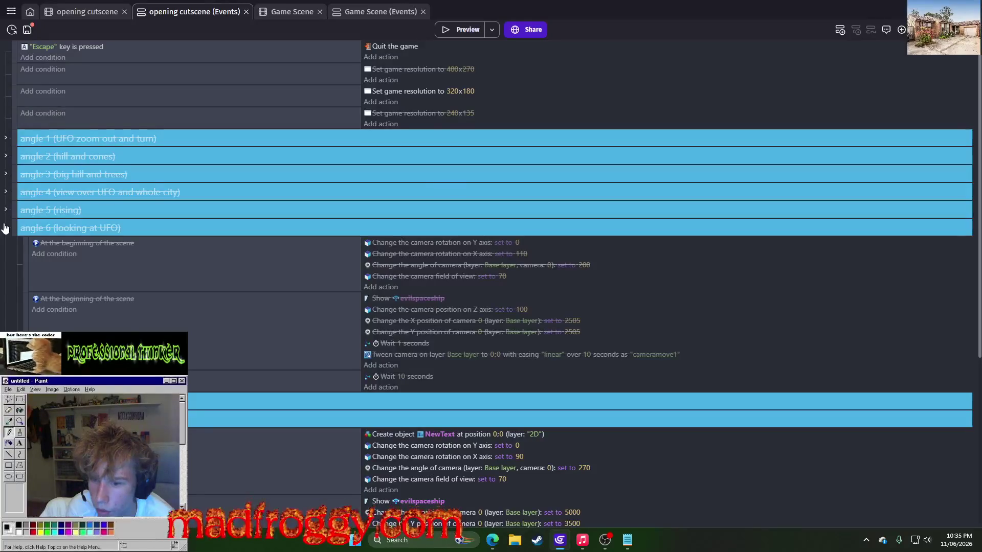
click(5, 228)
click(6, 246)
click(5, 245)
Review angle 5's x_cam_rotation increment, then begin editing the z_cam_position condition's comparison sign.
click(7, 210)
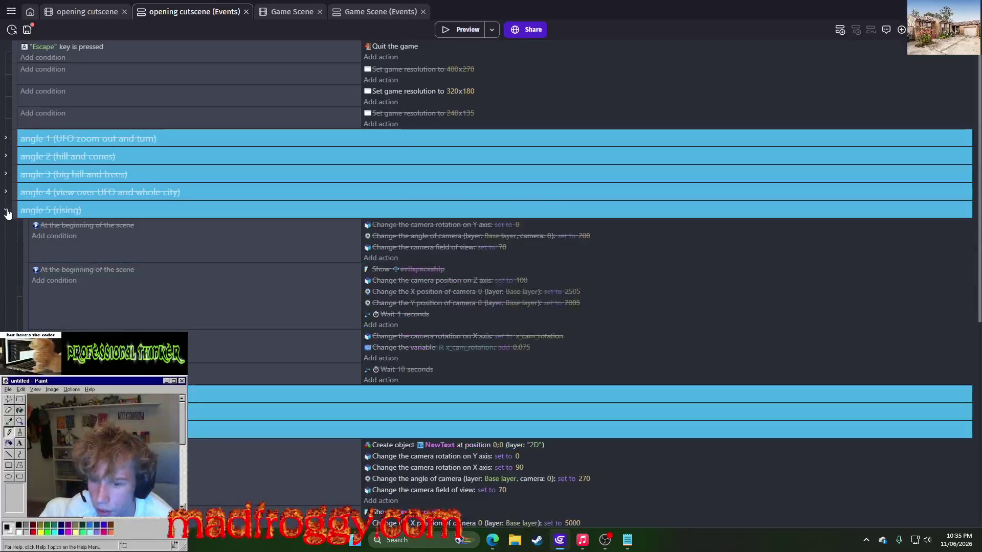
click(229, 357)
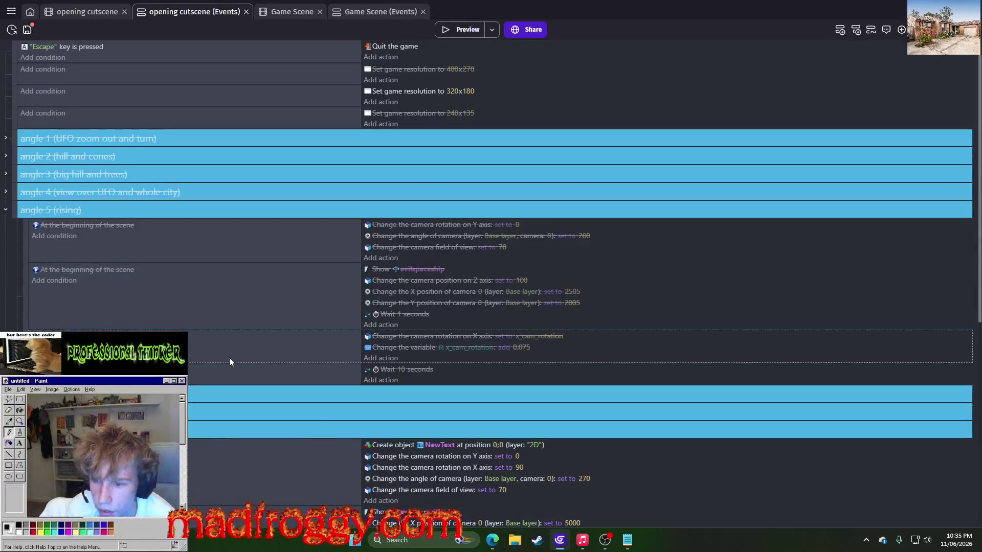
click(6, 210)
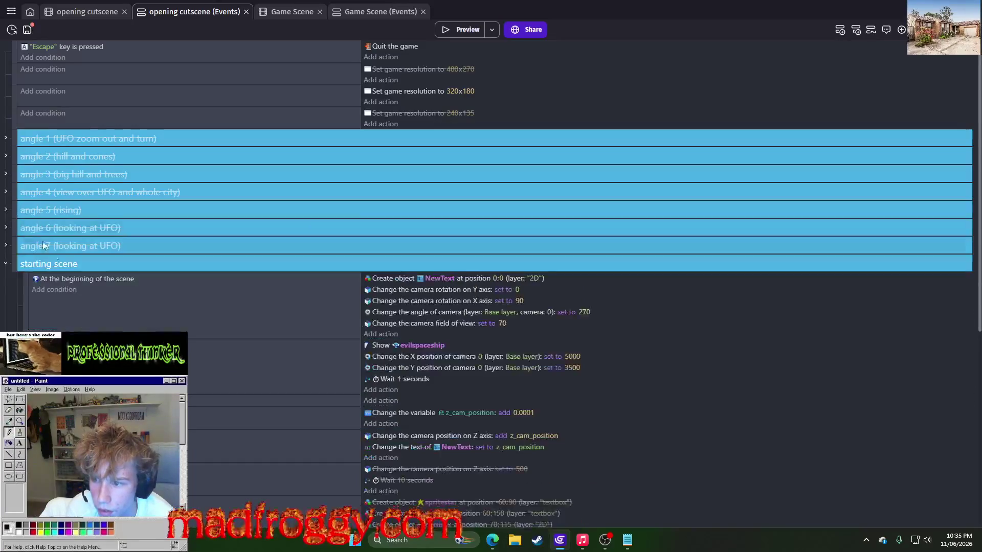
scroll(95, 280, down, 3)
click(142, 258)
click(151, 284)
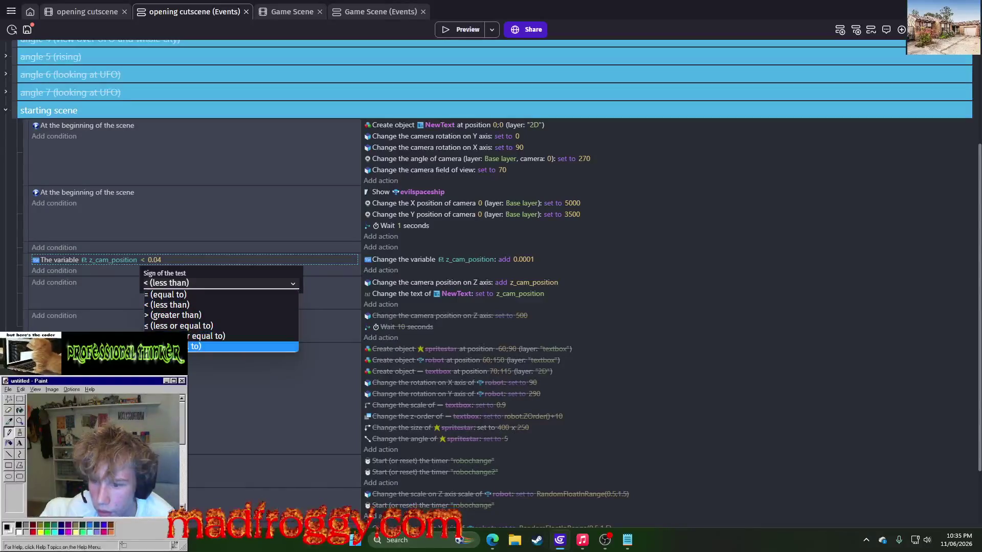
Change the z_cam_position condition to less than or equal to 0.04 and check it in a preview.
click(174, 326)
click(452, 112)
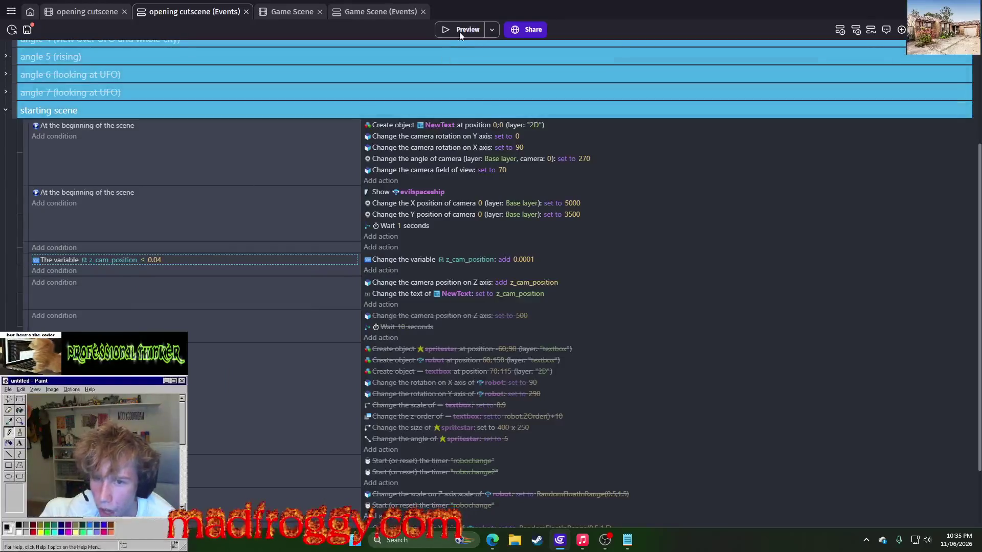
click(461, 28)
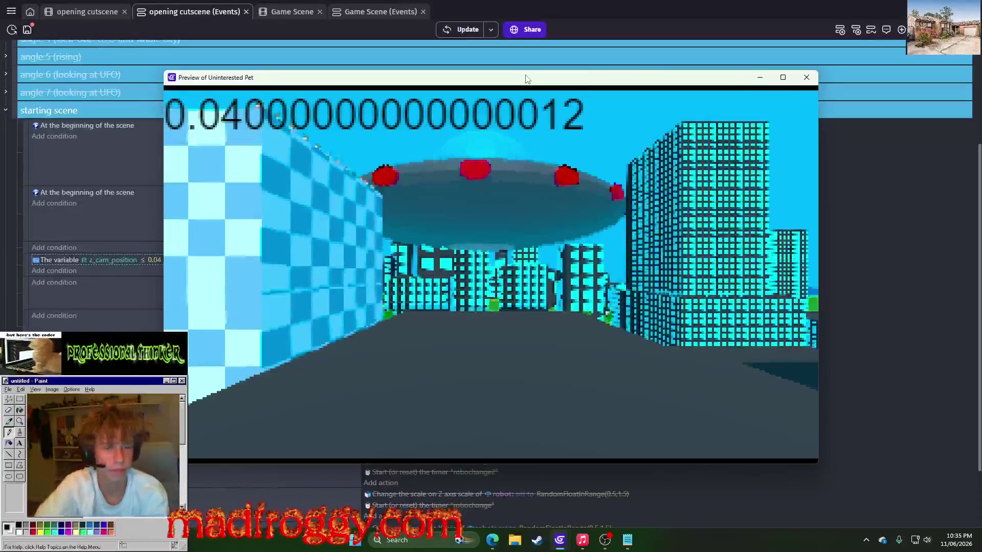
click(815, 72)
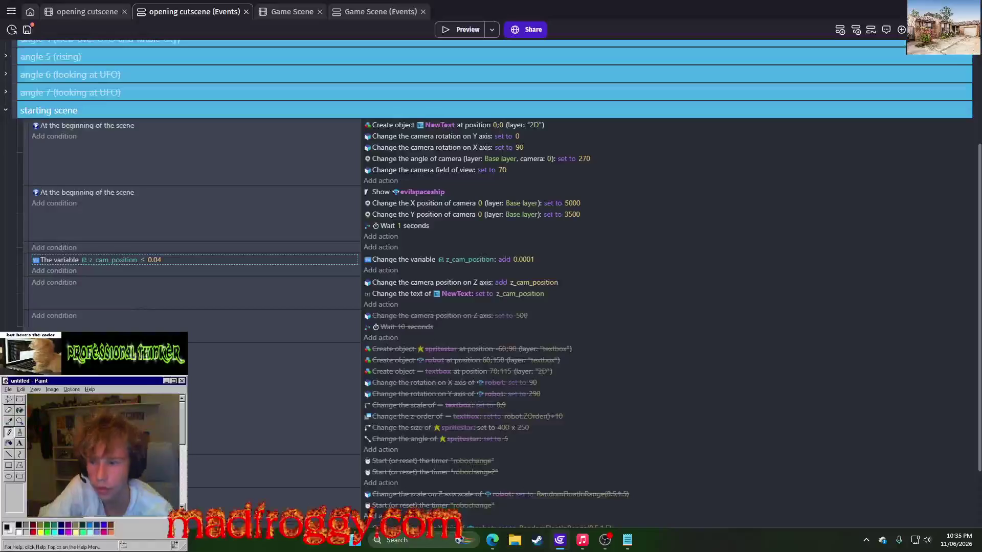
Review the 0.04 condition value and the 0.0001 increment, leaving both unchanged.
click(100, 259)
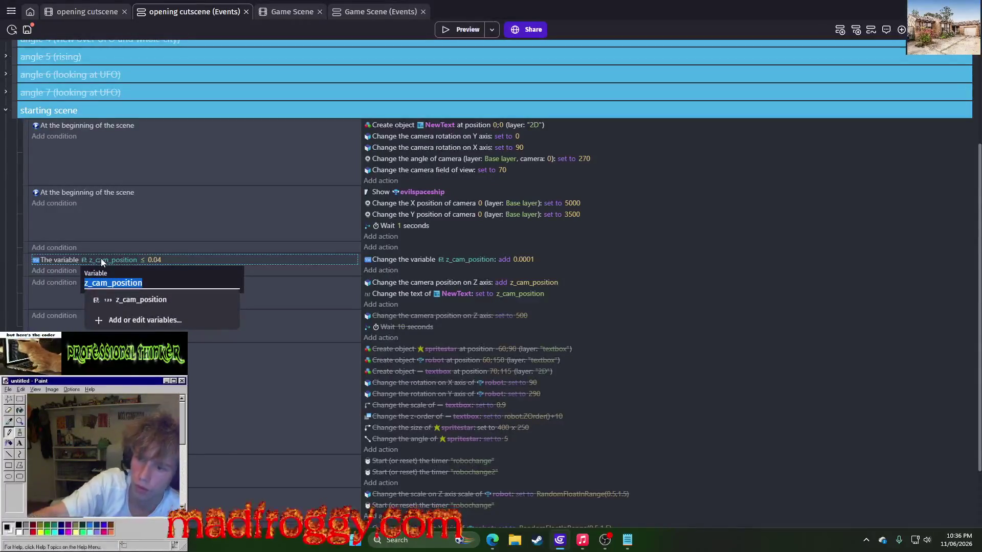
click(152, 260)
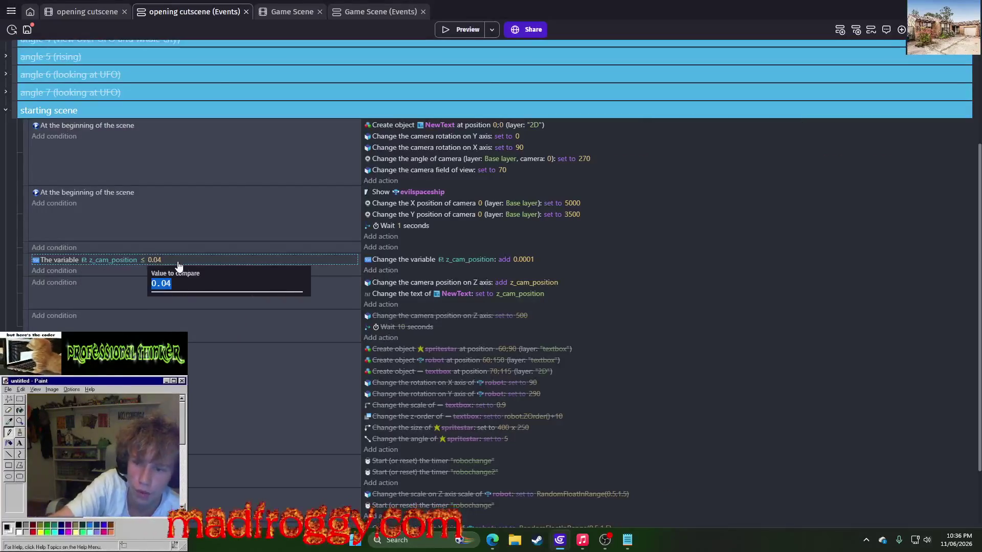
click(201, 264)
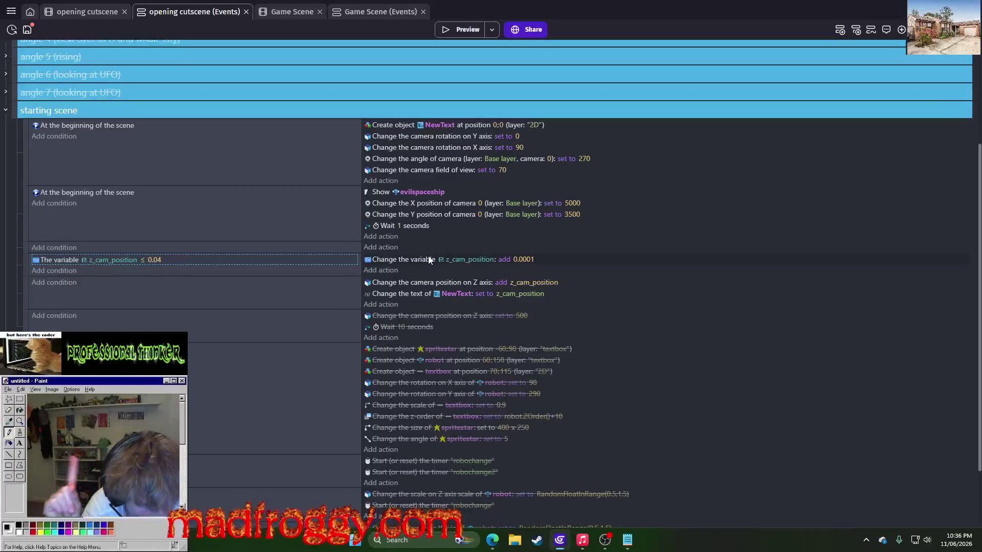
click(451, 259)
click(526, 261)
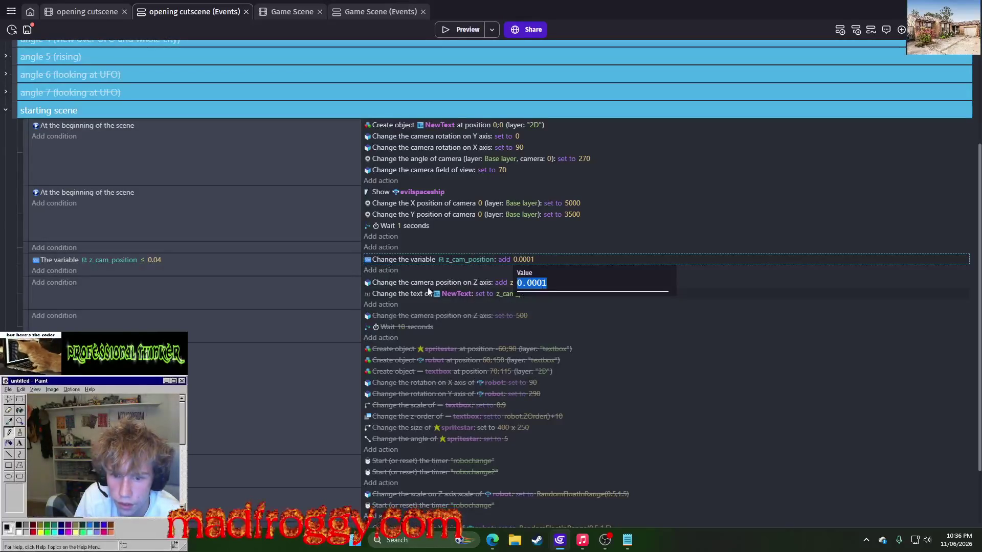
click(413, 284)
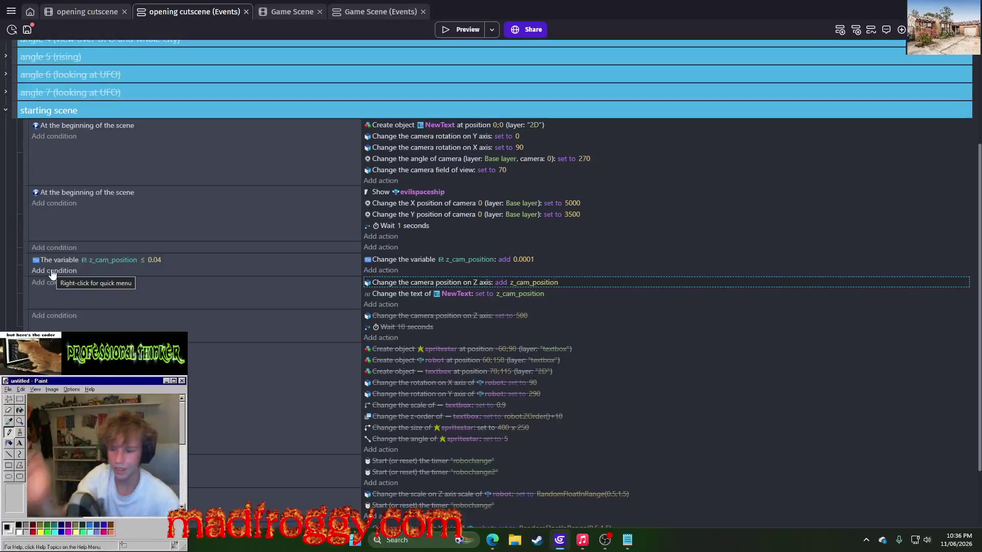
Change the z_cam_position increment to 0.1 and run a preview.
scroll(276, 301, down, 2)
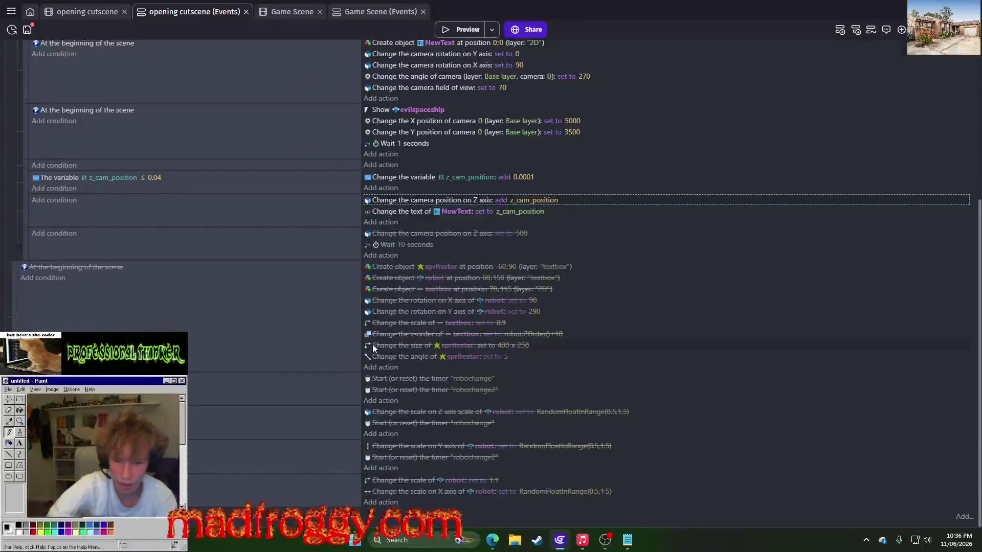
scroll(432, 320, up, 6)
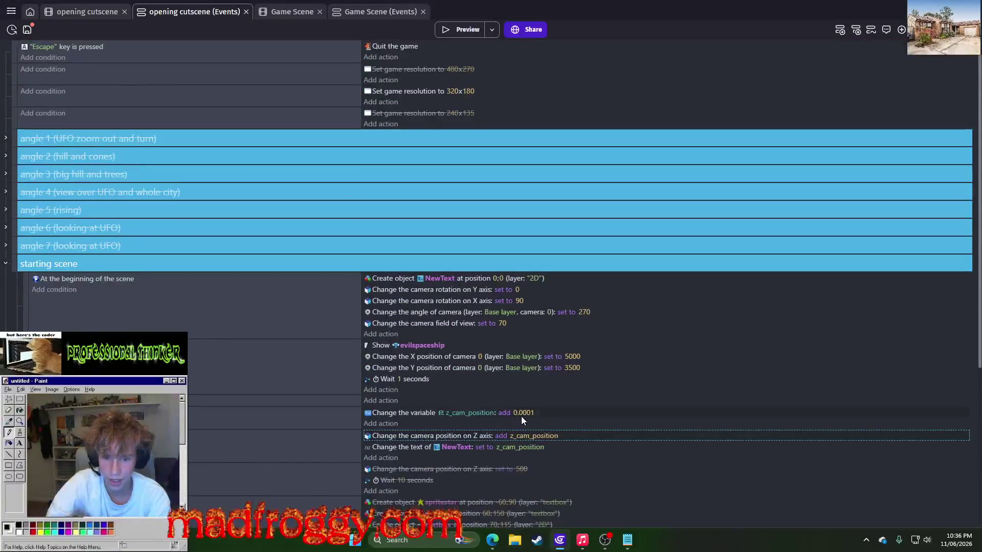
click(521, 414)
click(543, 436)
key(BackSpace)
key(Return)
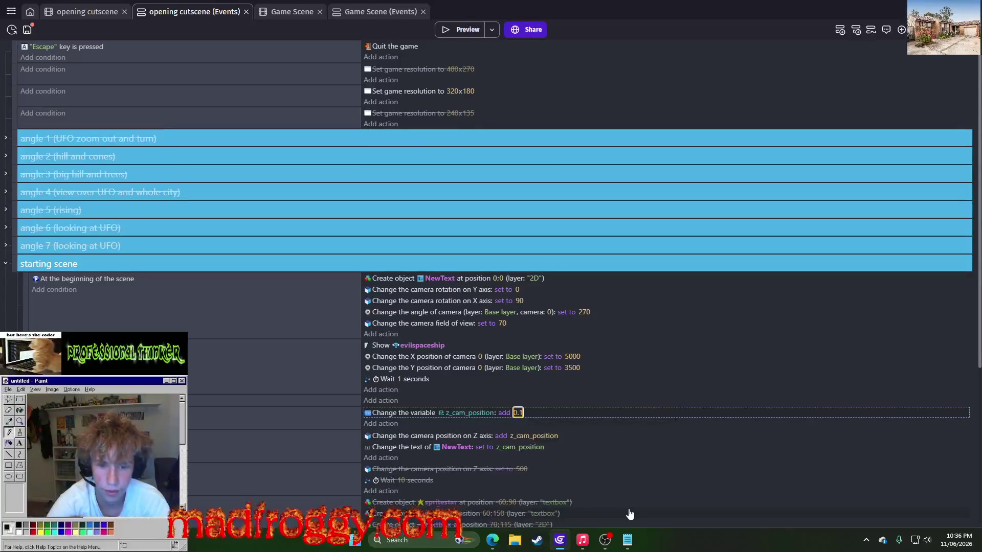
click(462, 32)
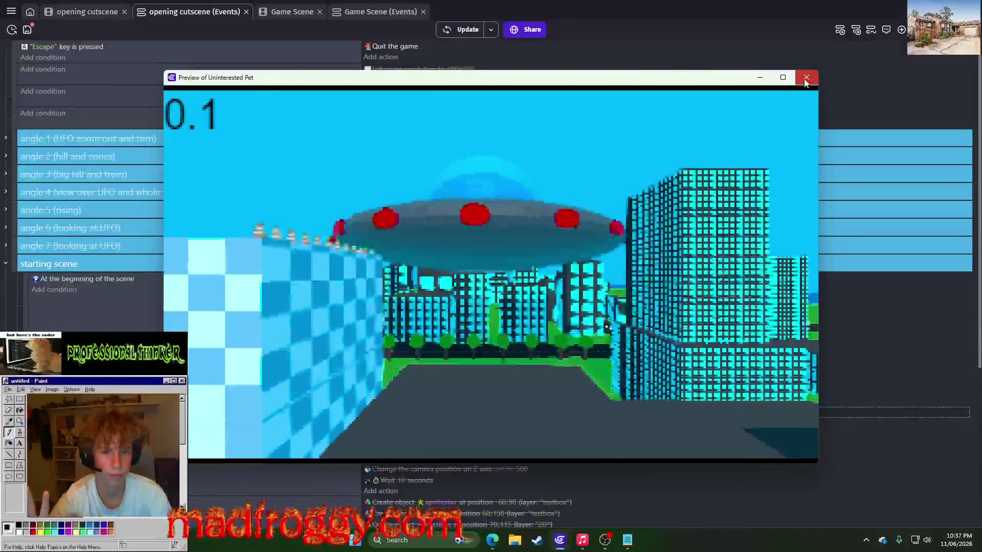
Test moving the z_cam_position increment action lower in the event, then move it back up.
click(805, 80)
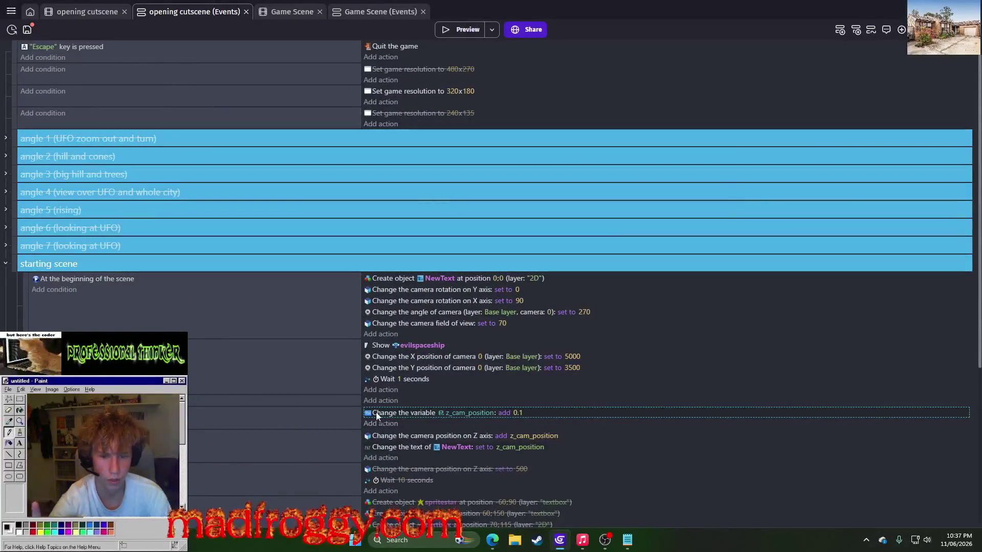
drag(379, 414, 381, 480)
click(456, 31)
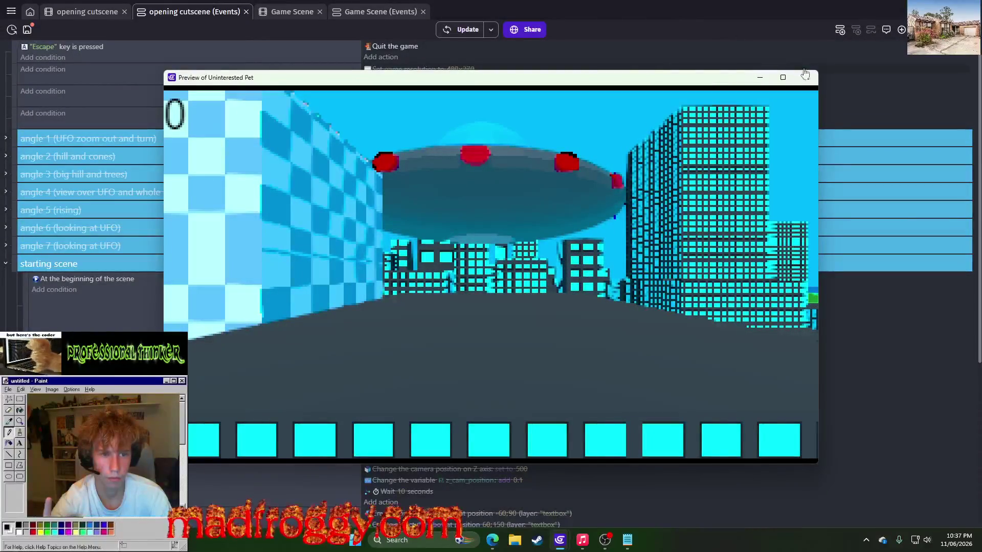
click(807, 77)
mouse_move(418, 480)
mouse_down()
mouse_move(429, 403)
mouse_move(395, 423)
mouse_up()
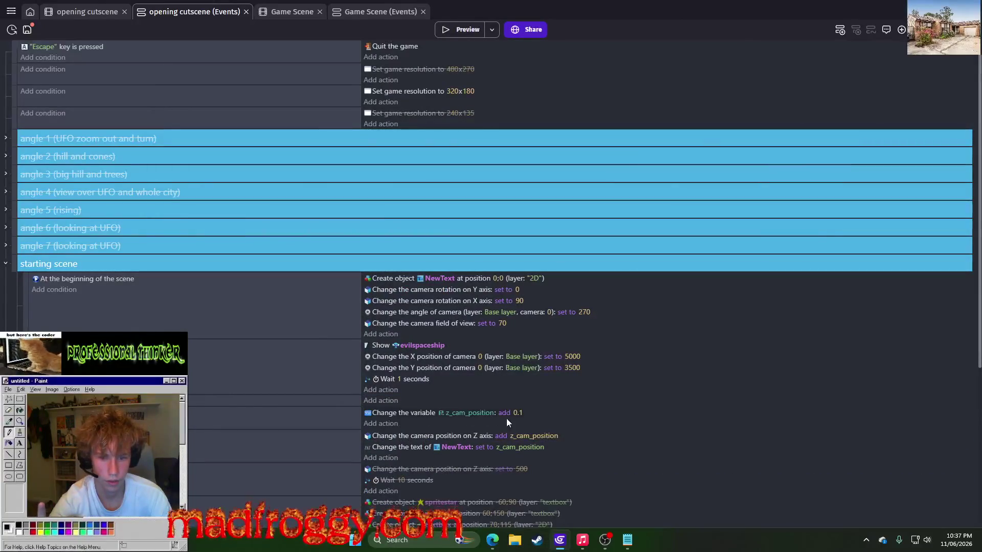
Add a Trigger once while true condition to the increment's event and preview it.
click(271, 412)
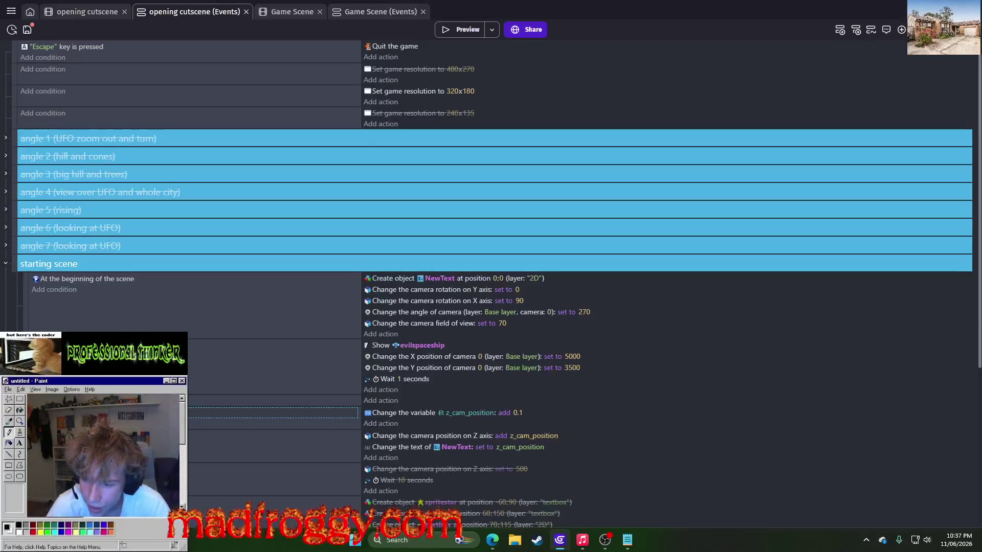
click(271, 413)
text(once)
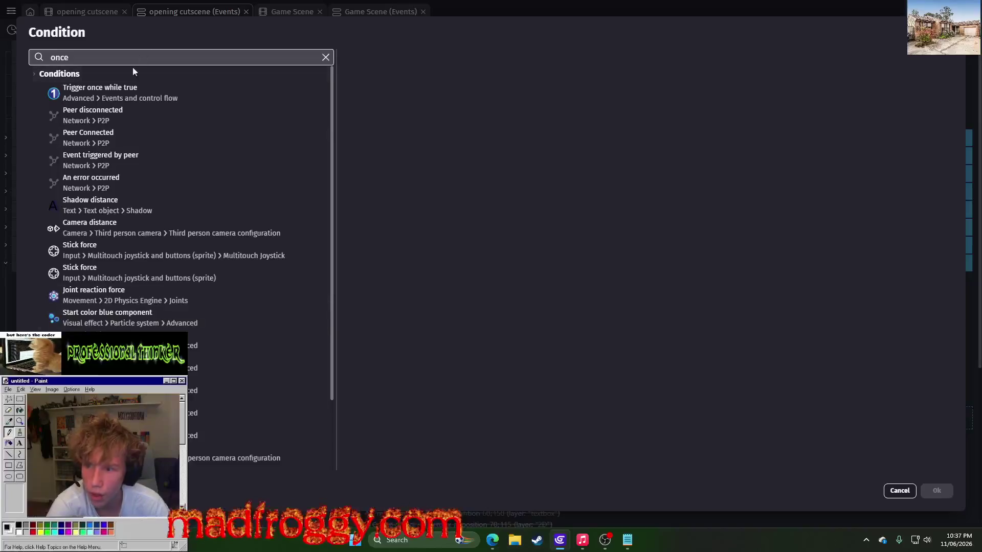
click(134, 92)
click(936, 491)
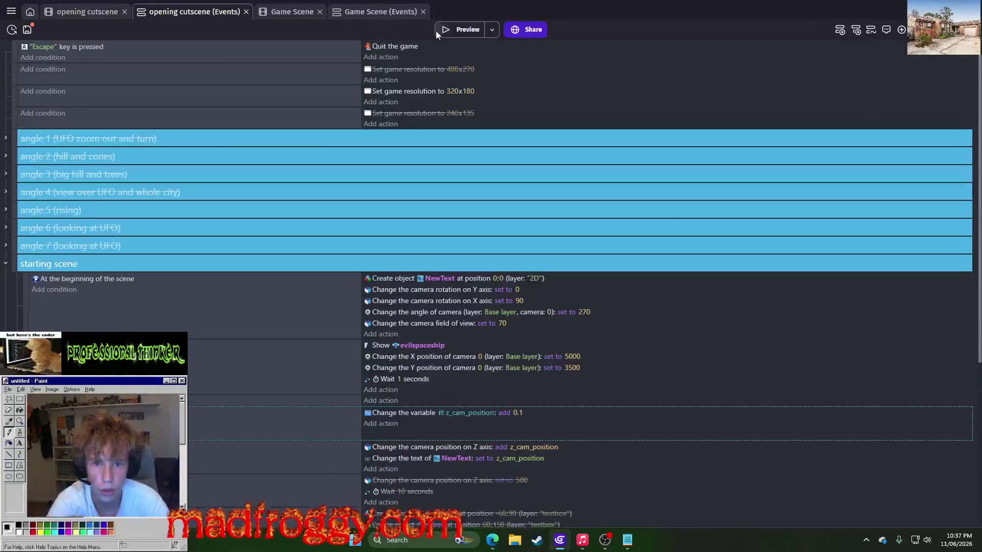
click(438, 31)
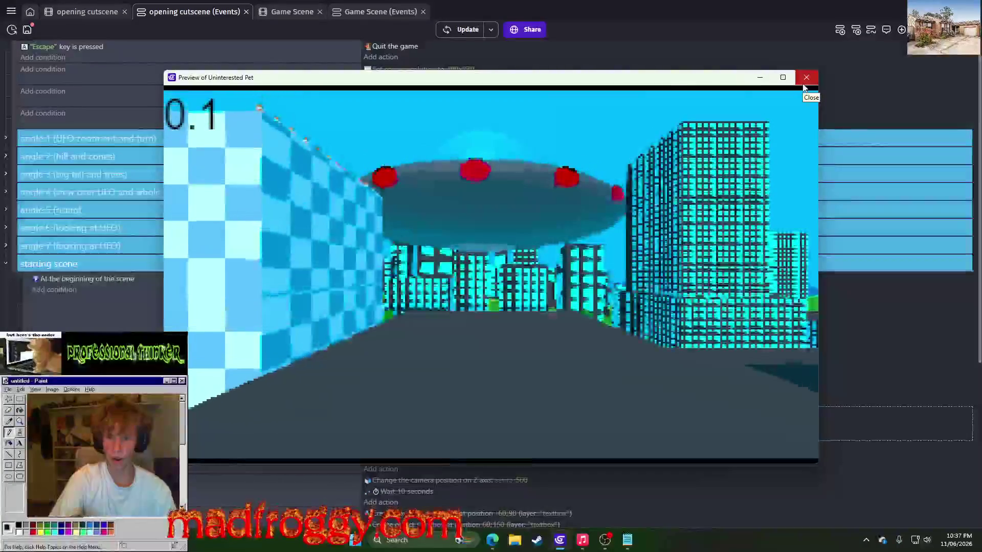
click(803, 85)
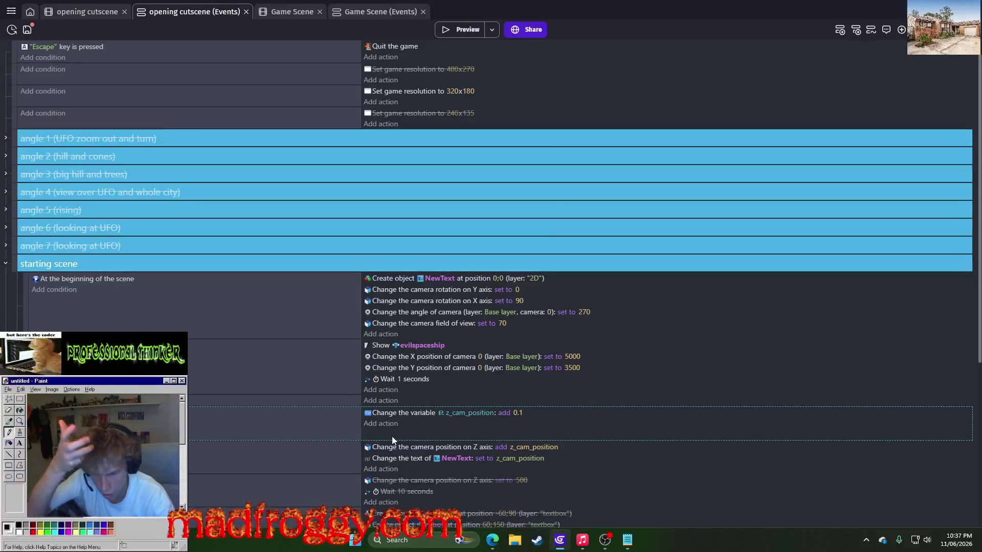
Place the camera Z-axis action beside the z_cam_position increment and preview again.
mouse_move(387, 447)
mouse_down()
mouse_move(386, 412)
mouse_move(430, 430)
mouse_up()
click(454, 31)
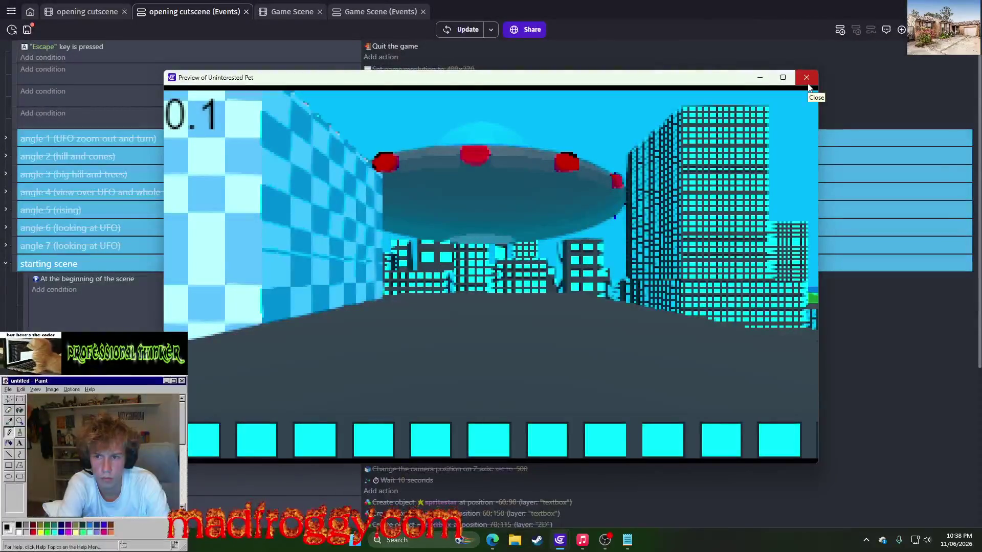
click(806, 78)
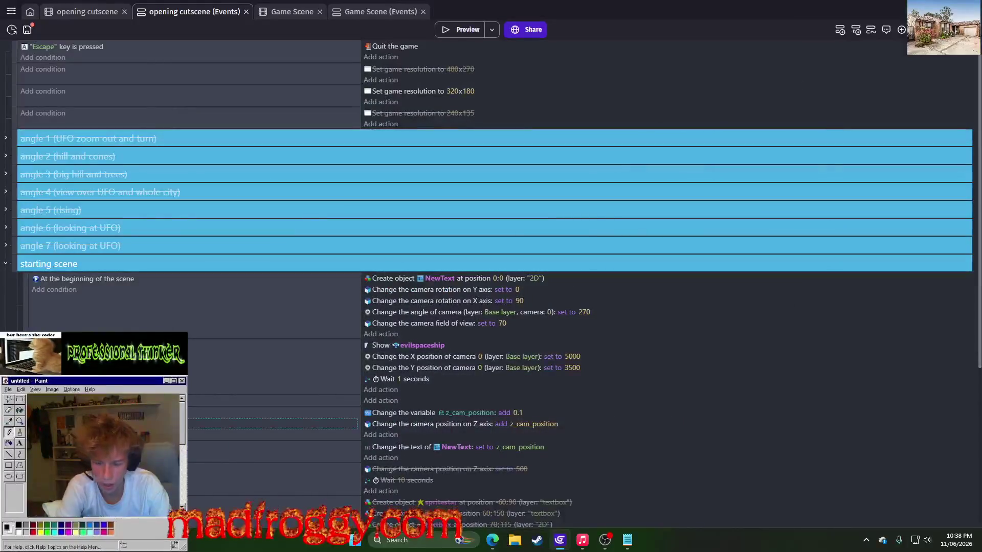
Preview the cutscene twice with the 0.1 increment, leaving the value unchanged.
click(446, 31)
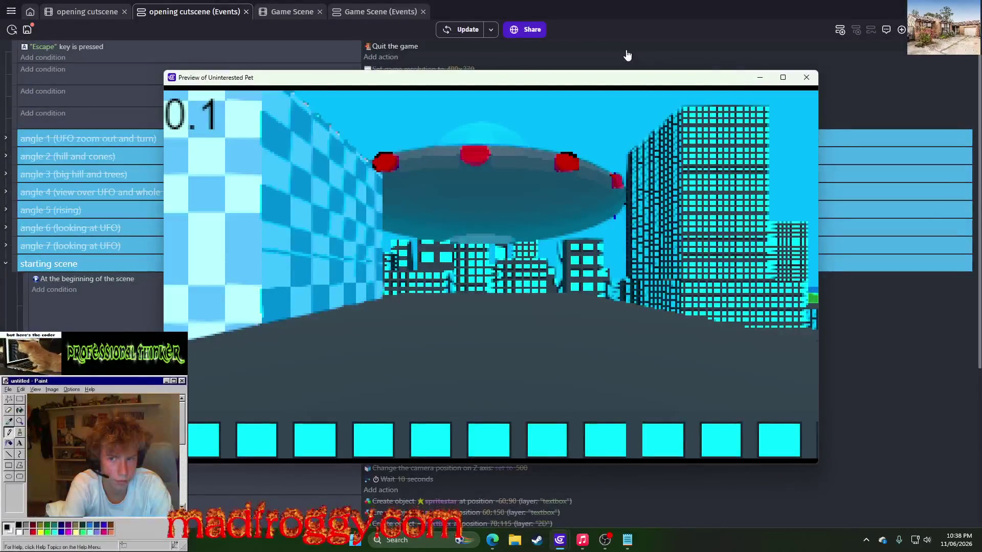
click(806, 77)
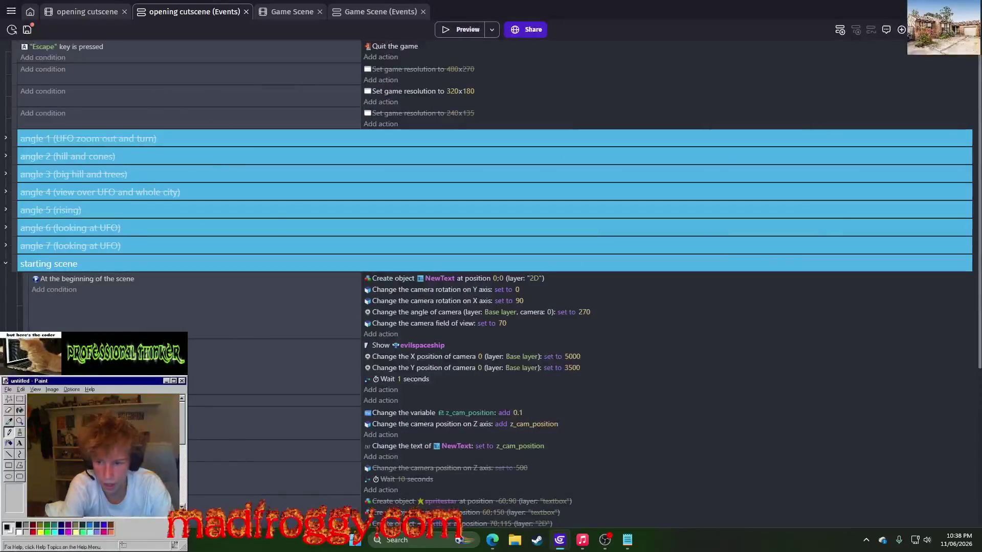
click(518, 412)
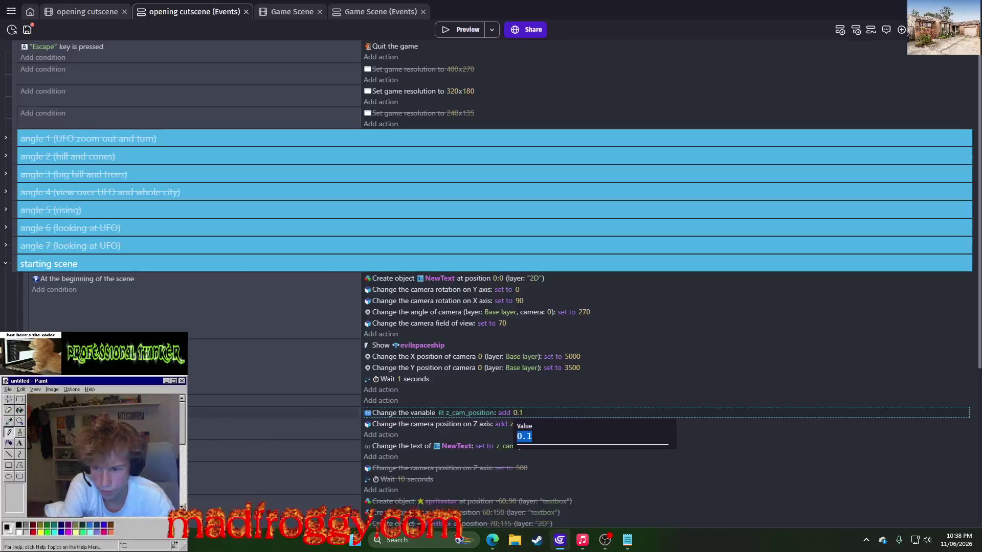
key(Escape)
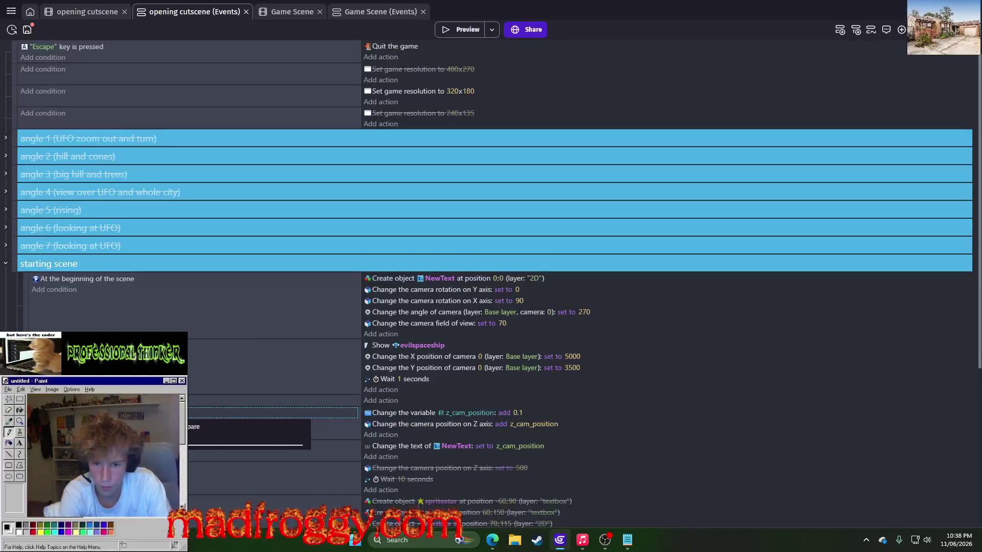
click(461, 32)
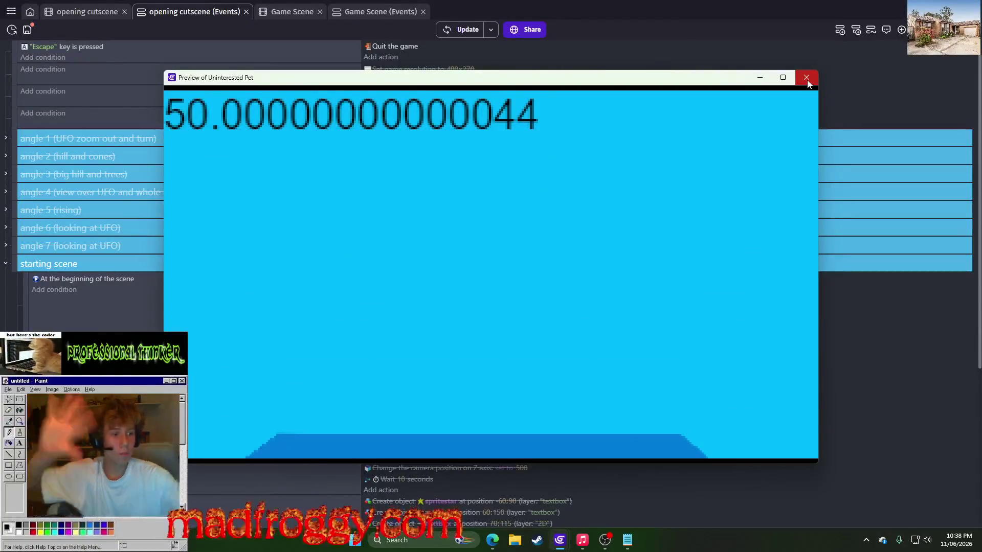
click(807, 78)
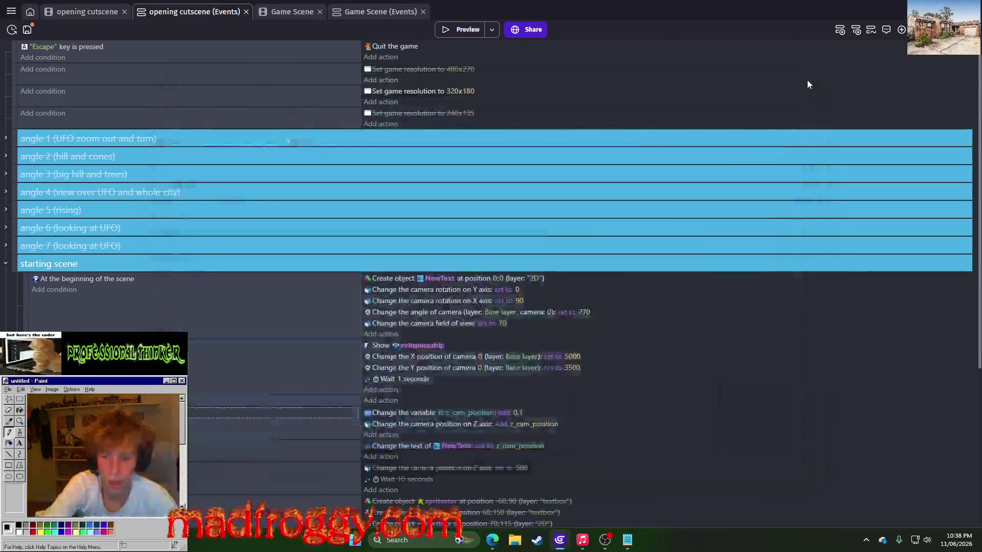
Change the z_cam_position increment to 0.001 and preview the result.
click(519, 412)
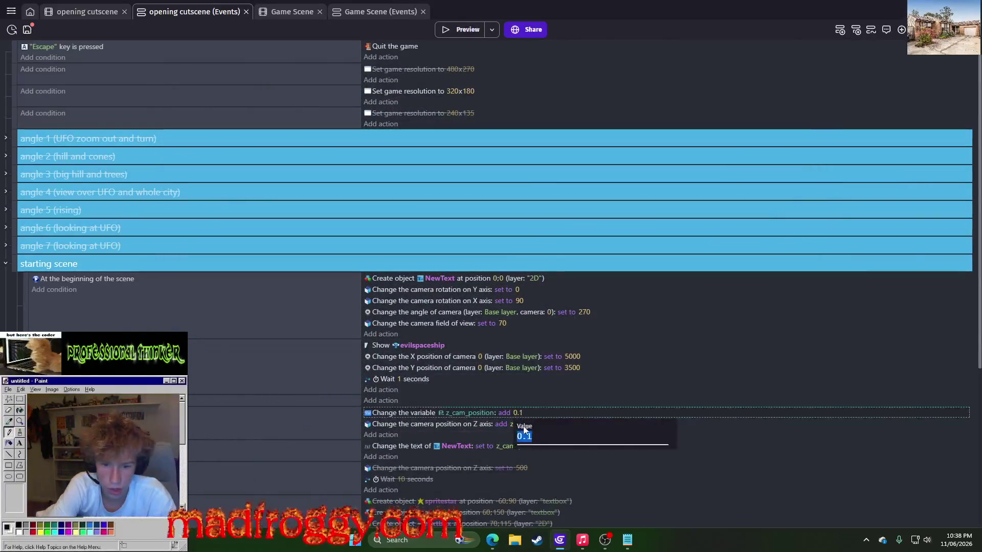
text(001)
click(576, 397)
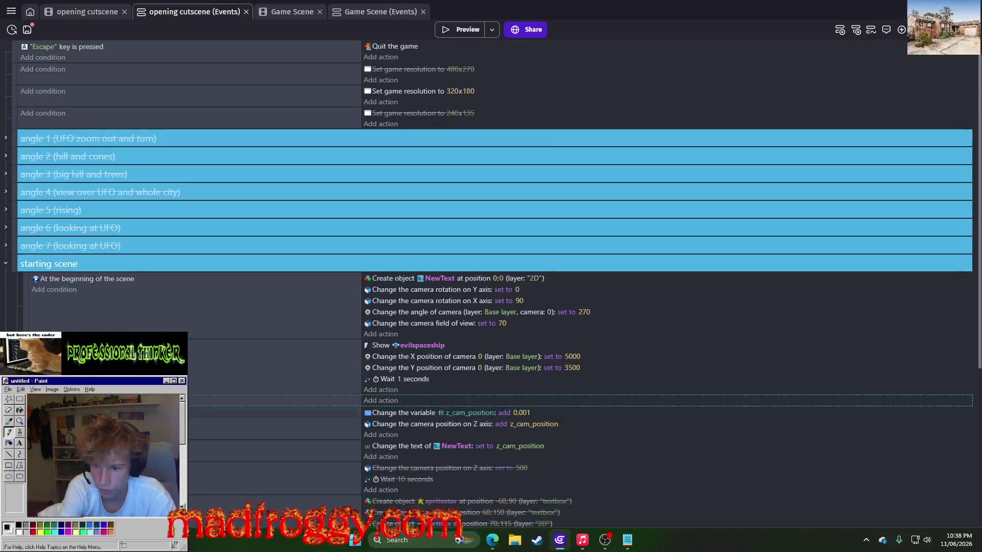
click(255, 412)
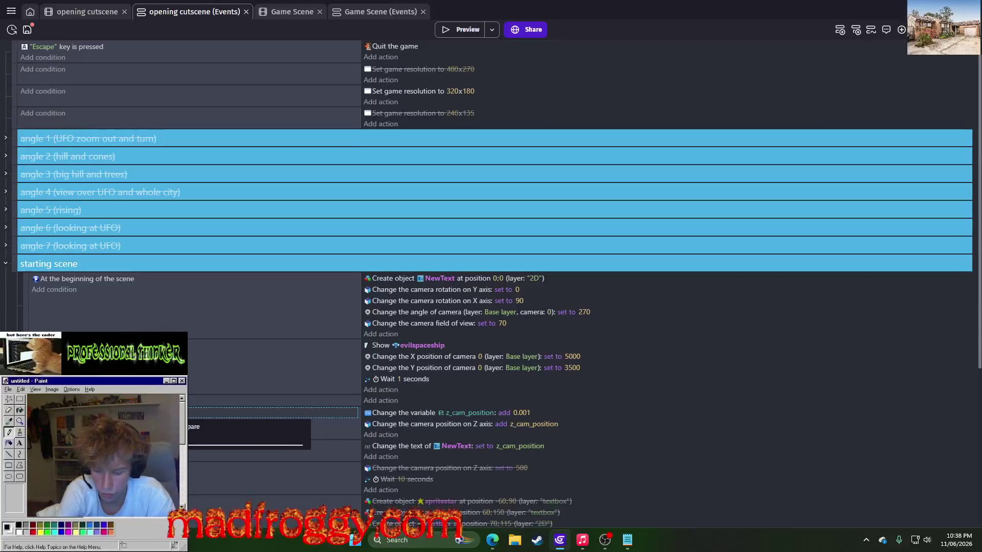
click(461, 30)
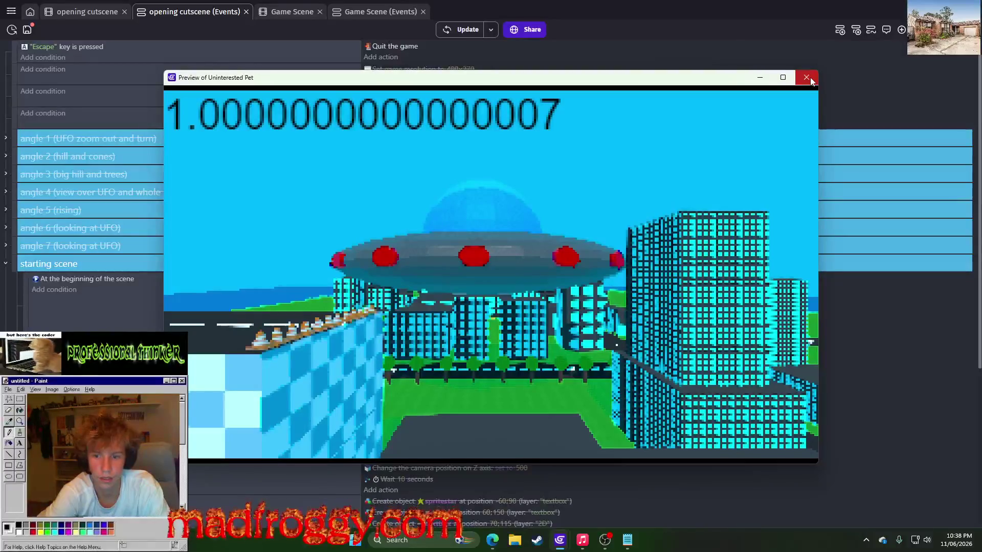
click(806, 77)
Reduce the z_cam_position increment further to 0.0001.
click(521, 413)
click(530, 436)
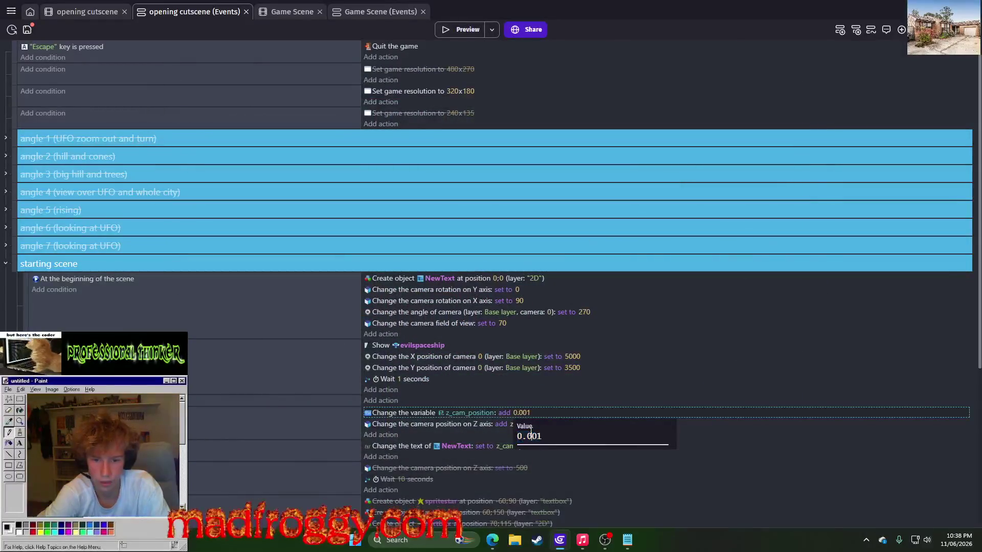
key(Return)
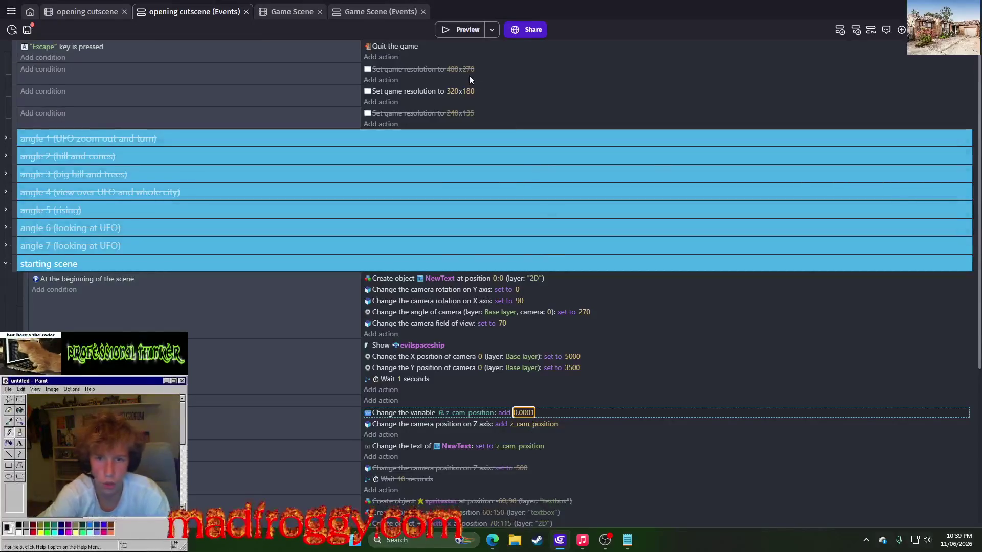
Run three previews to watch the slower 0.0001 camera rise, reaching about 0.3.
click(462, 32)
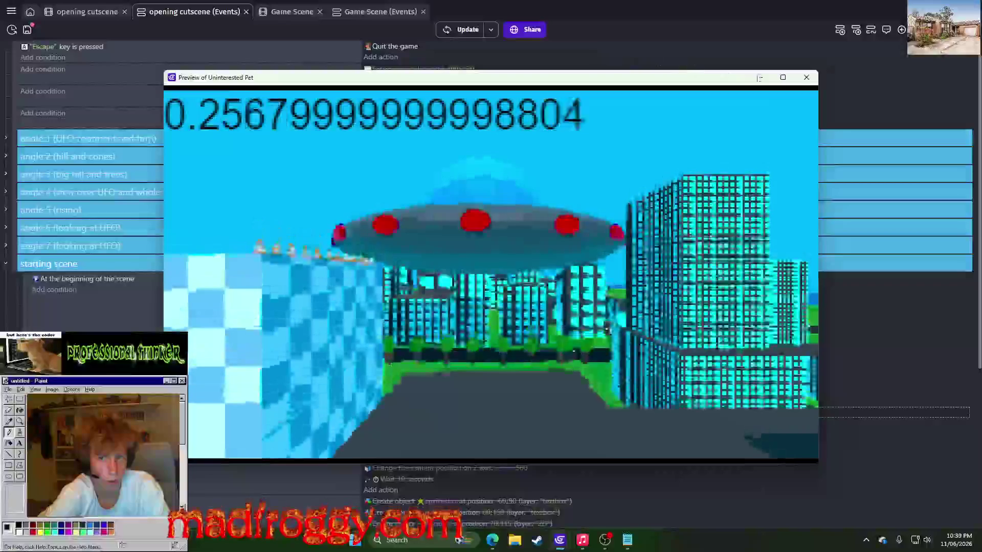
click(807, 77)
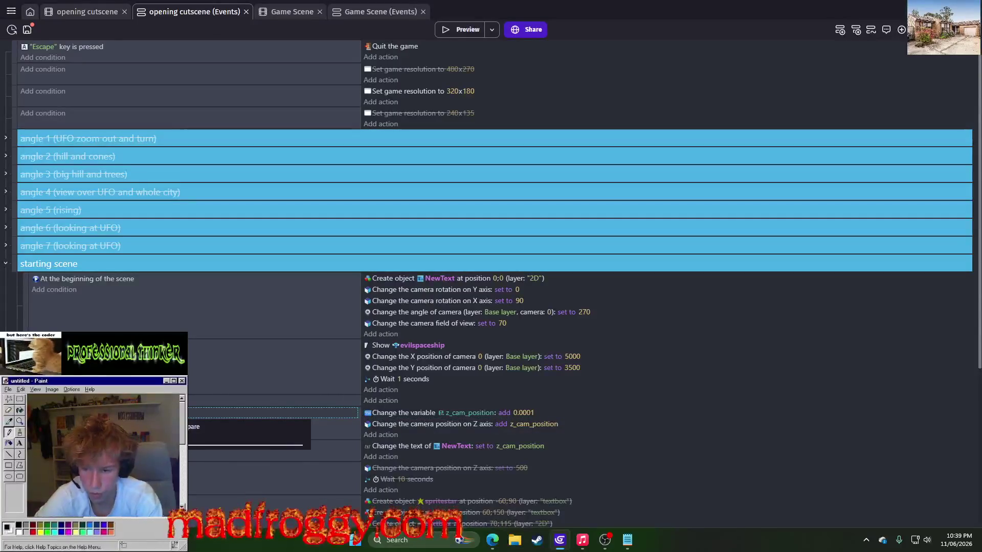
click(473, 29)
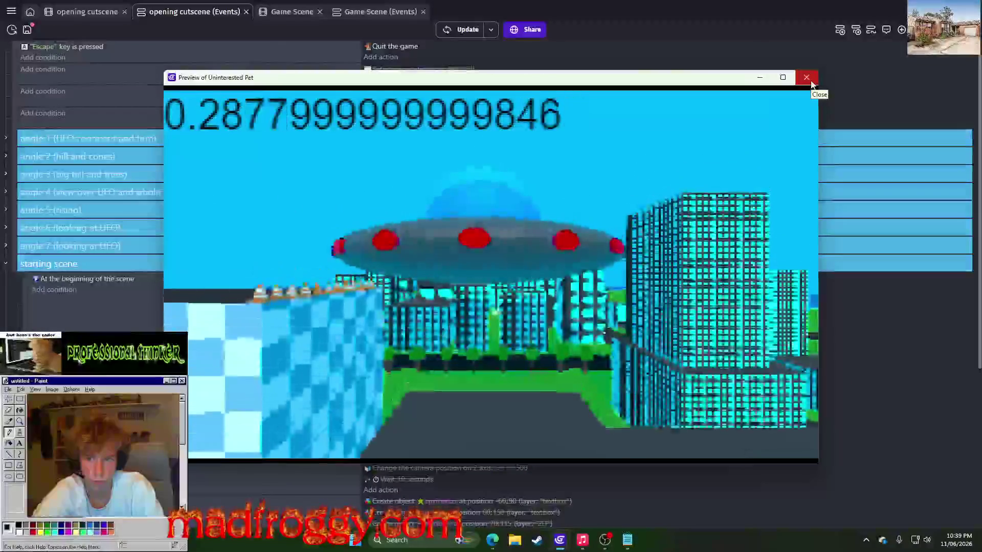
click(811, 82)
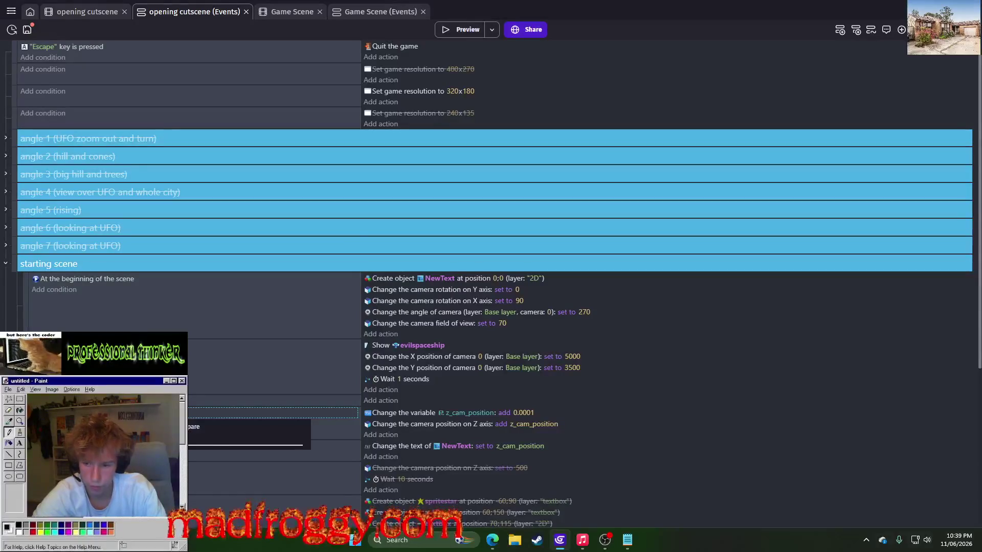
click(459, 30)
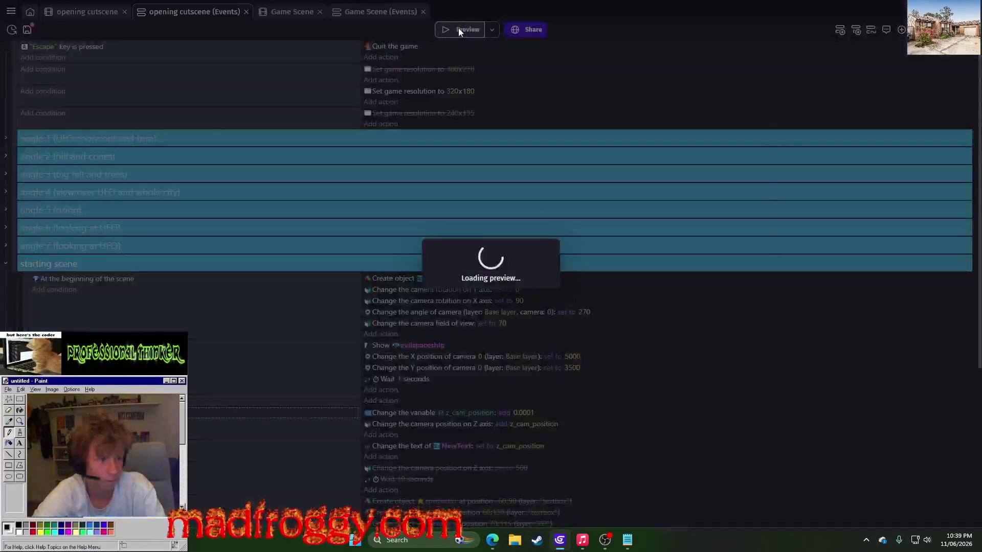
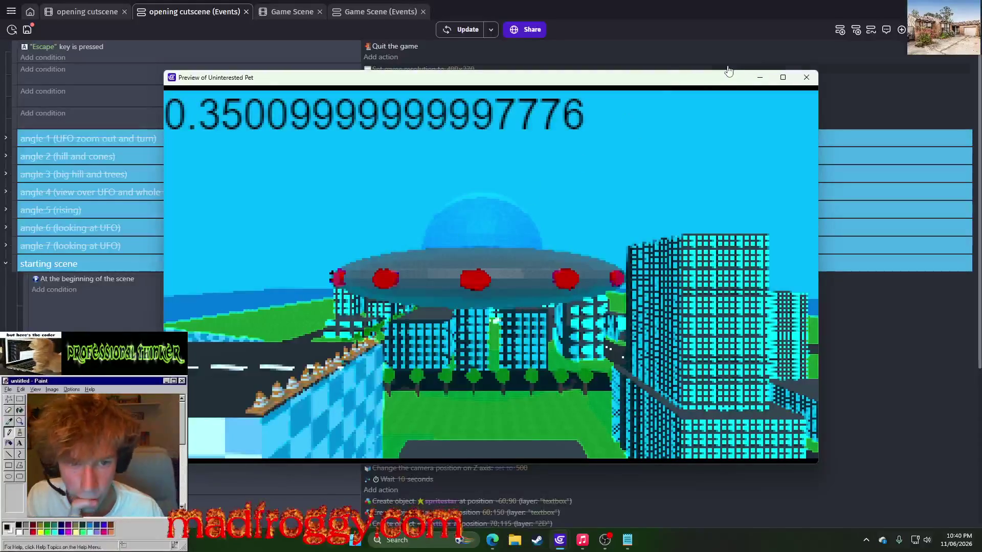
Move the disabled camera Z 500 action into the first start-of-scene event.
click(806, 80)
scroll(486, 278, down, 5)
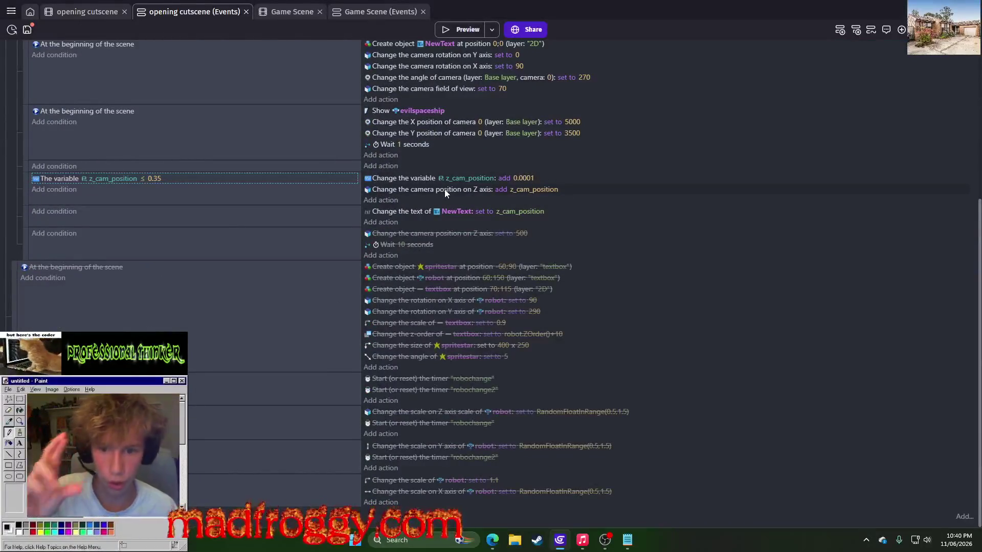
click(461, 237)
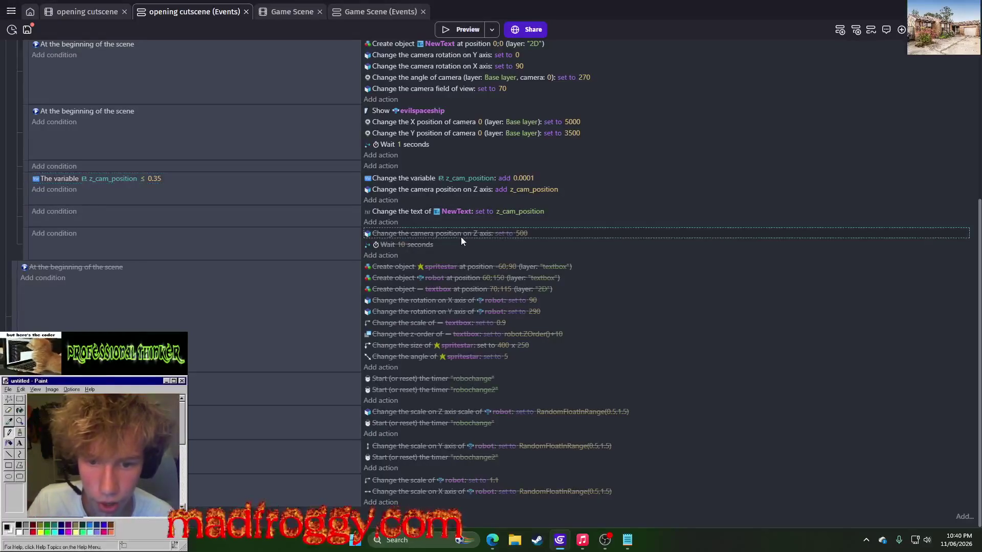
scroll(461, 237, up, 2)
drag(454, 336, 419, 147)
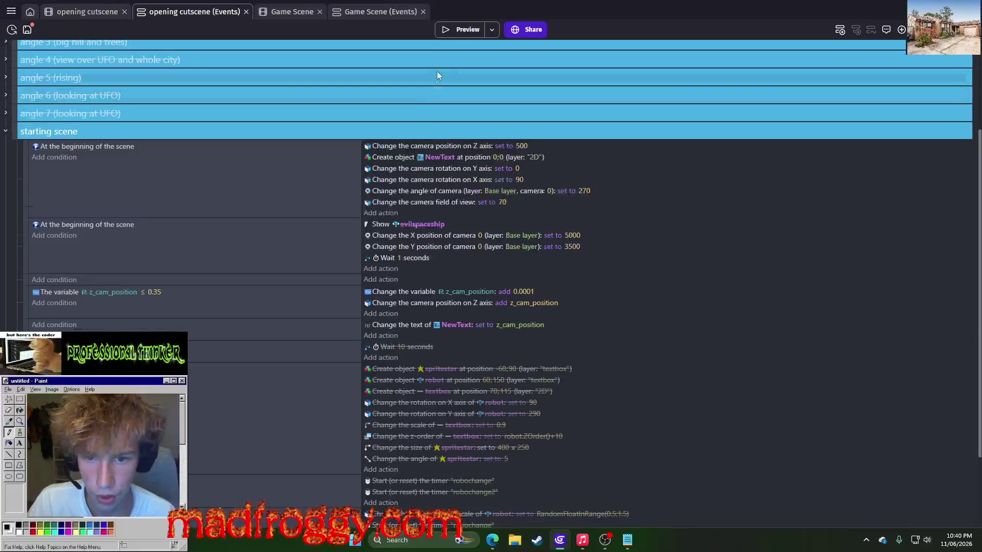
Preview the cutscene, then move the camera Z action below Show evilspaceship.
click(465, 35)
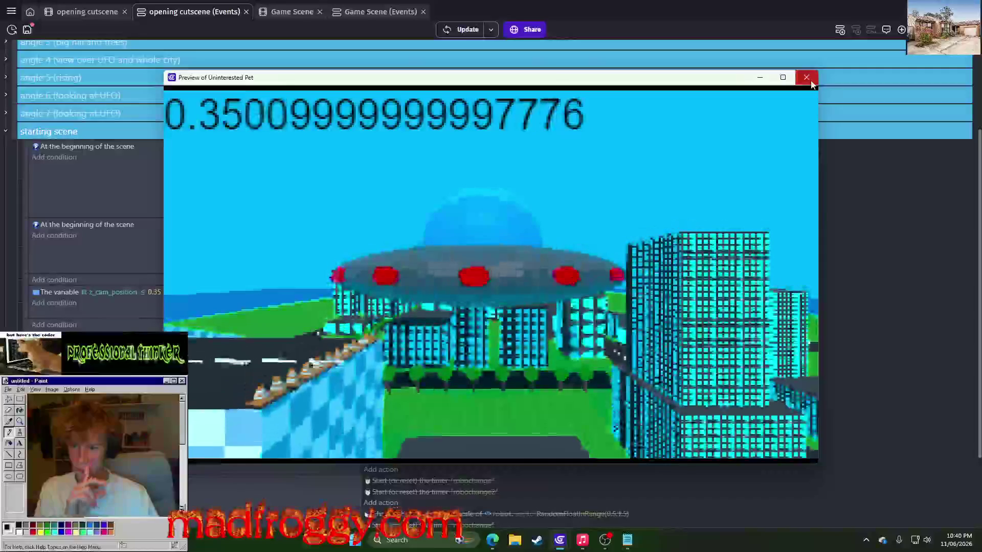
click(808, 79)
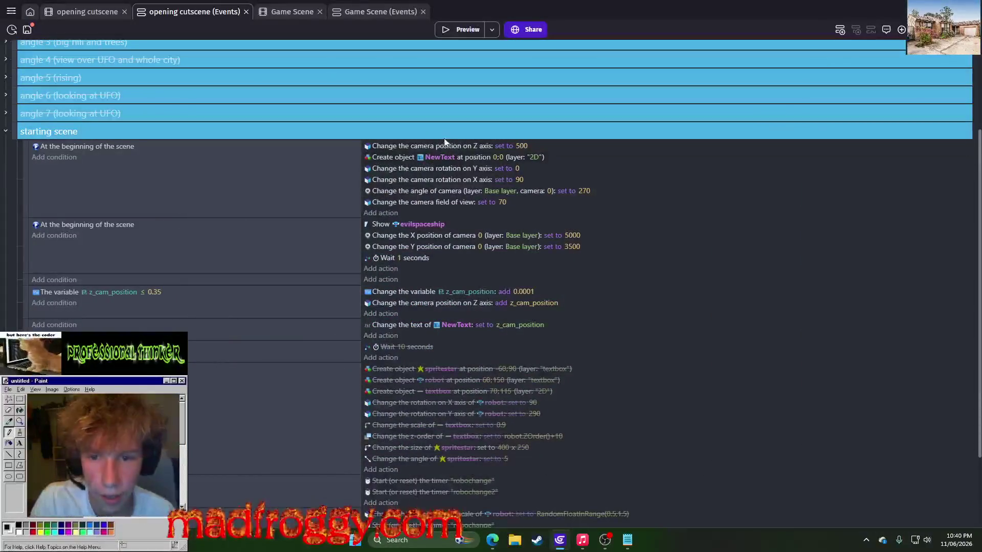
drag(422, 146, 431, 237)
Try camera Z values 0 and 20, previewing the cutscene after each.
click(524, 223)
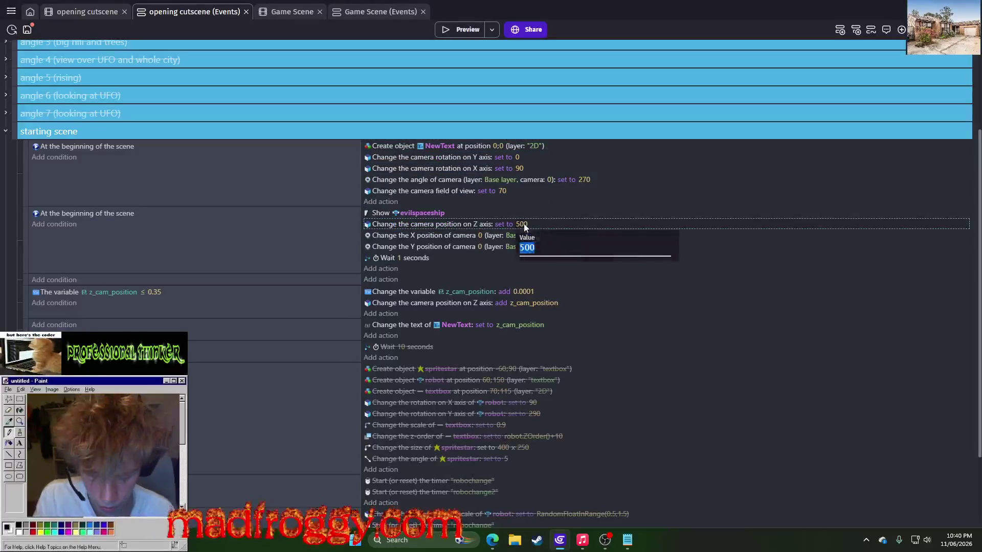
text(0)
key(Return)
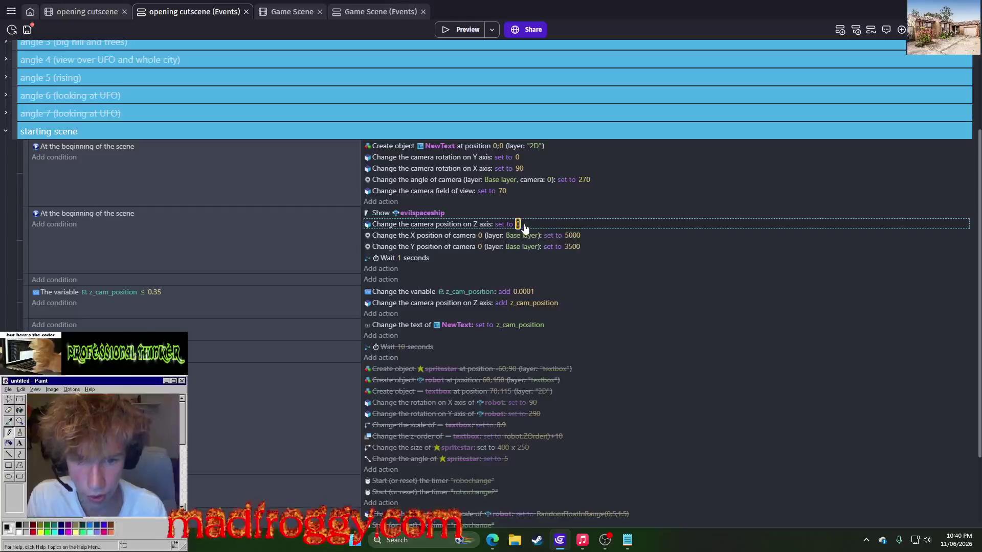
click(474, 32)
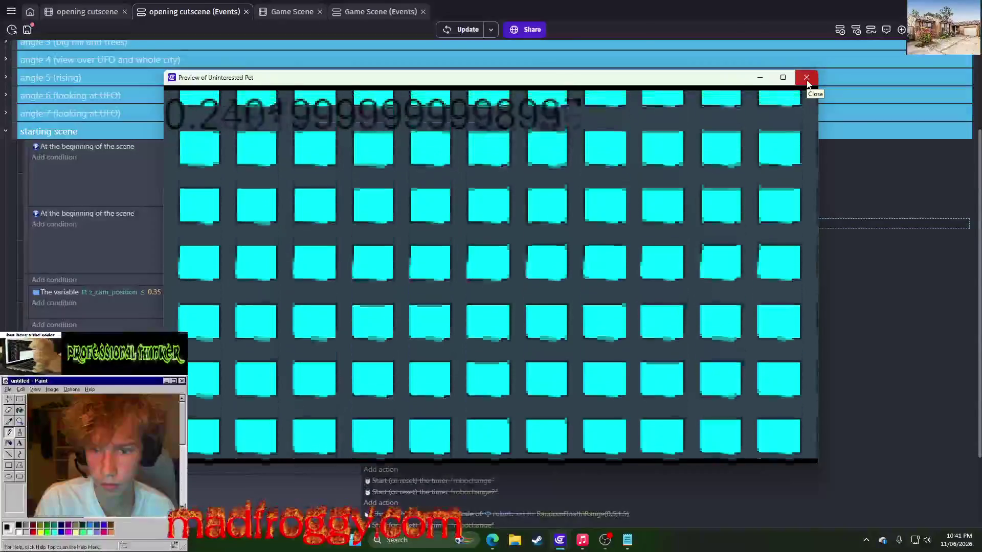
click(807, 79)
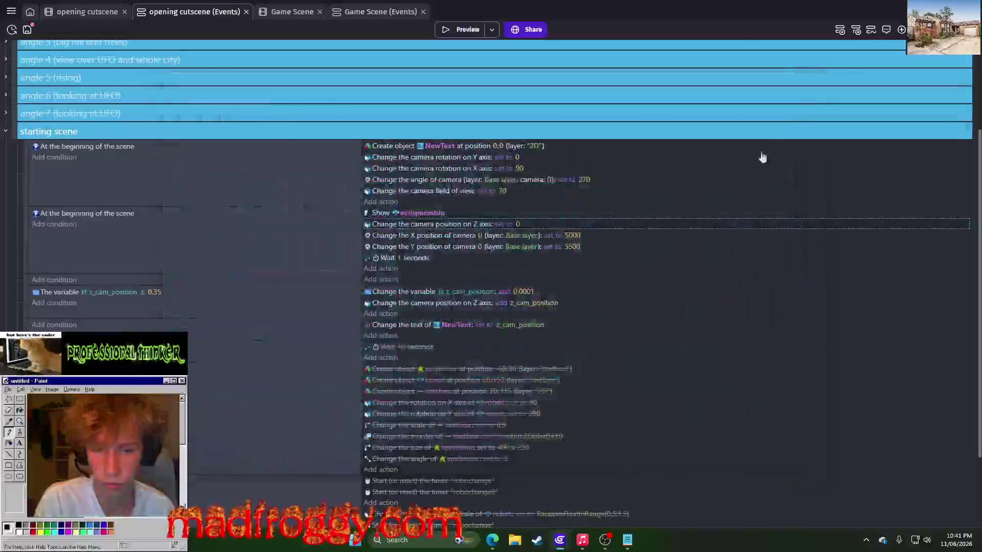
click(516, 225)
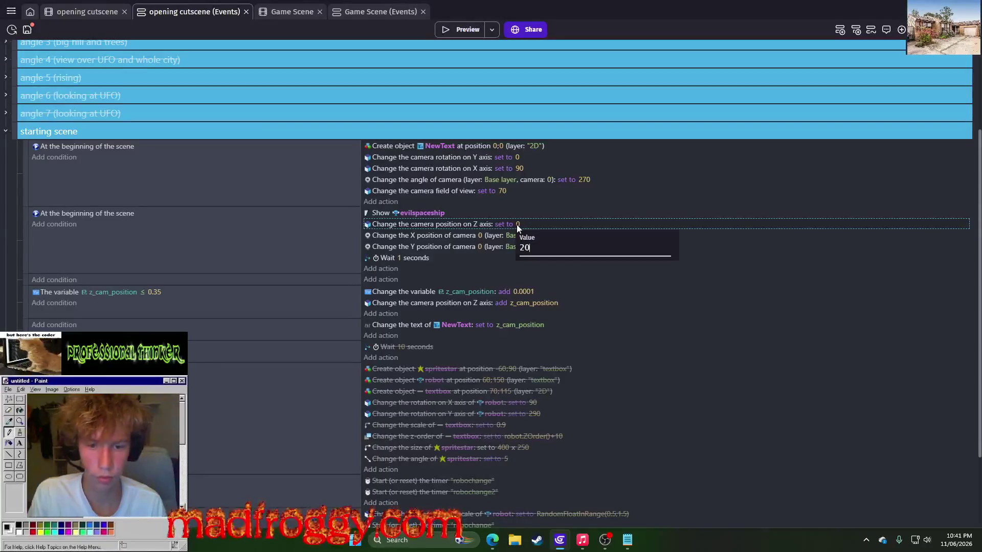
key(Return)
click(448, 32)
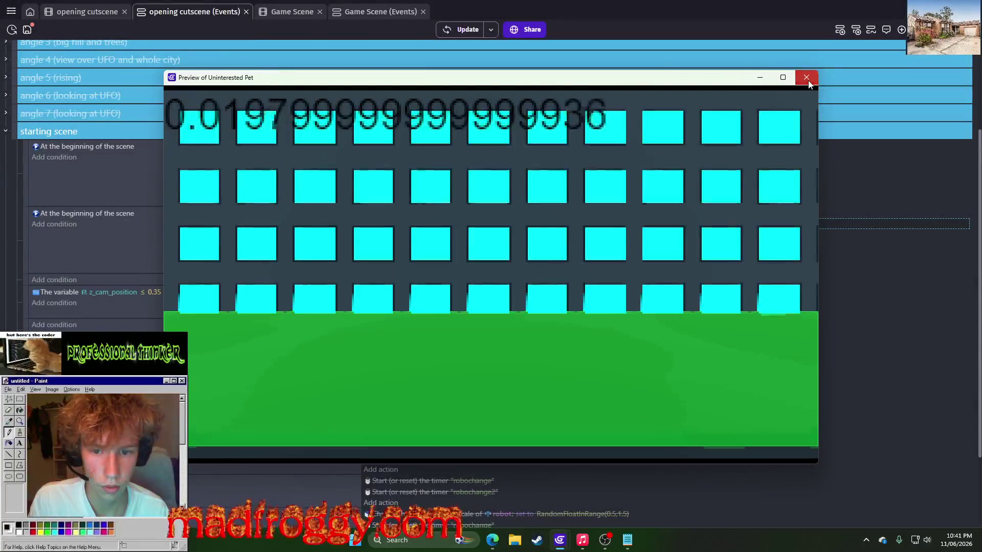
click(808, 81)
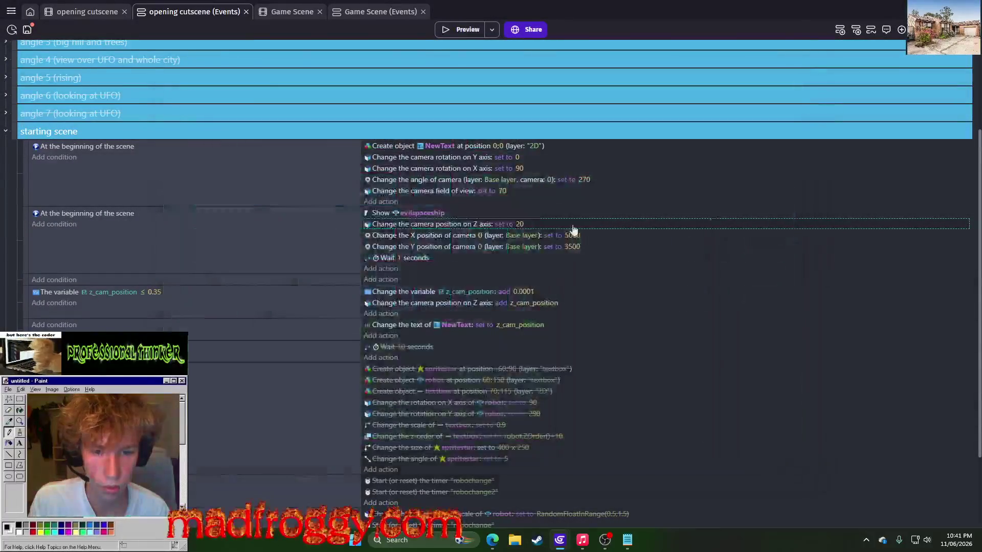
Try camera Z values 50 and 100, previewing the cutscene after each.
click(517, 223)
text(50)
key(Return)
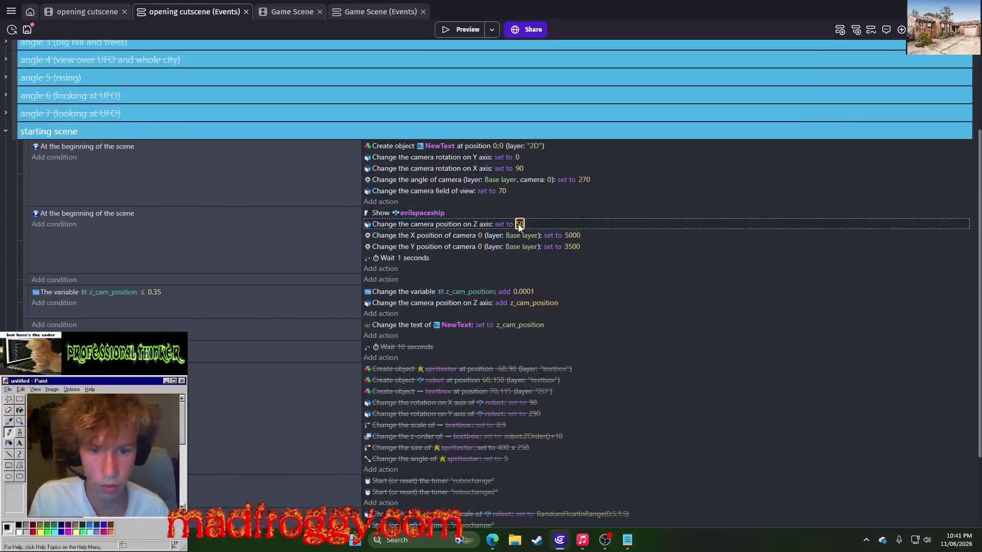
click(458, 30)
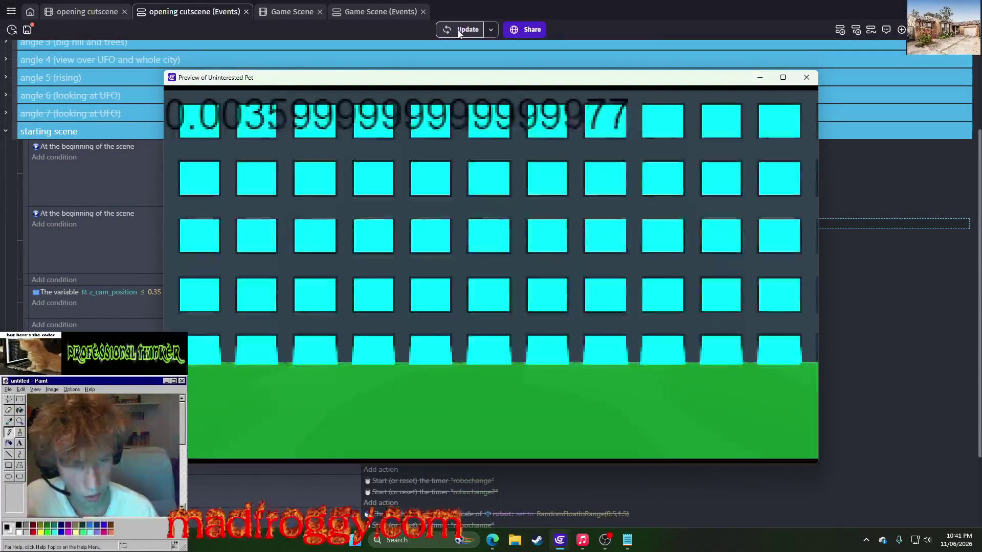
click(806, 77)
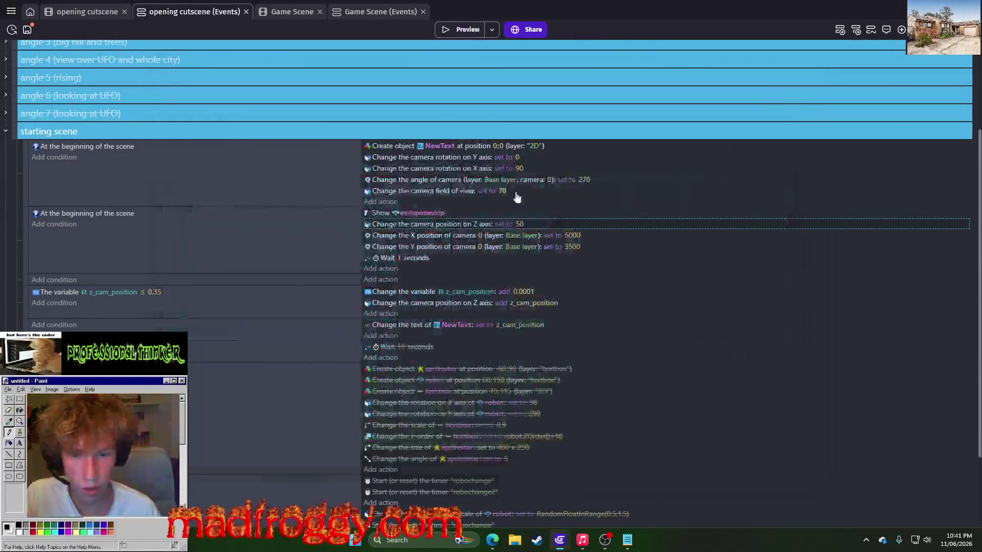
click(519, 225)
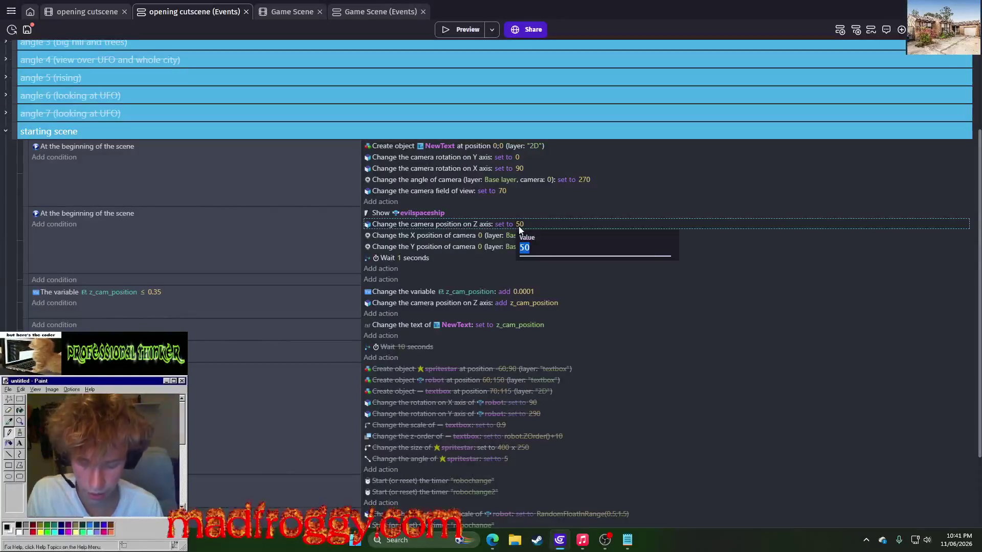
text(100)
key(Return)
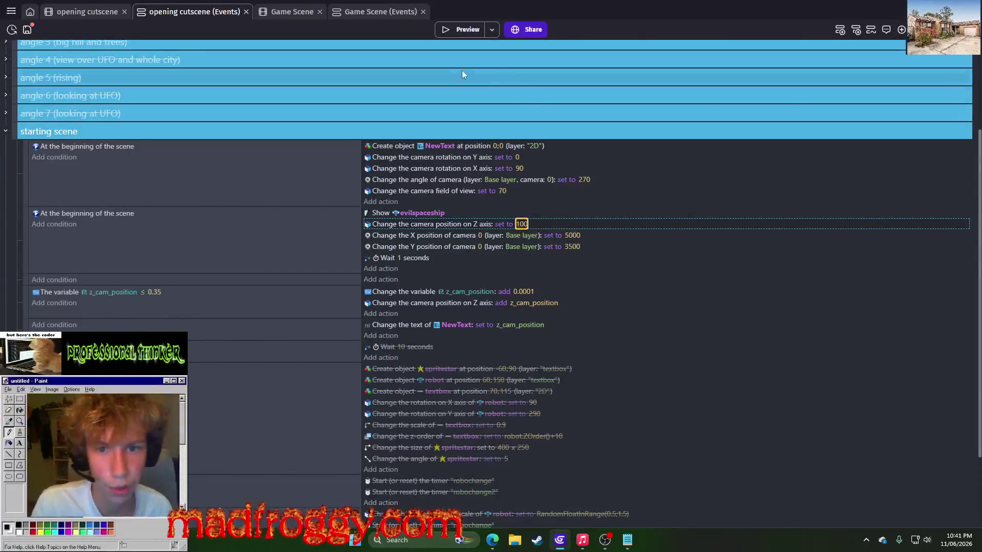
click(443, 29)
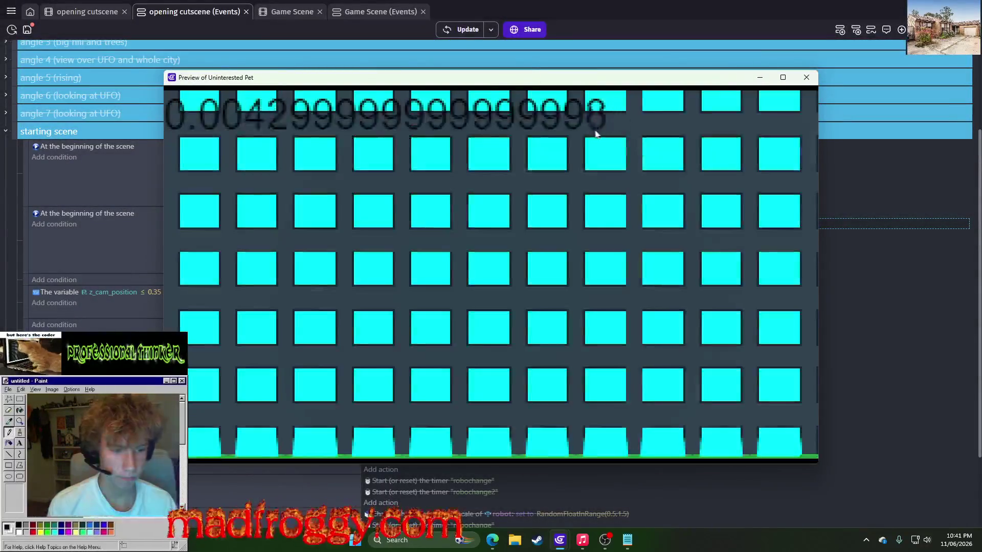
click(806, 77)
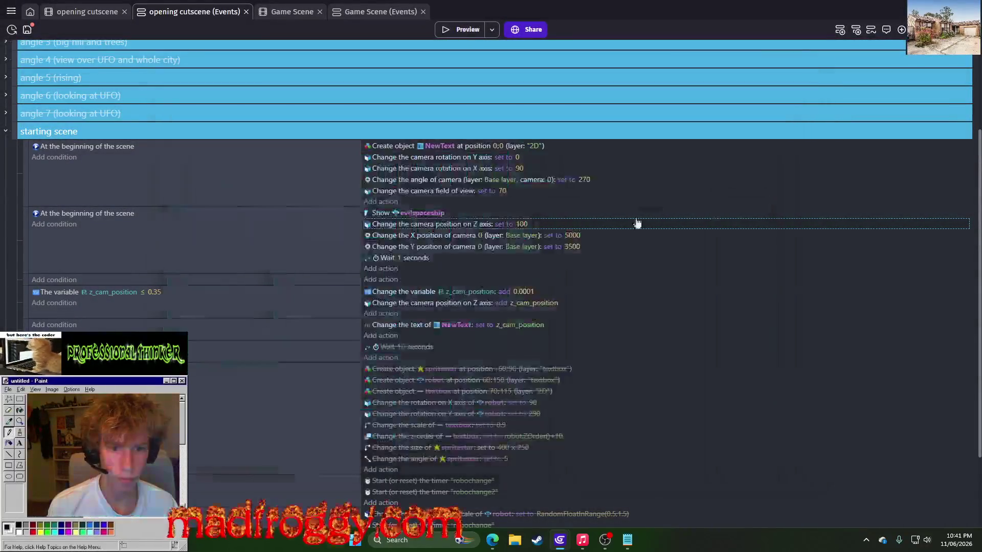
Set the camera Z value to 150 and check it in a preview.
click(522, 229)
text(50)
key(Return)
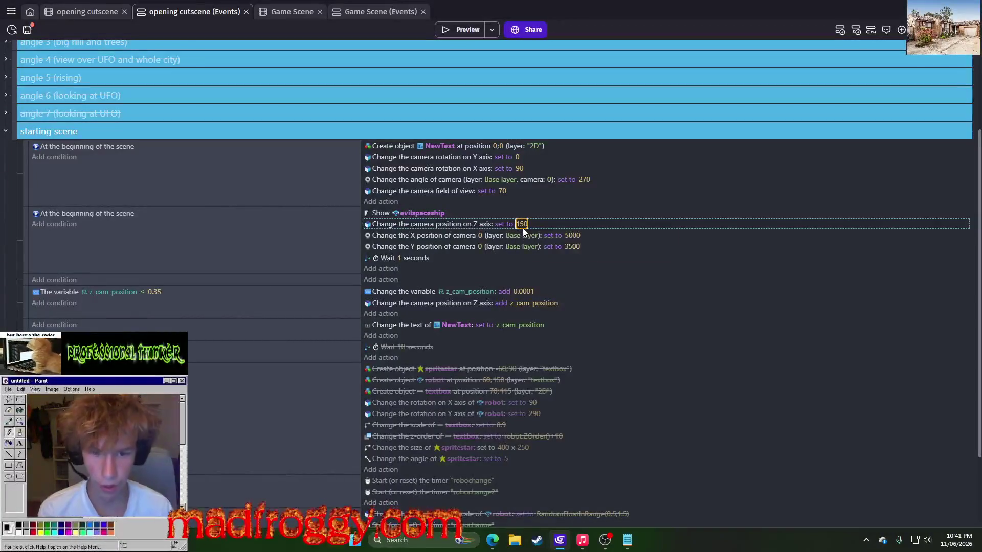
click(466, 32)
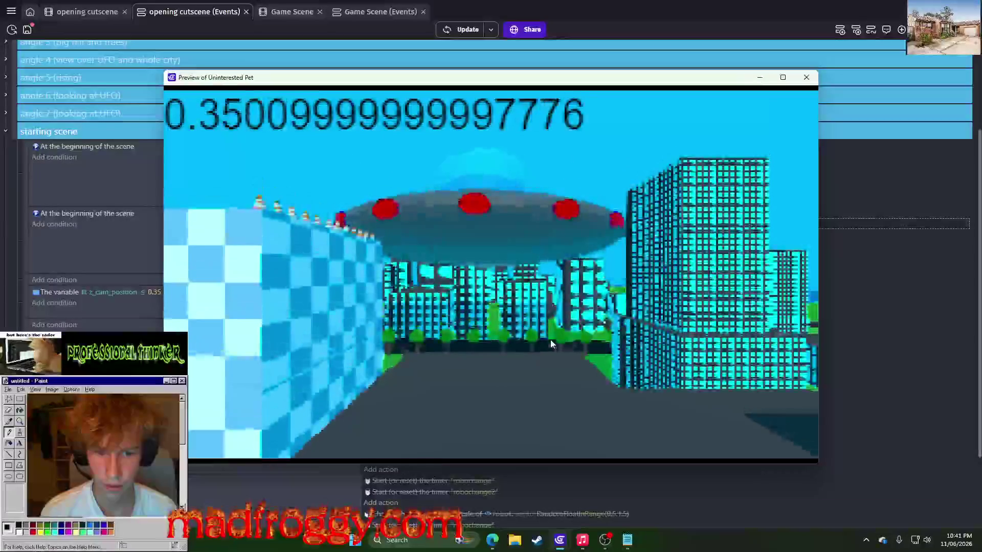
click(805, 77)
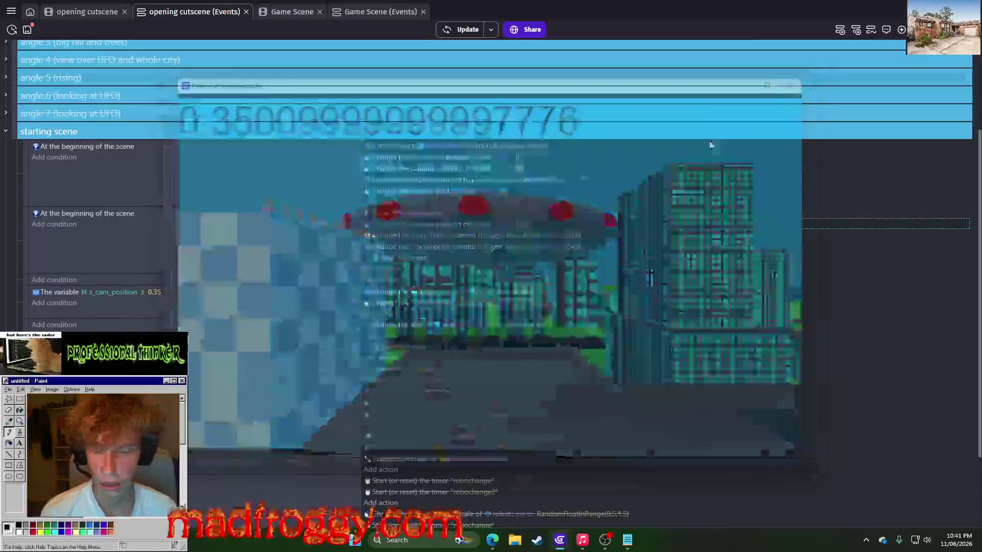
Raise the z_cam_position limit from 0.35 to 0.45 and preview the cutscene.
click(155, 293)
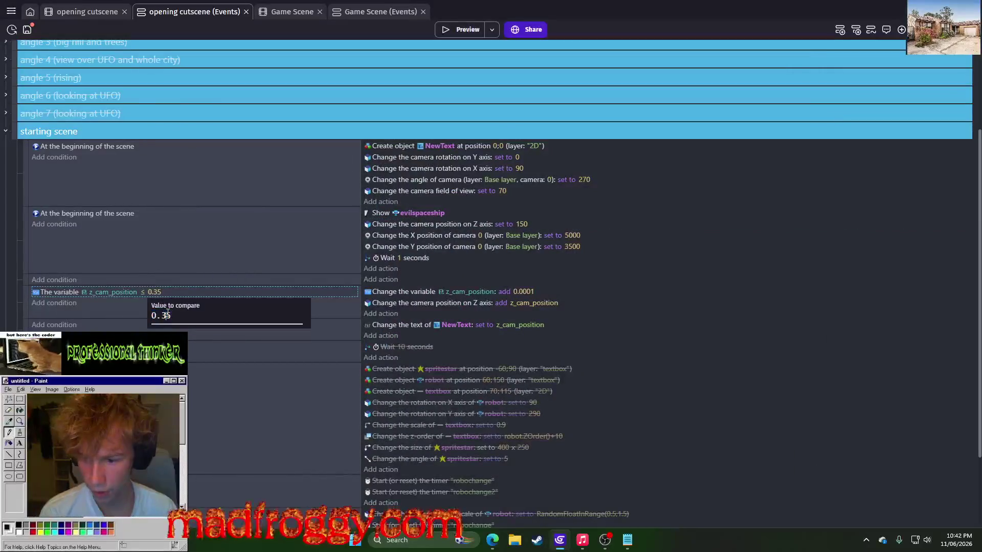
key(BackSpace)
key(BackSpace)
text(45)
key(Return)
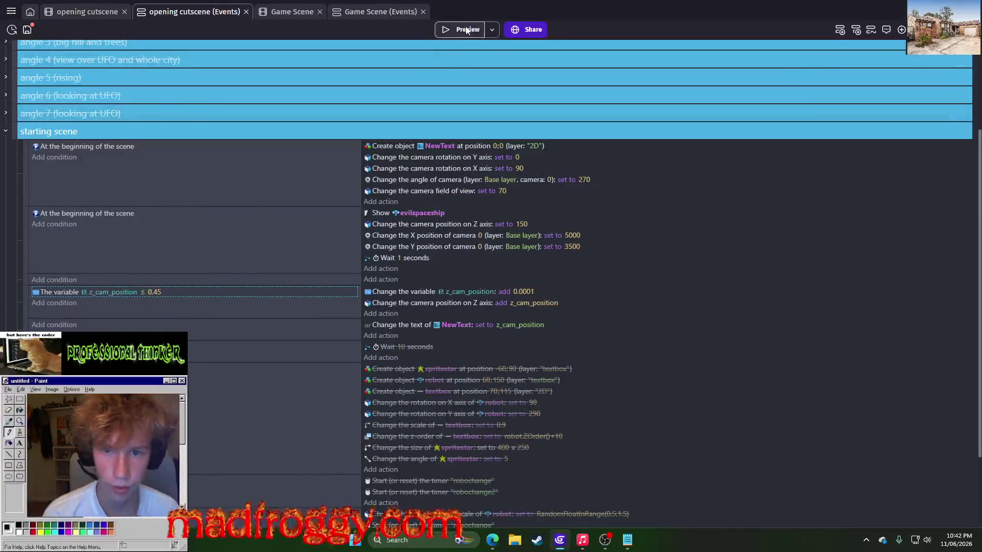
click(465, 28)
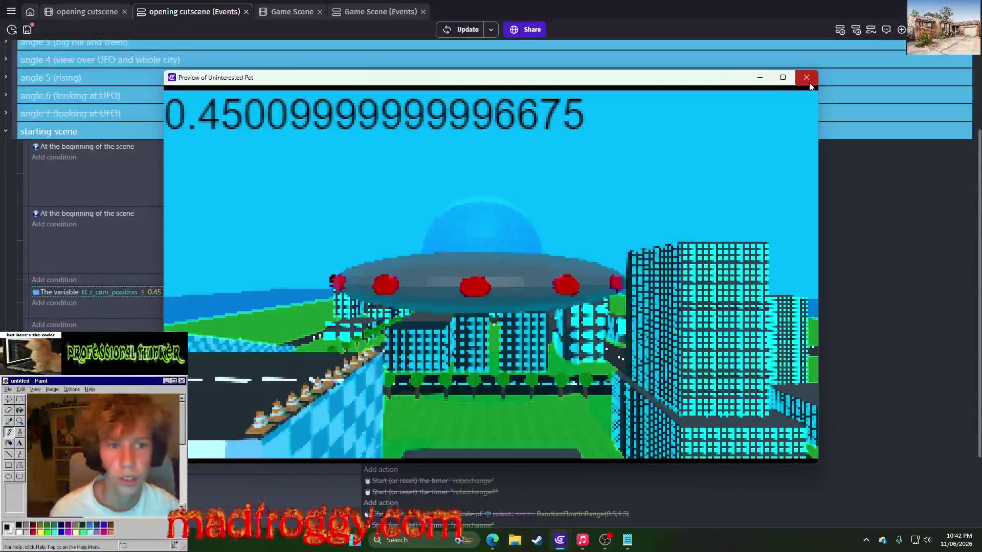
click(808, 81)
Correct the z_cam_position limit to 0.425.
click(156, 292)
click(180, 315)
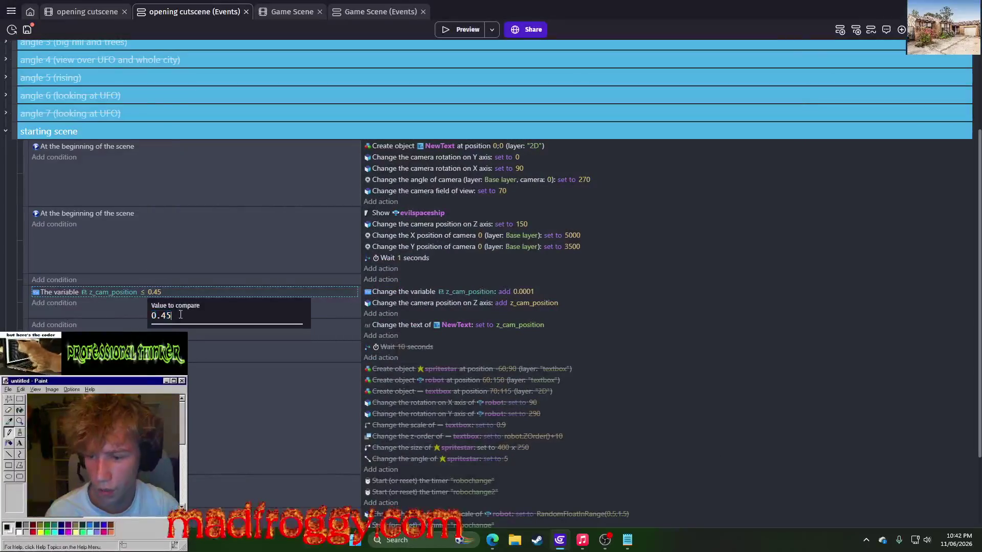
text(5)
key(Return)
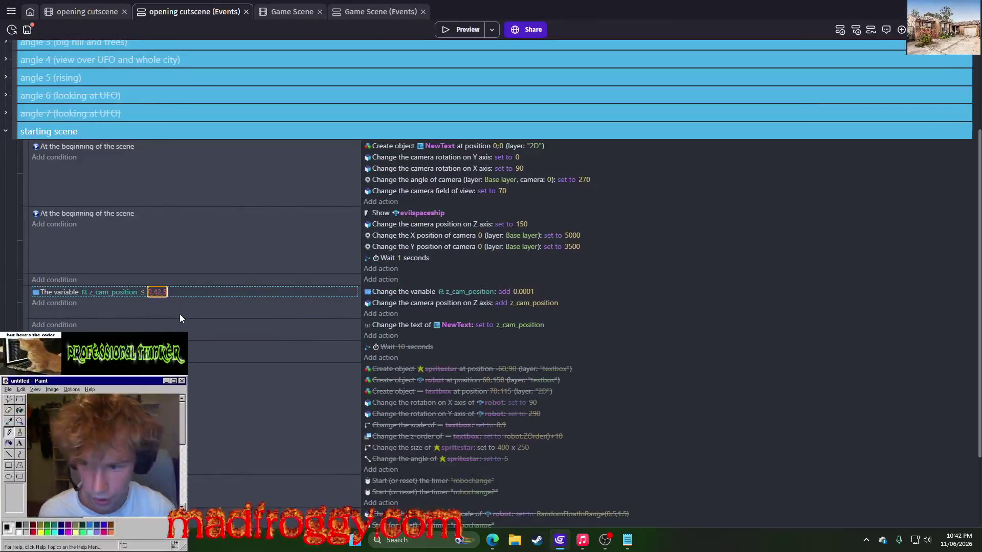
click(159, 293)
click(175, 315)
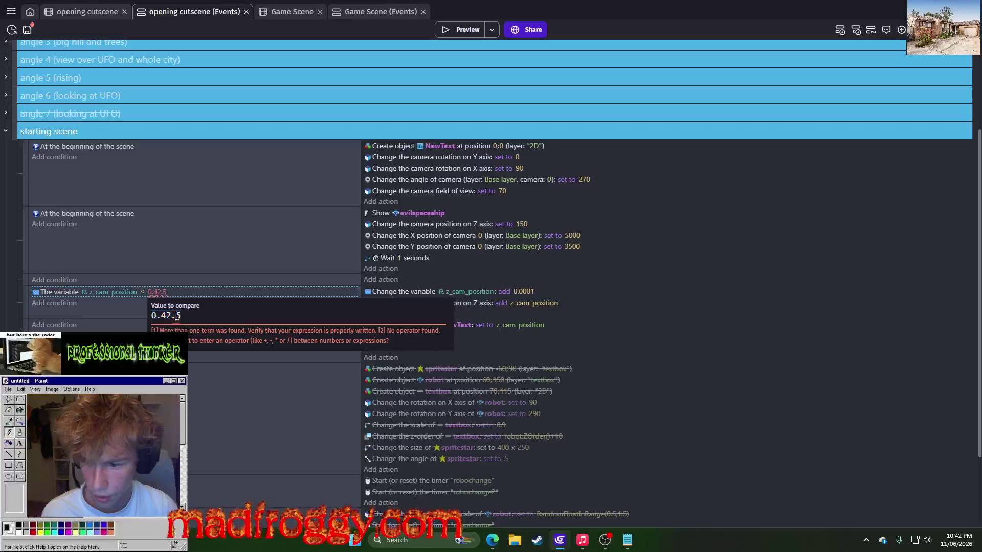
key(BackSpace)
key(Return)
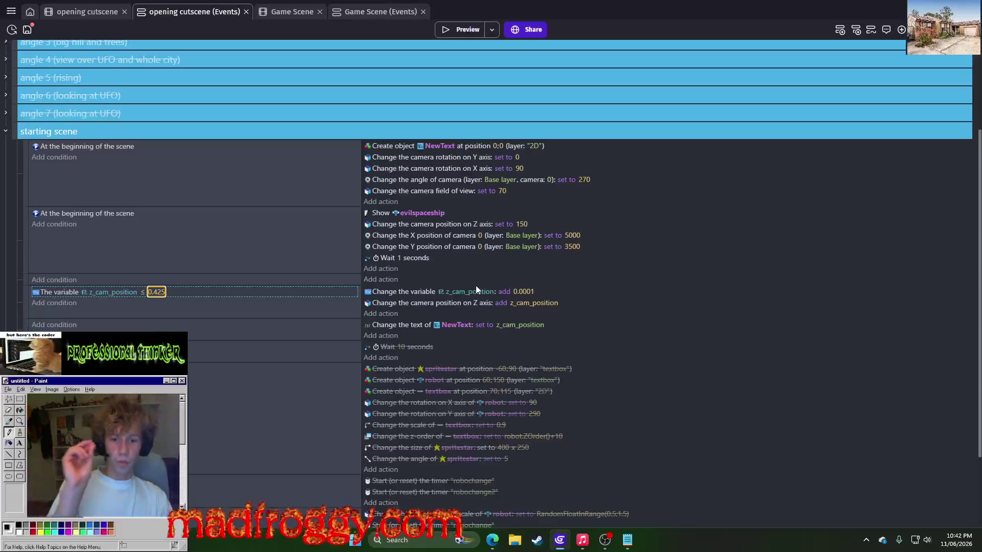
Add a z_cam_position ≥ 0.425 condition to the event holding the 10-second wait.
right_click(66, 288)
key(Escape)
click(54, 303)
key(Escape)
click(256, 352)
click(54, 347)
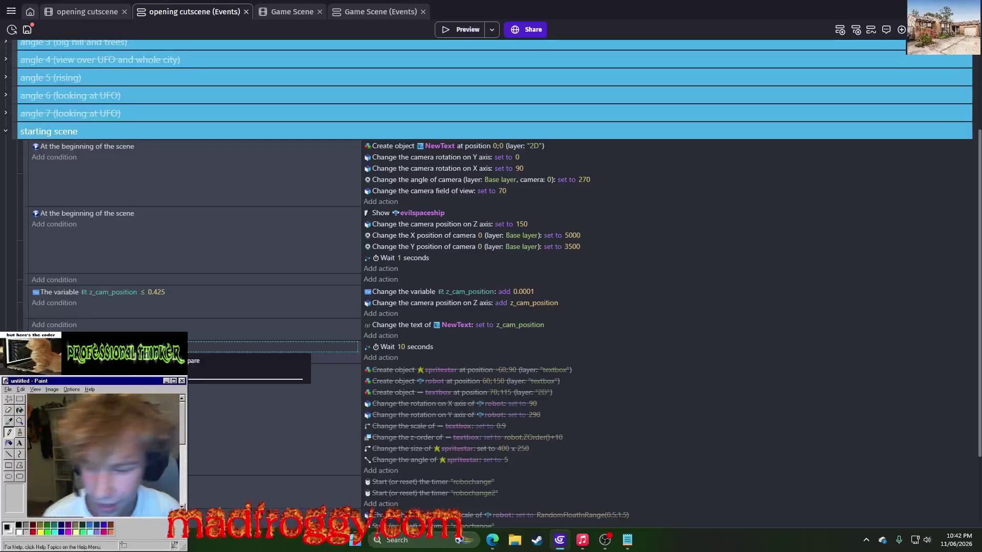
key(Escape)
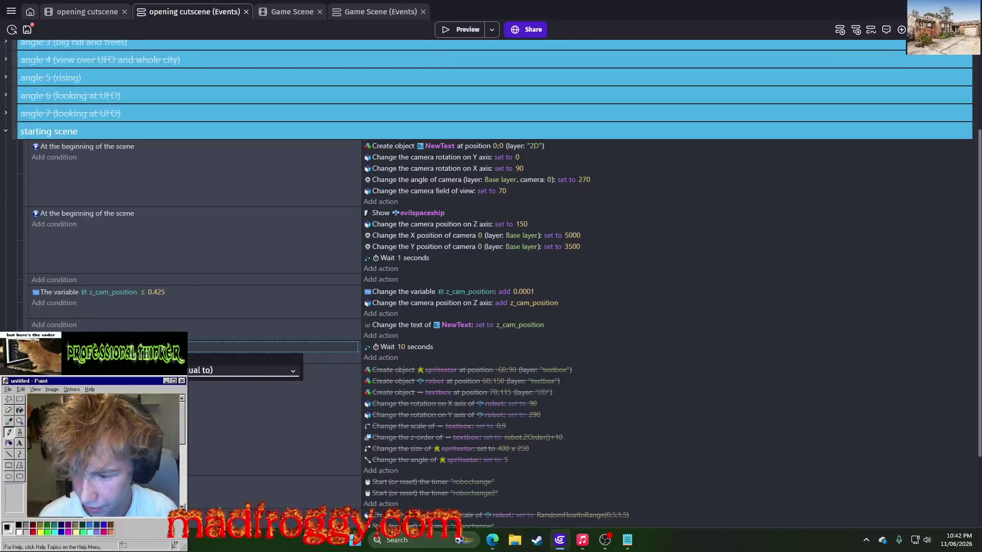
click(240, 371)
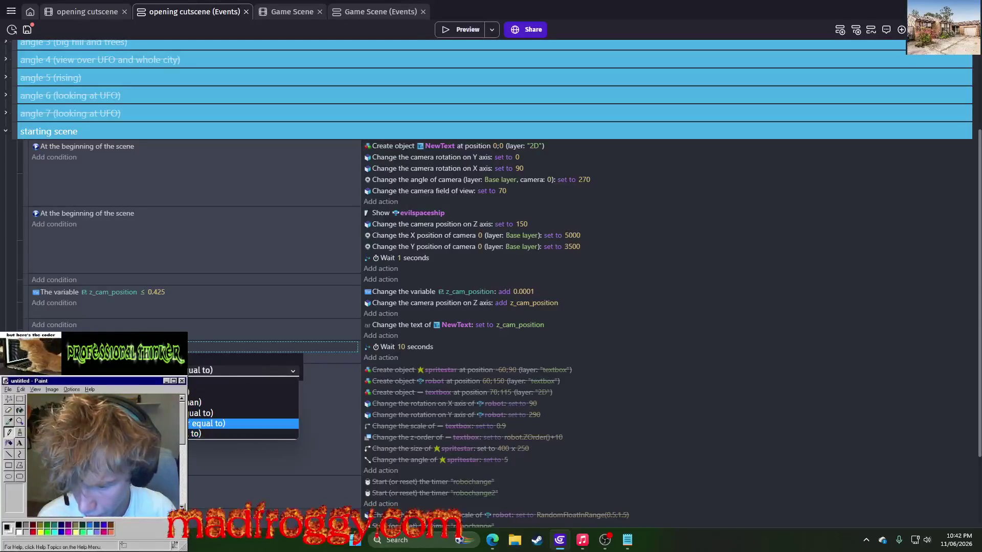
key(Return)
key(Return)
Delete the Wait 10 seconds action from that event.
click(389, 347)
key(Delete)
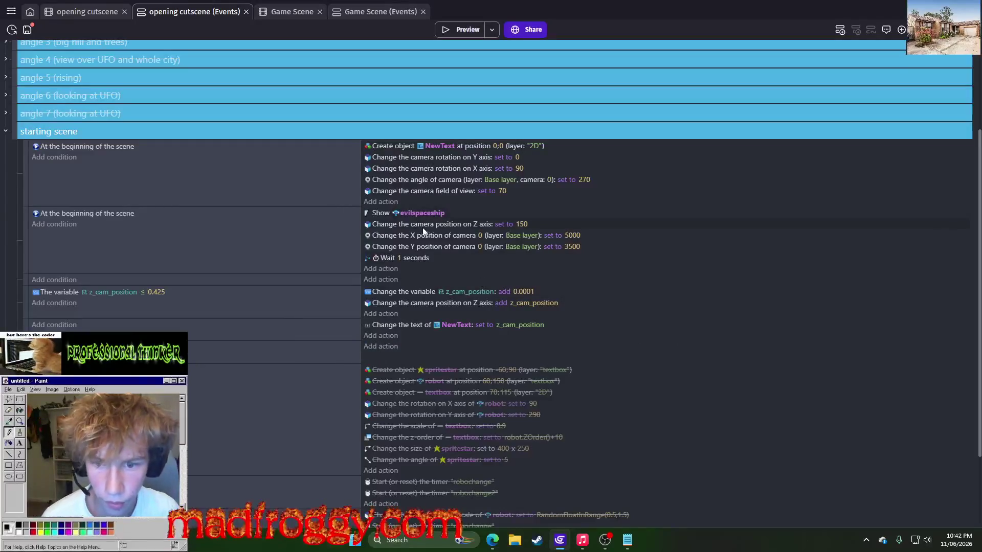
scroll(414, 347, down, 2)
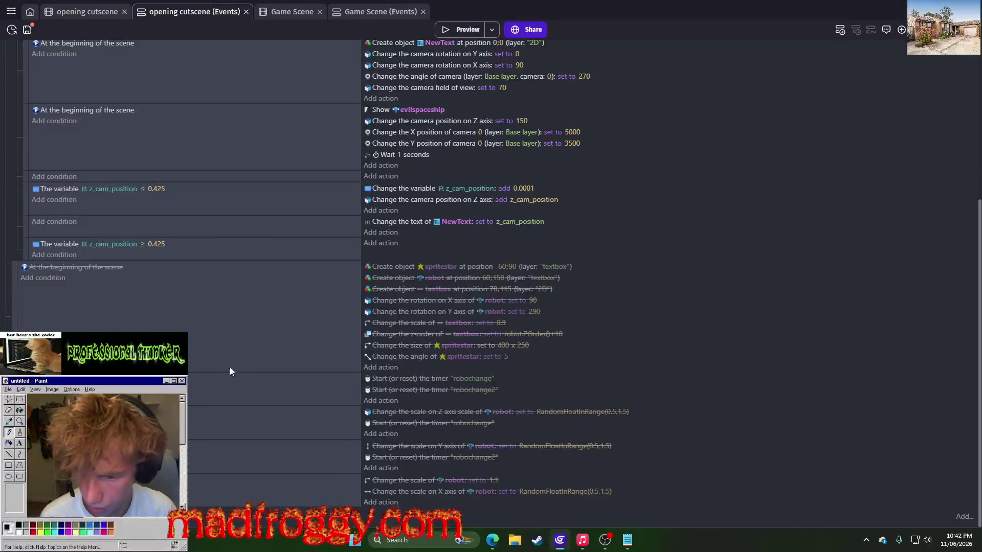
Wrap the disabled textbox event in a new group named 'textbox'.
right_click(13, 268)
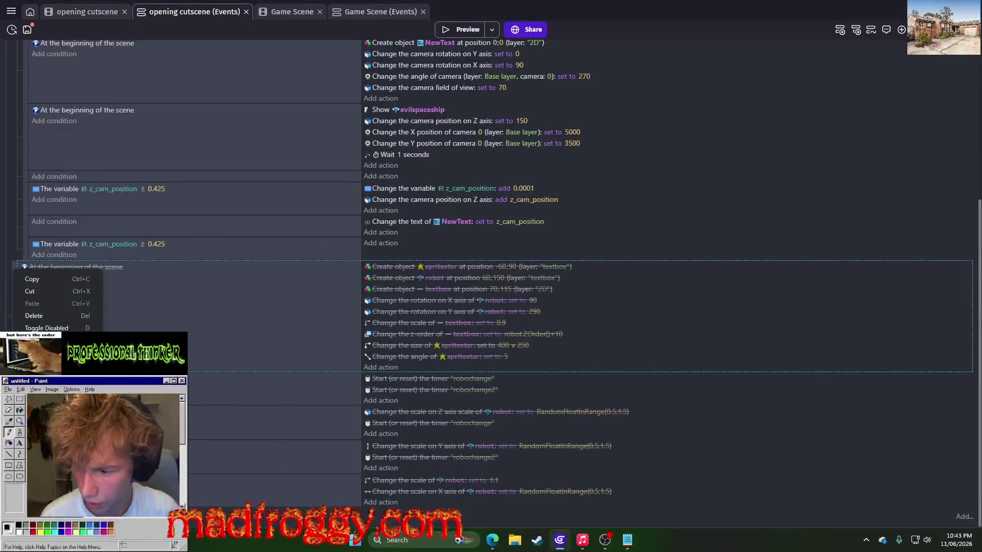
mouse_move(51, 350)
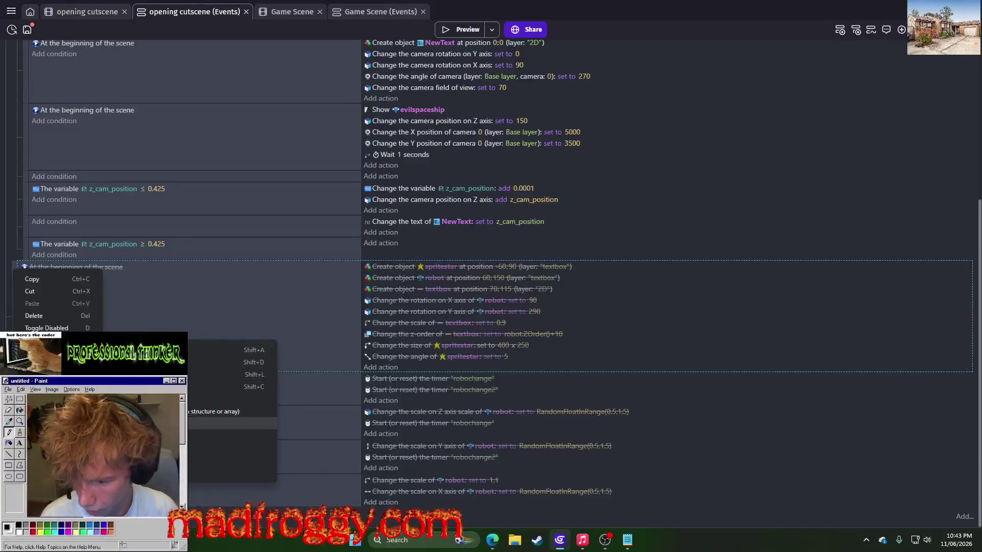
click(154, 424)
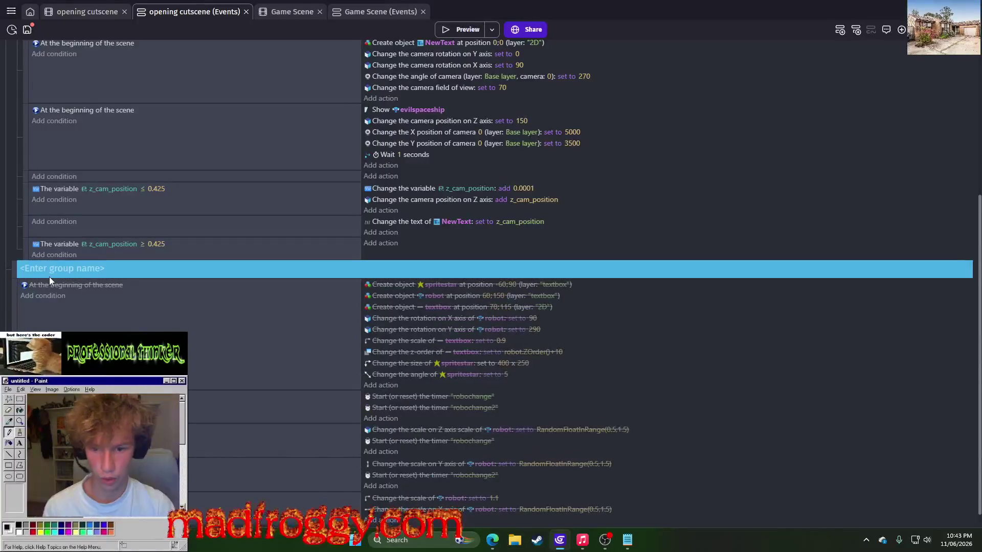
text(textbox)
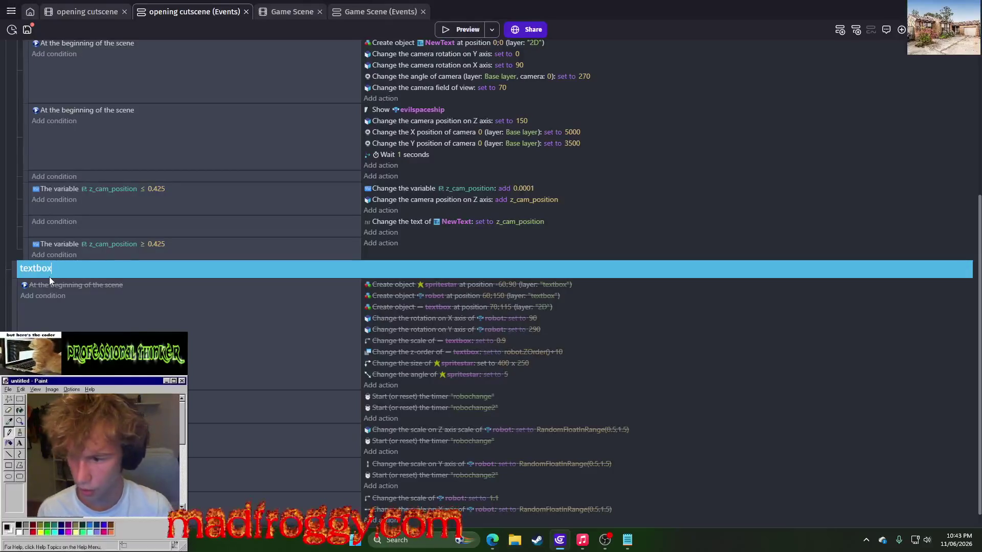
key(Return)
scroll(49, 278, up, 1)
Give the textbox group a green background and collapse it.
right_click(128, 385)
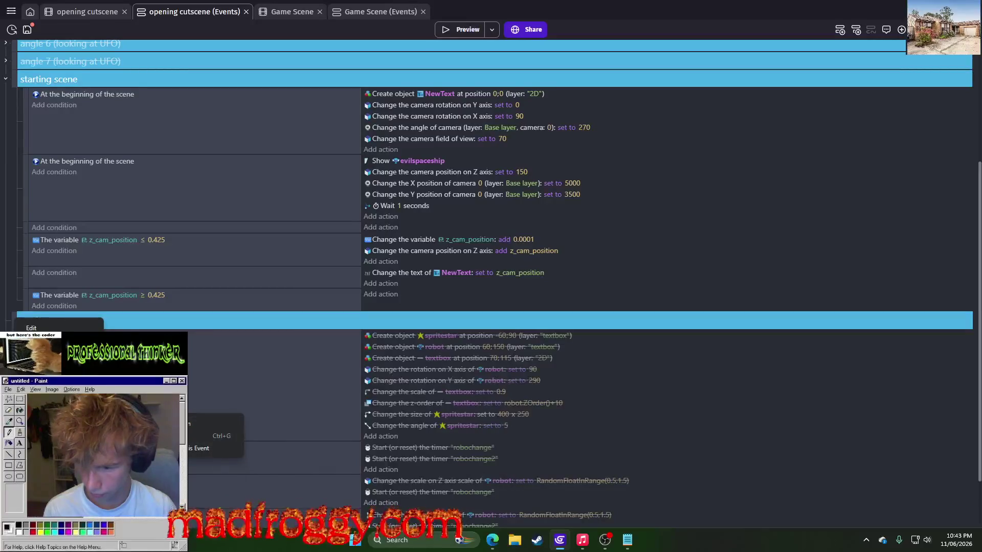
mouse_move(168, 395)
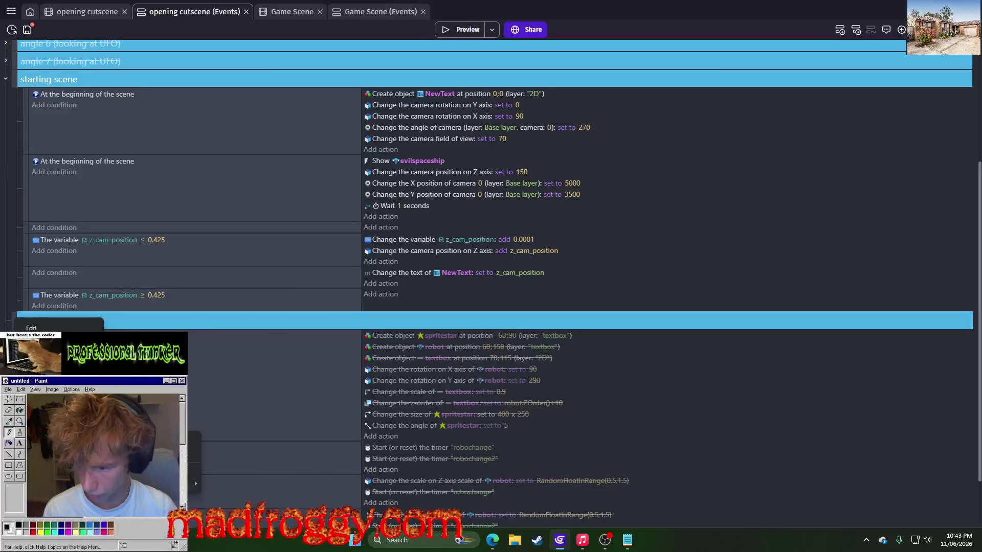
click(31, 328)
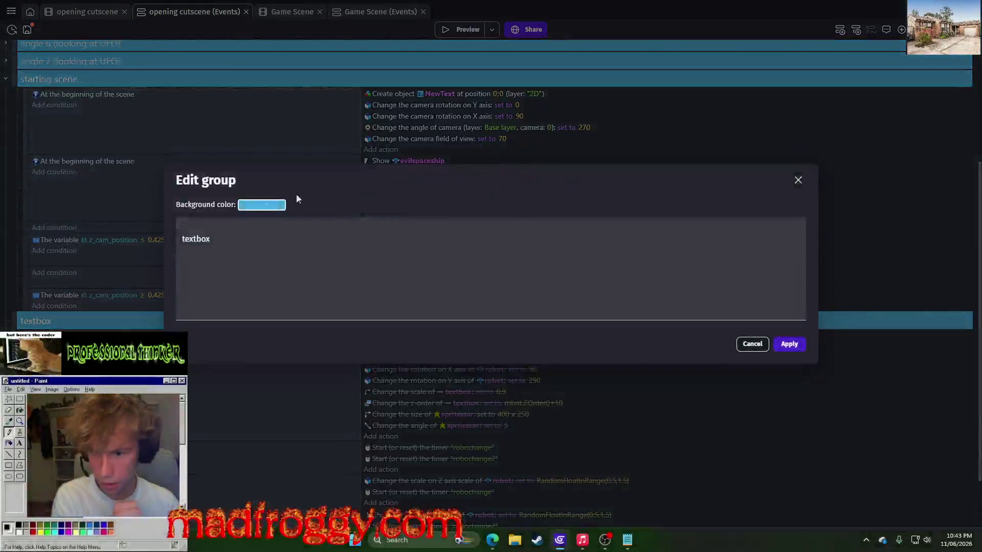
click(262, 205)
click(275, 286)
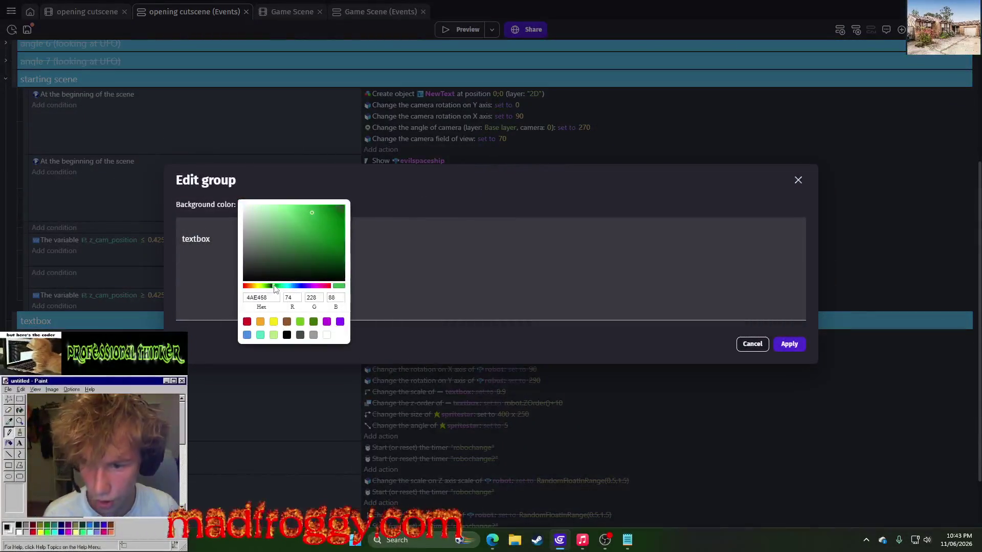
click(783, 349)
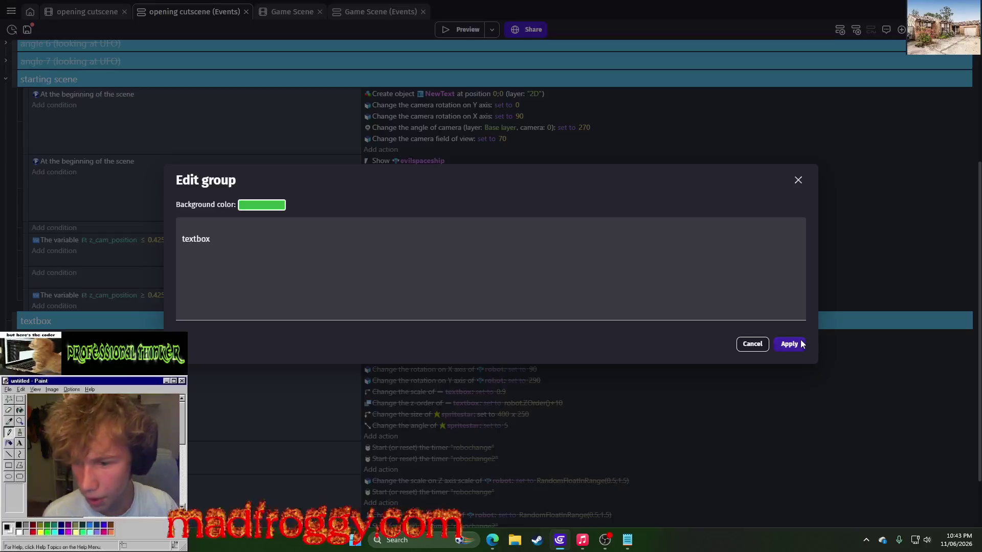
click(801, 344)
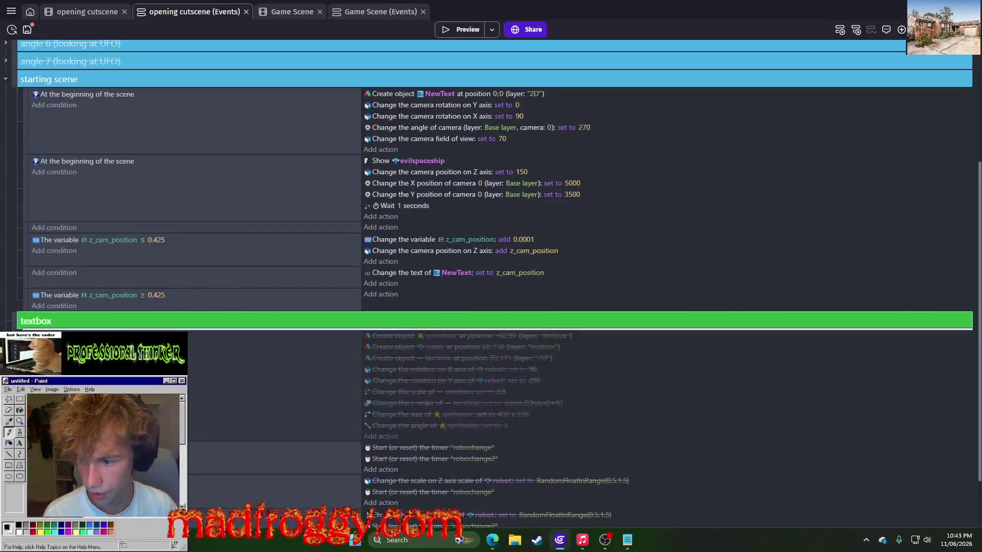
scroll(491, 276, down, 1)
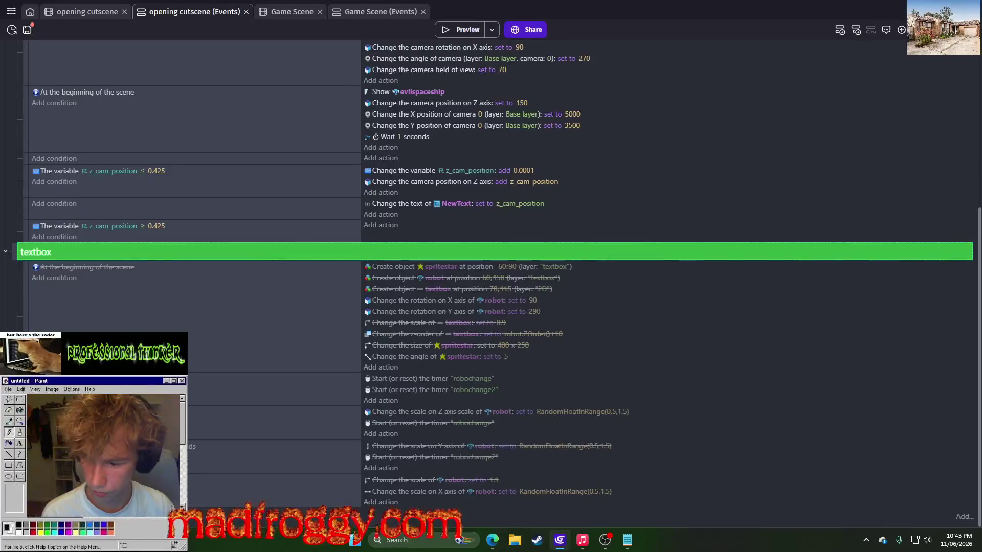
click(6, 253)
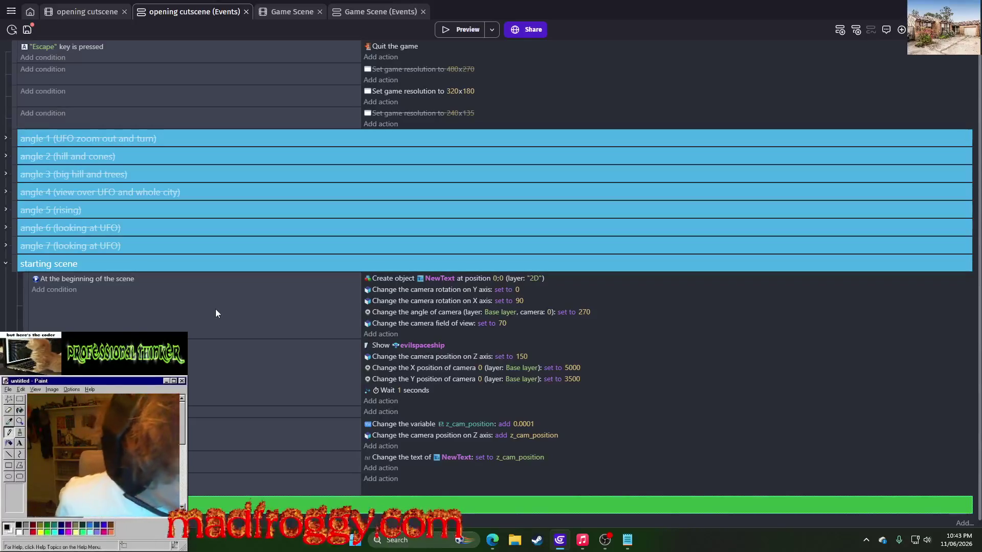
scroll(239, 338, down, 1)
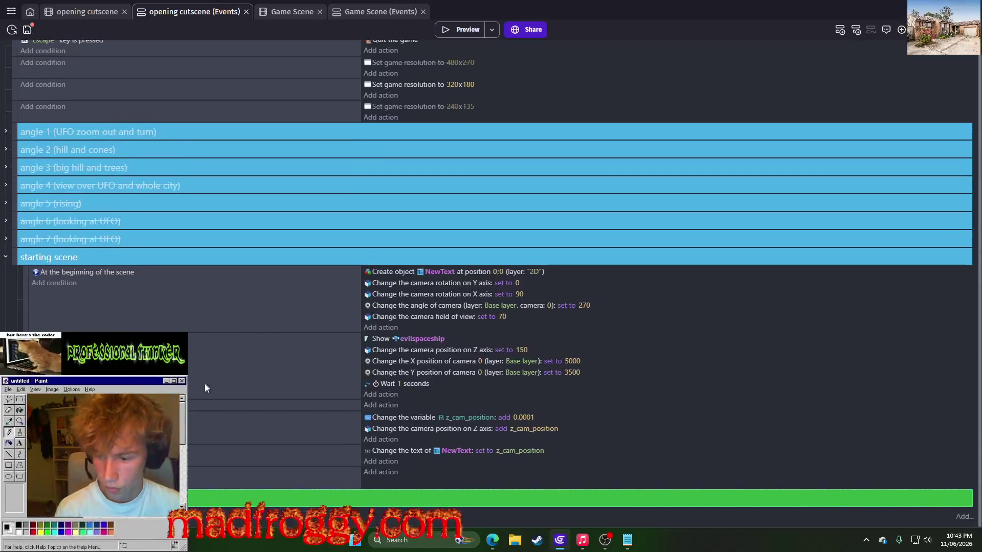
Copy the look-at-evilspaceship camera action from angle 7 into the ≥ 0.425 event.
click(381, 472)
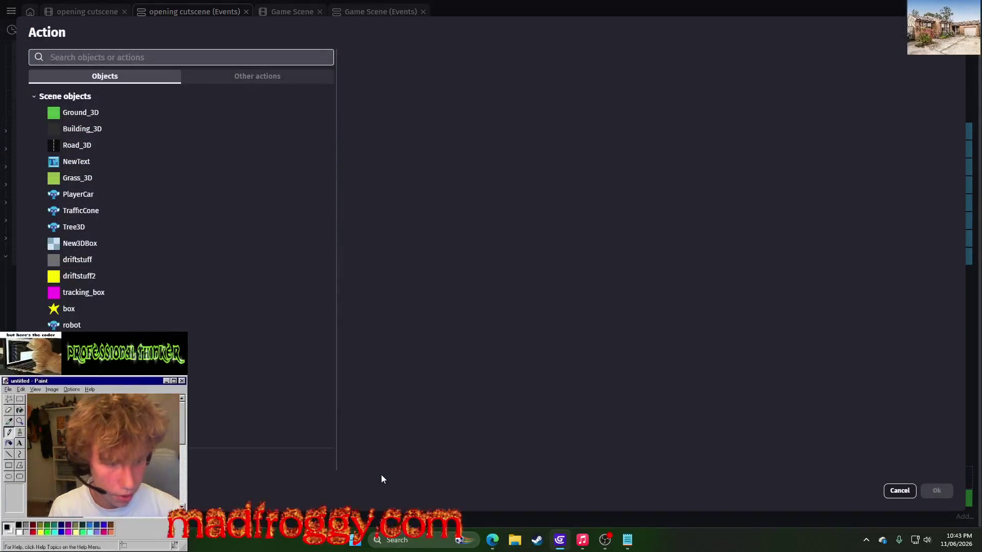
key(Escape)
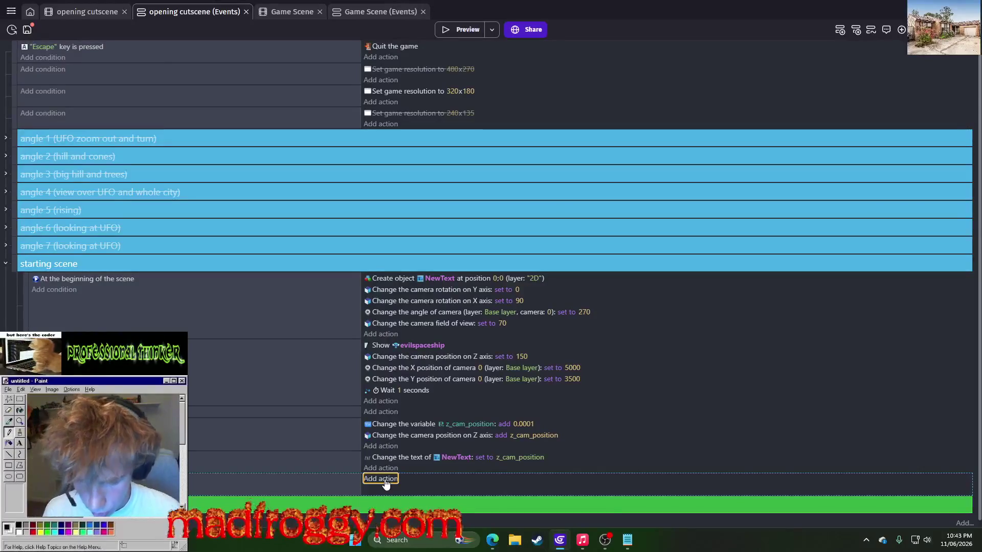
click(5, 213)
click(5, 212)
click(7, 226)
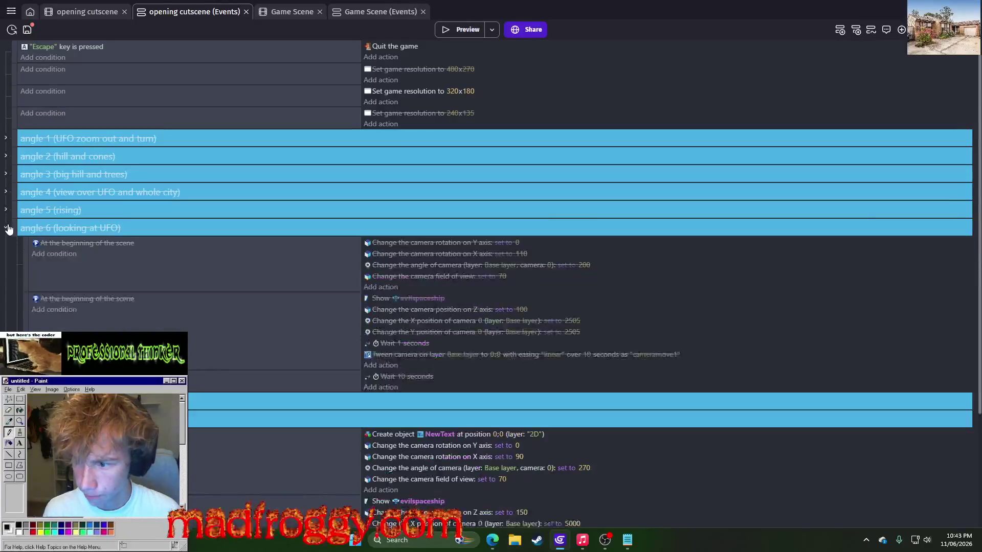
click(7, 227)
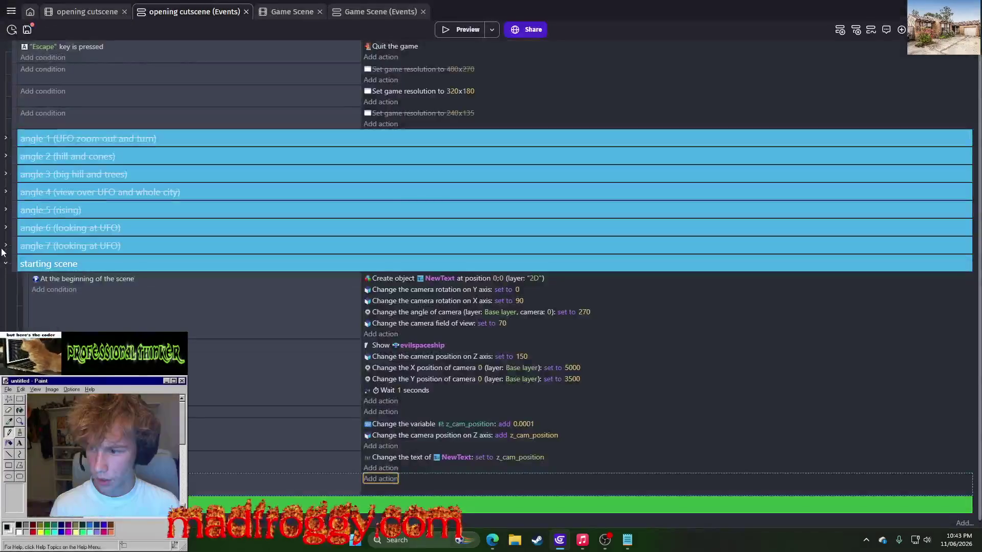
click(6, 246)
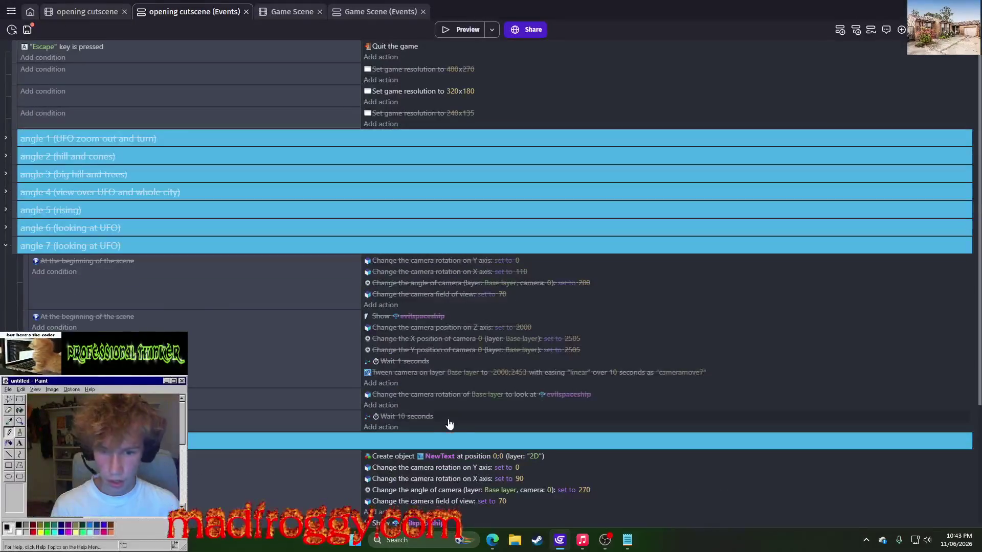
click(380, 392)
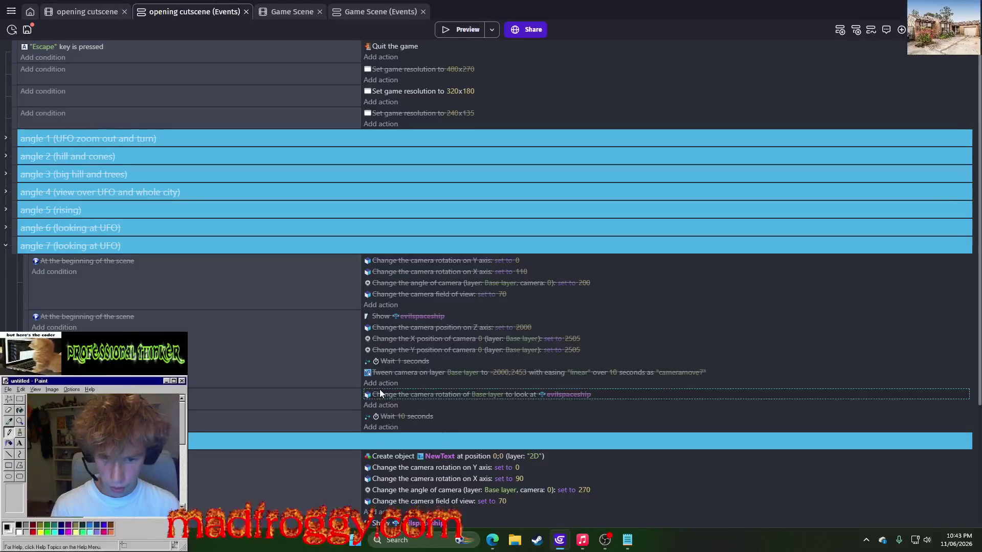
click(4, 248)
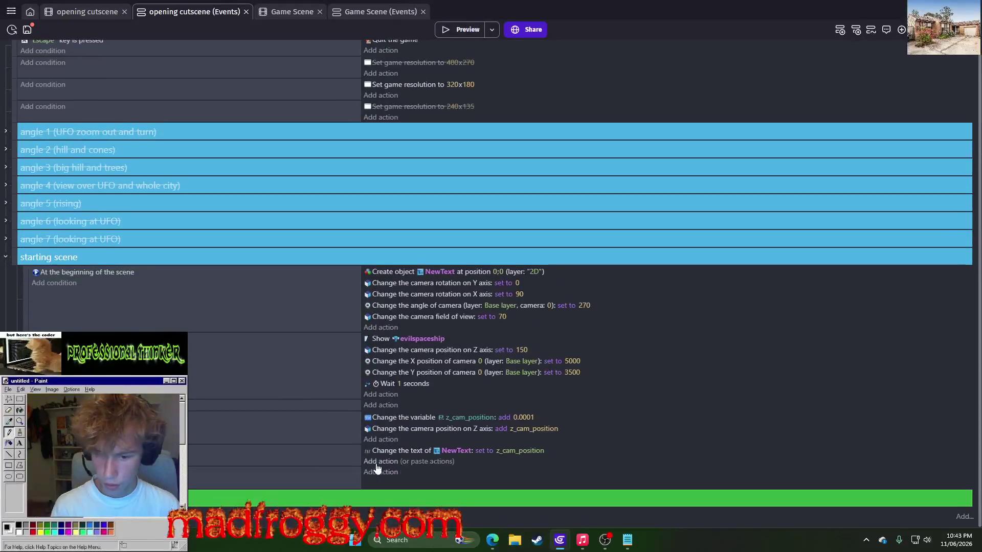
click(457, 490)
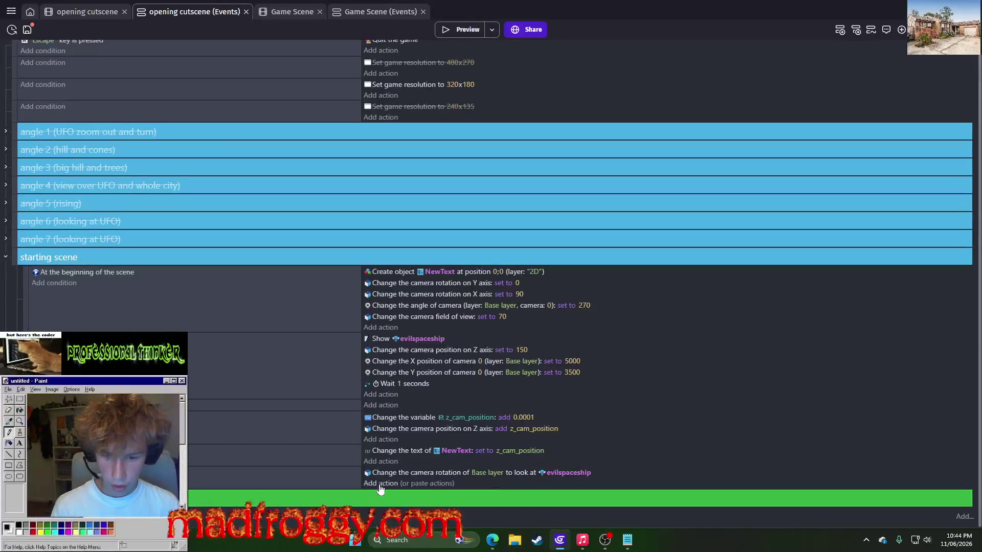
Start another action on the event, searching for 'wteen rotation'.
click(380, 485)
text(ca)
key(Escape)
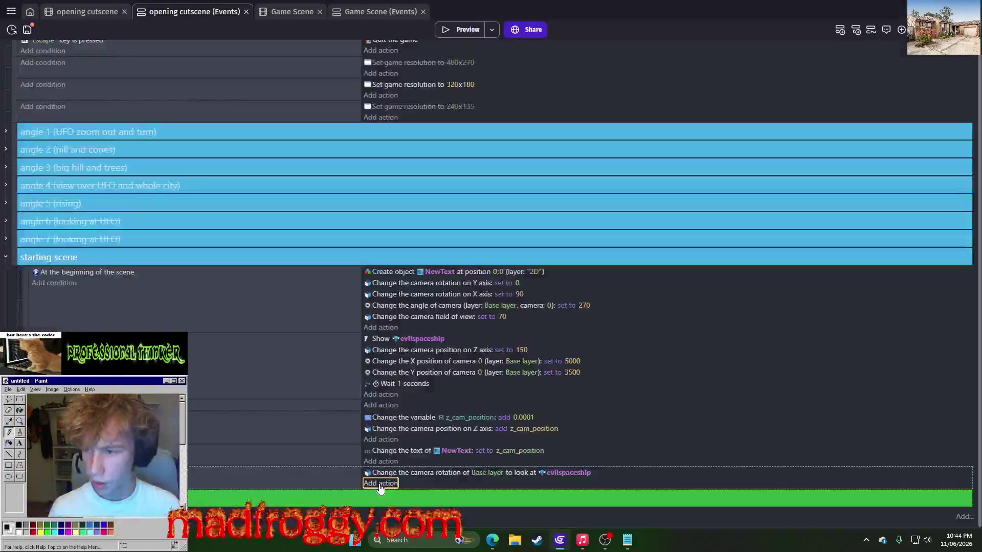
click(6, 222)
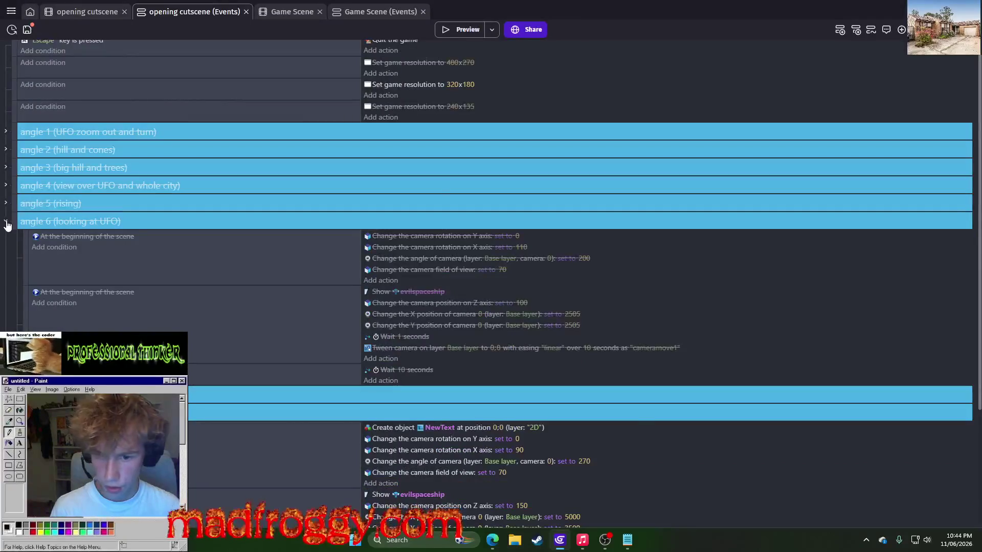
click(6, 222)
click(382, 484)
text(wt)
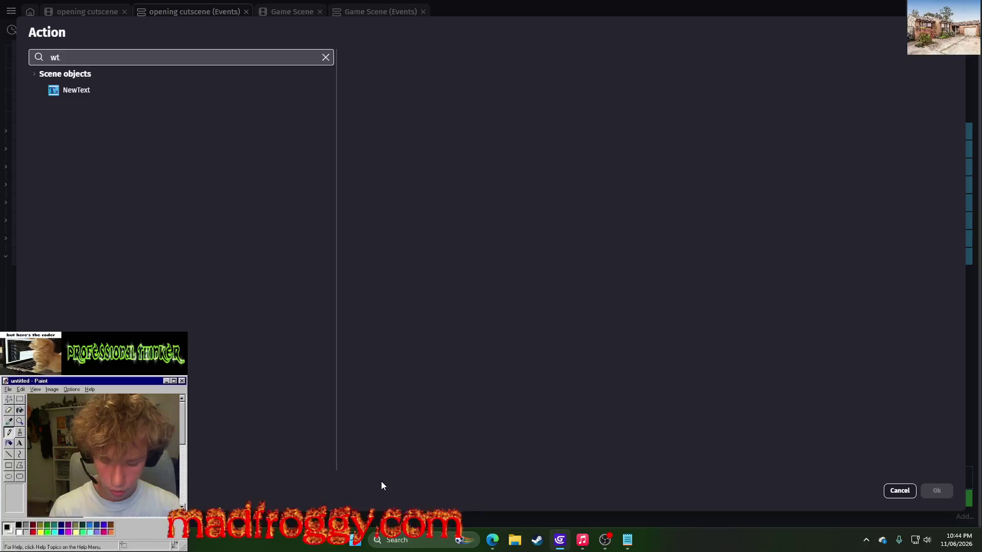
text(een ro)
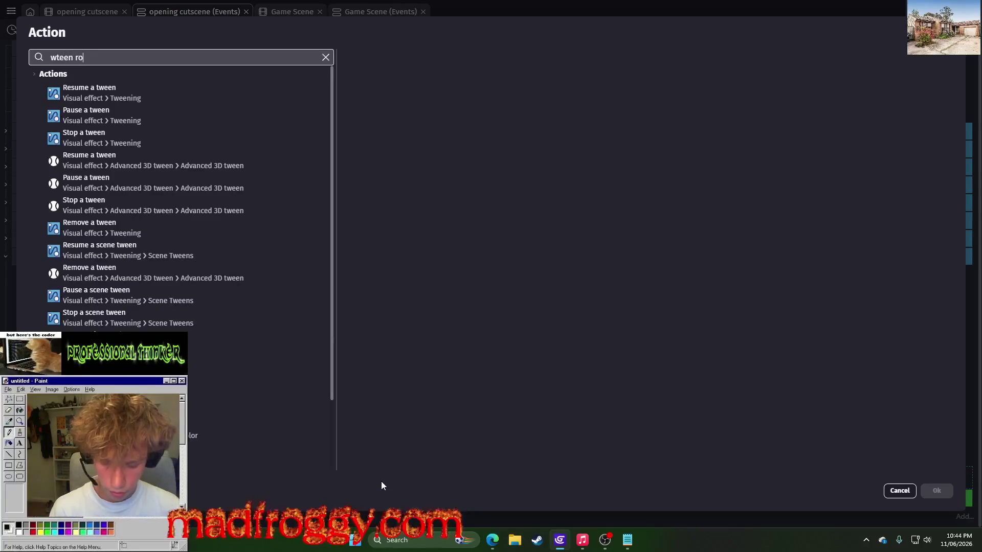
text(tation)
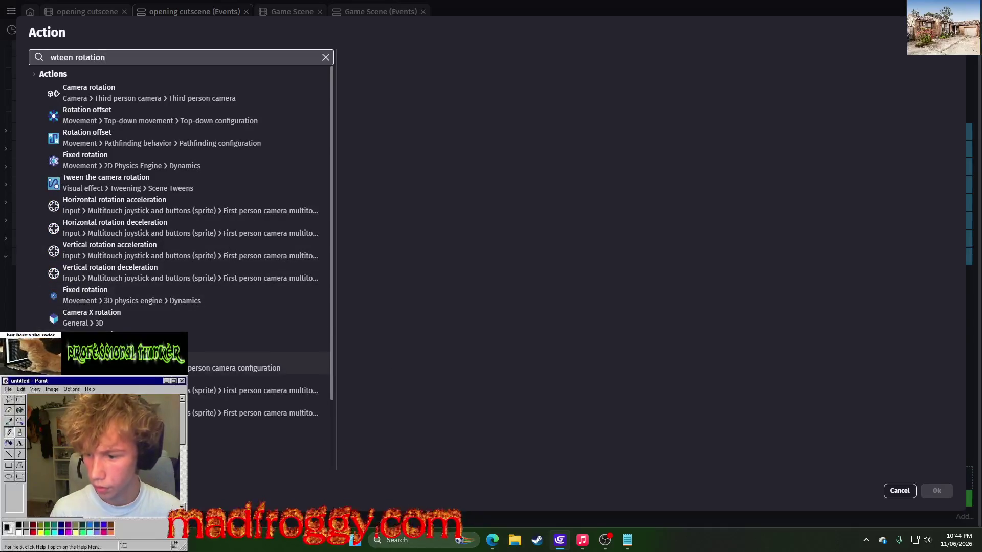
Add a Camera Y rotation action with angle 360.
click(196, 319)
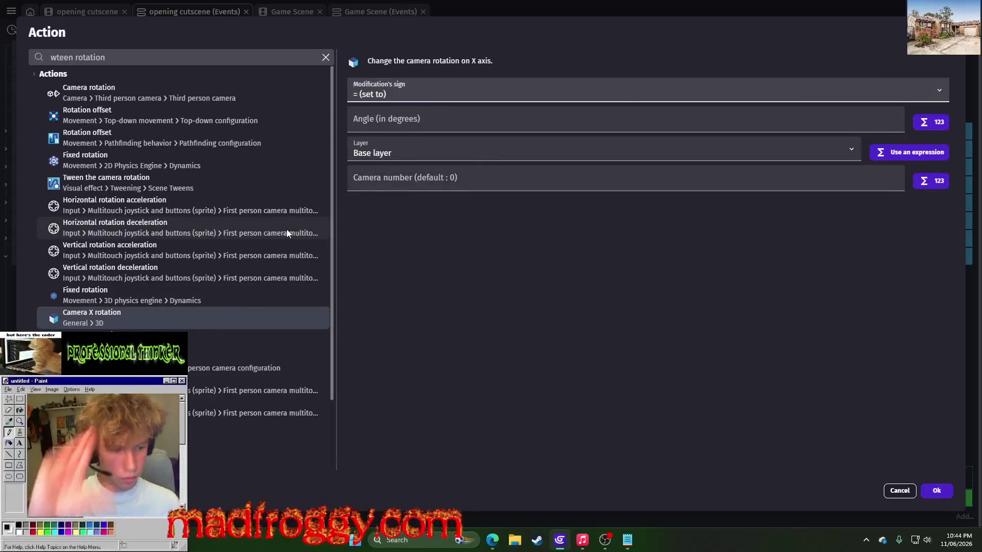
click(246, 340)
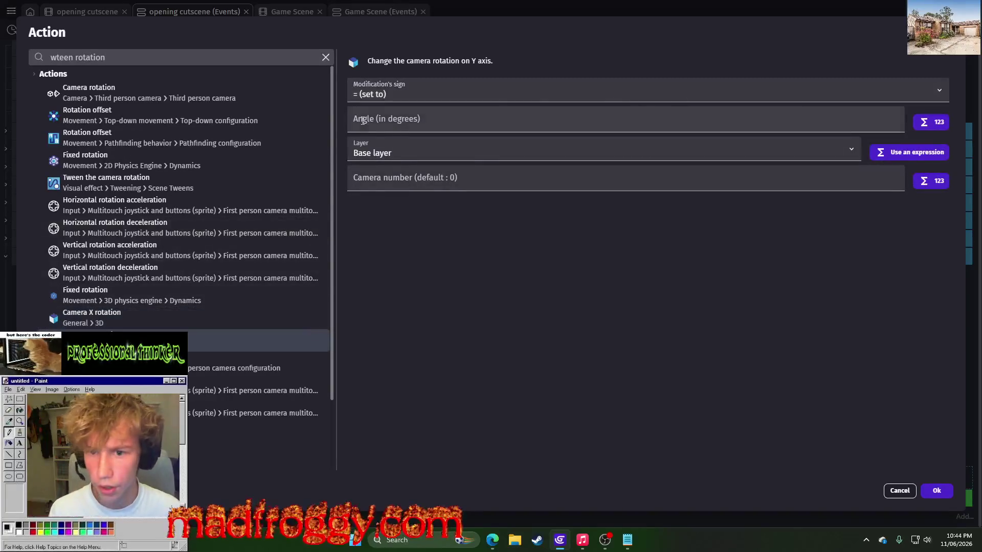
click(436, 126)
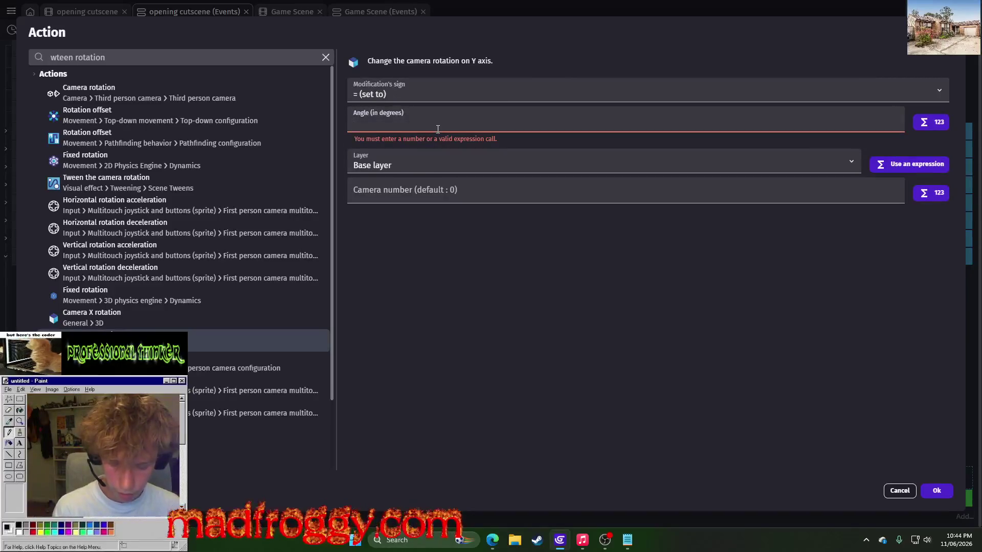
text(360)
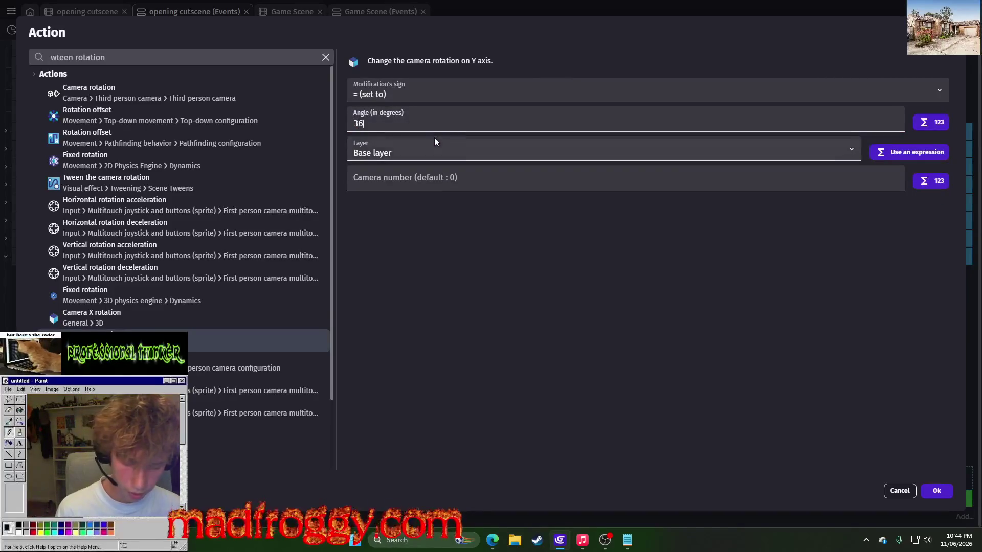
click(936, 491)
Preview the cutscene with the Y-rotation, then select that action.
click(458, 32)
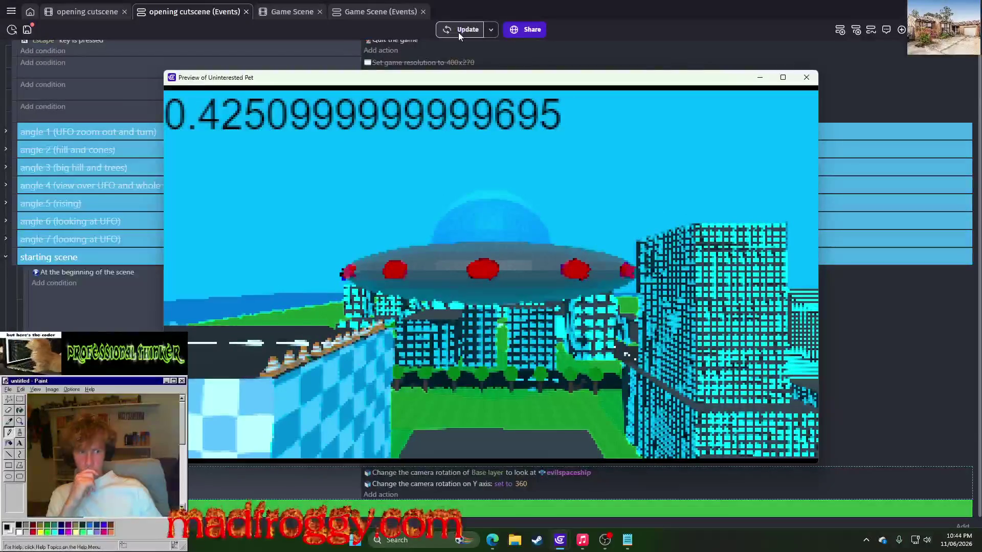
click(808, 77)
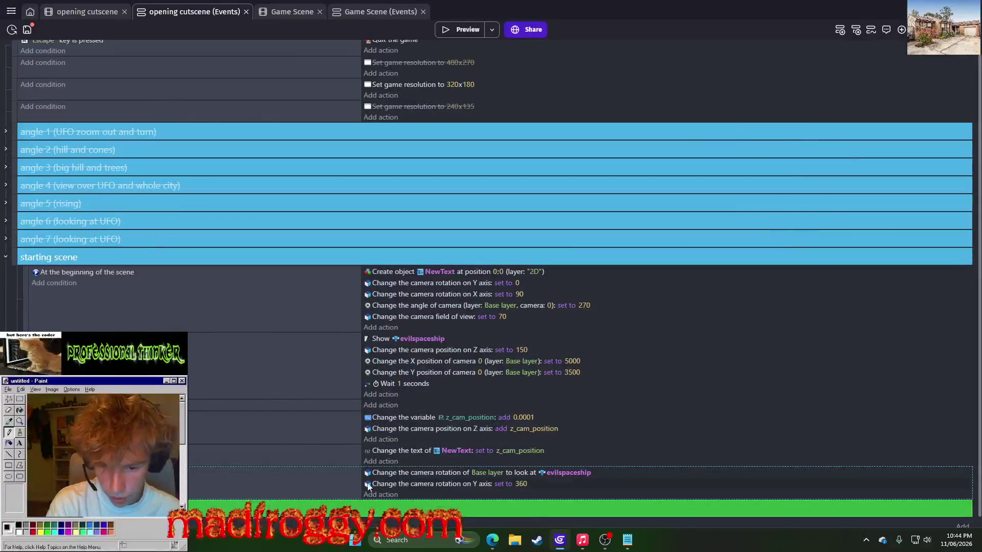
click(428, 484)
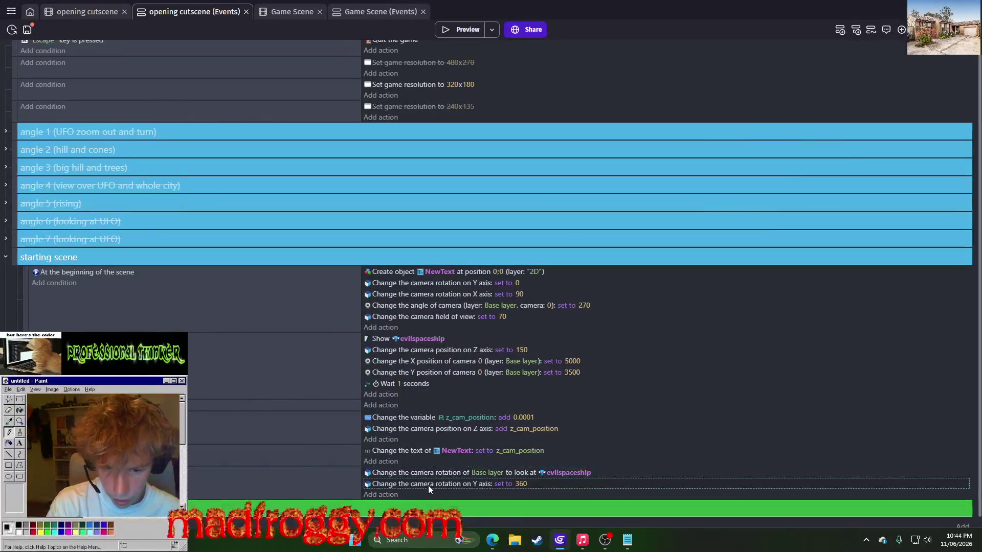
Delete the Y-rotation 360 and look-at-evilspaceship actions, then review angle 7's camera actions.
key(Delete)
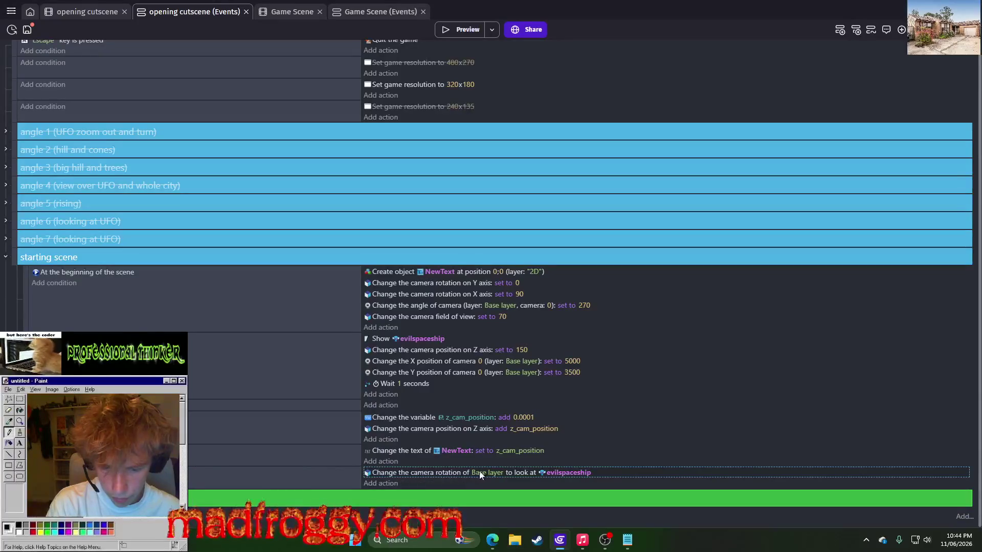
key(Delete)
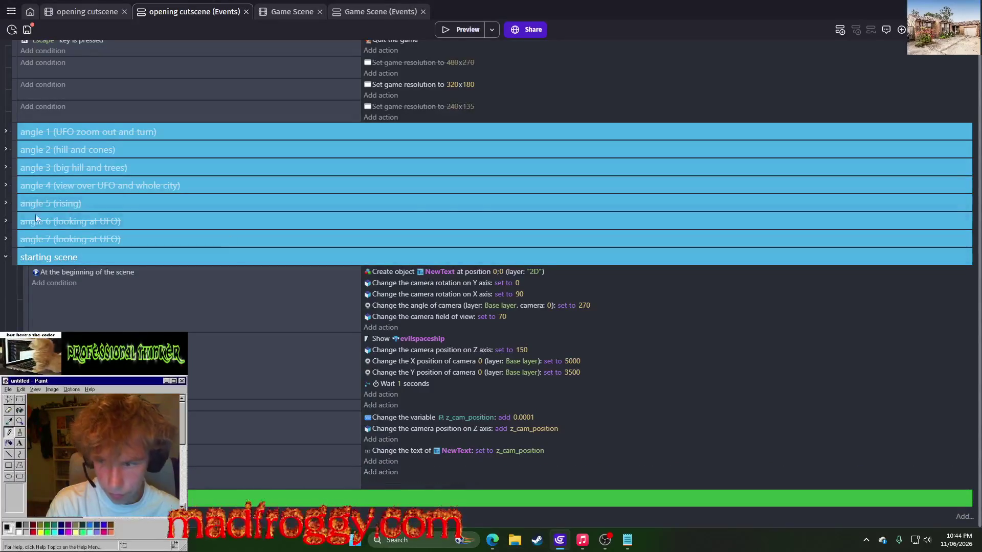
click(5, 239)
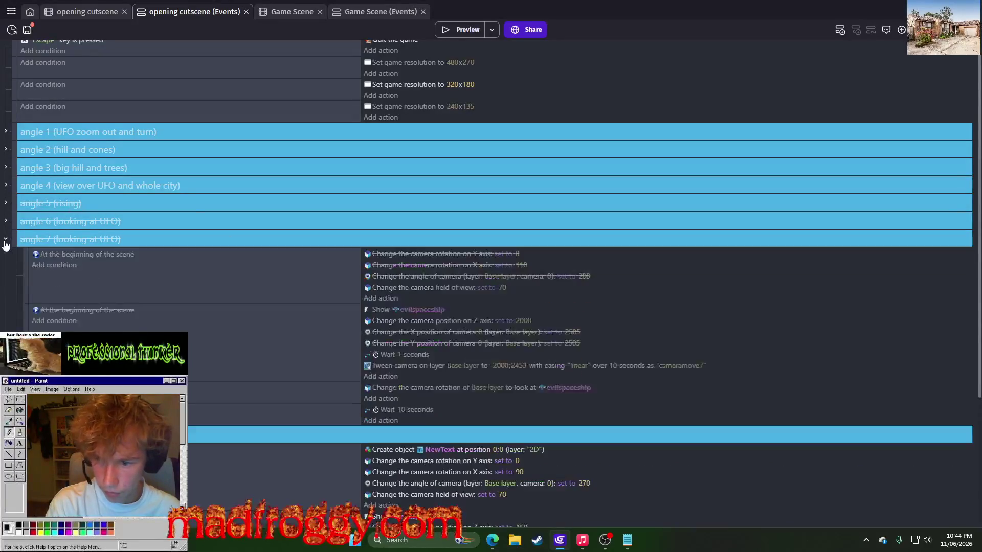
click(410, 387)
click(415, 370)
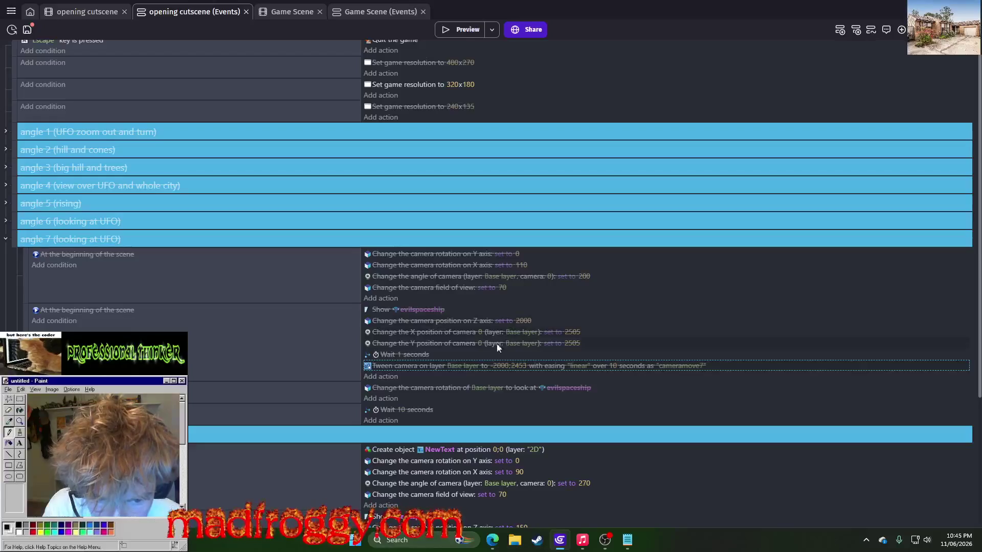
click(6, 239)
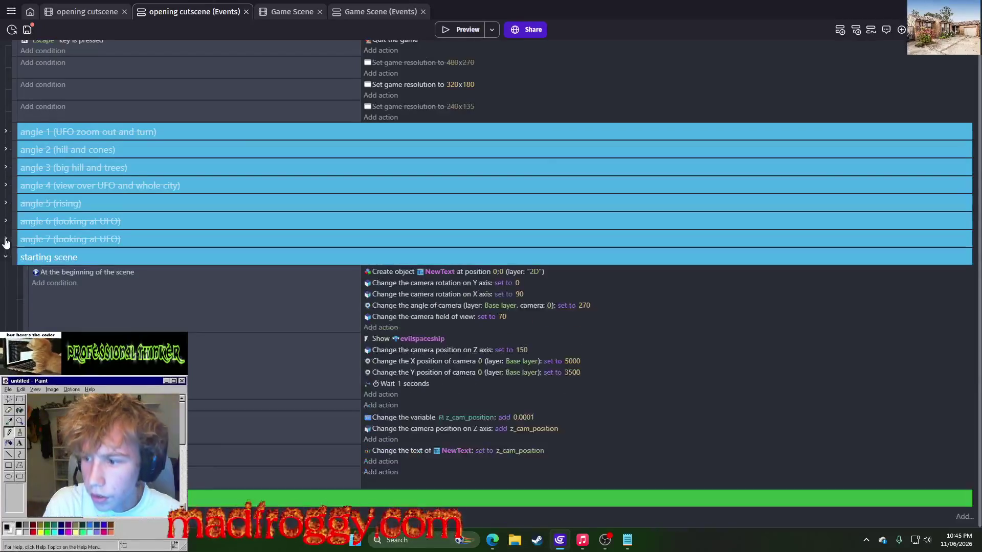
Check the angle 6 group and return to the opening cutscene scene.
click(6, 222)
click(6, 221)
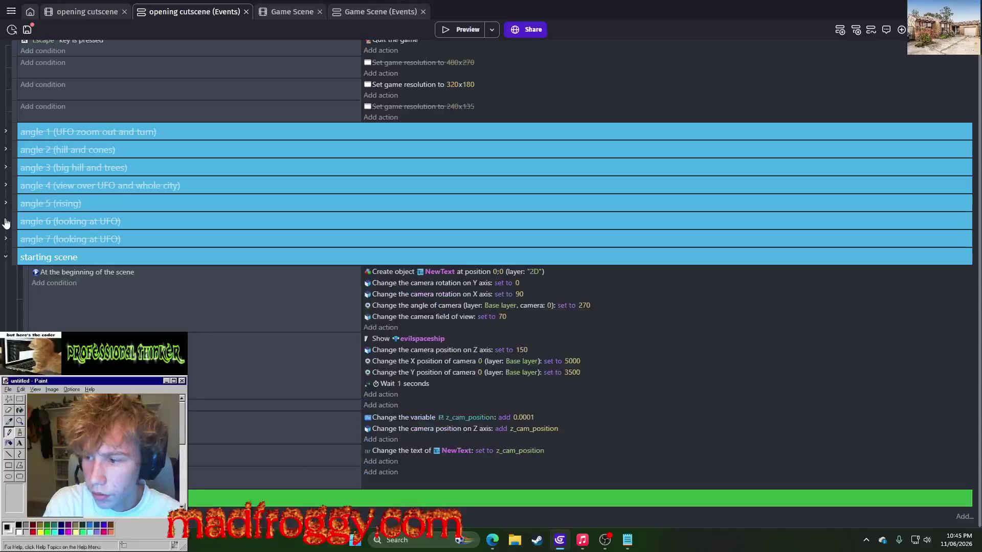
click(78, 11)
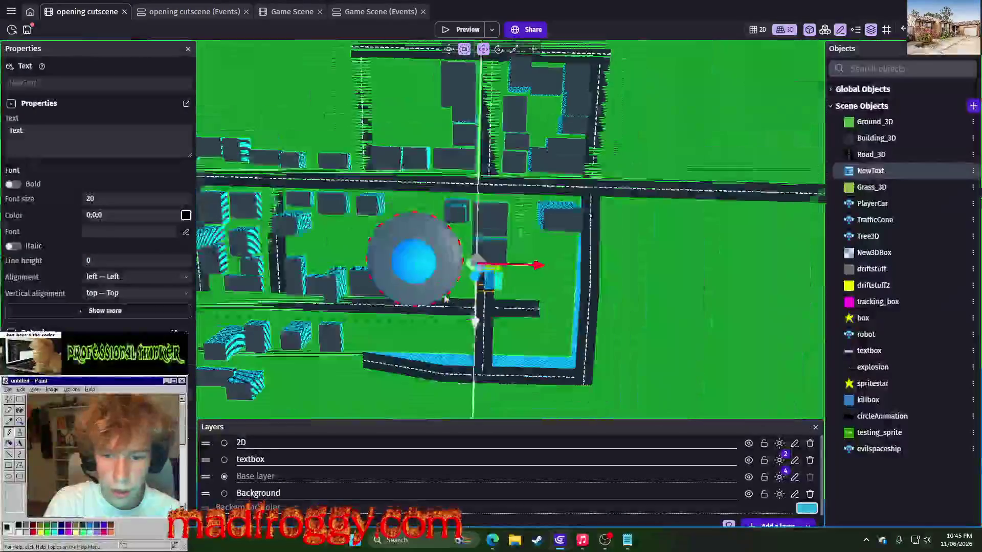
Orbit toward the UFO and tree rows, then open the New object type list.
mouse_move(512, 230)
mouse_down()
mouse_move(475, 264)
mouse_move(624, 296)
mouse_move(584, 305)
mouse_up()
scroll(474, 265, up, 3)
mouse_move(431, 263)
mouse_down()
mouse_move(648, 281)
mouse_move(620, 314)
mouse_move(610, 350)
mouse_up()
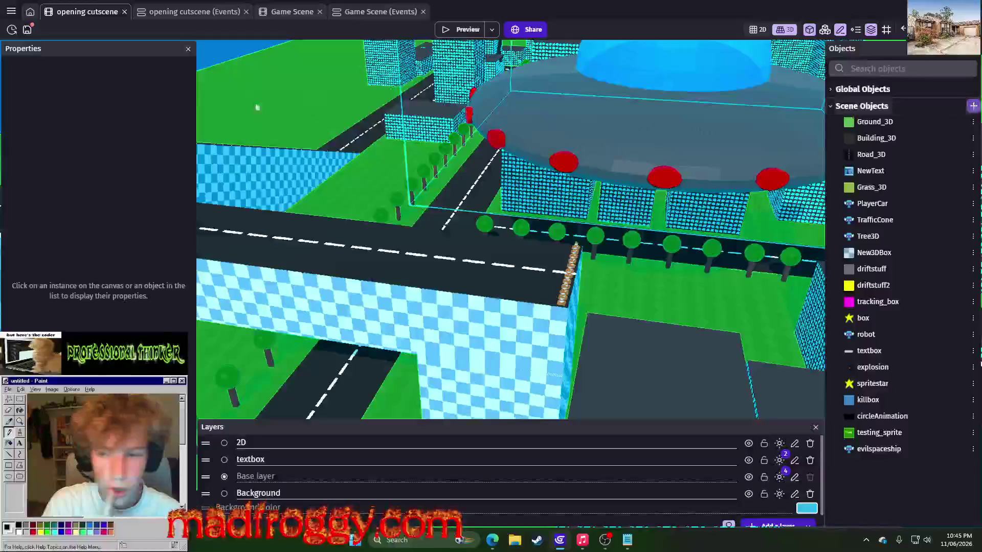
click(973, 106)
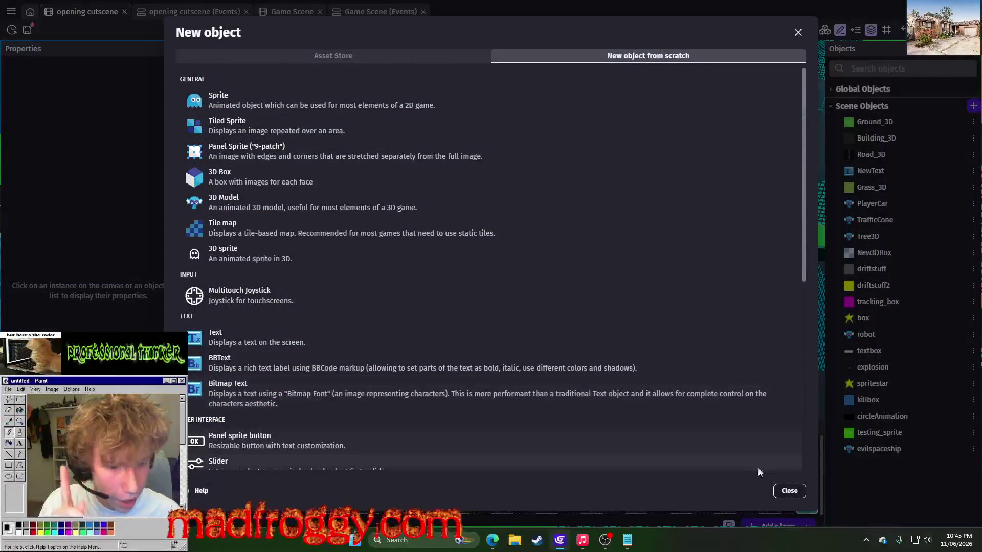
click(788, 491)
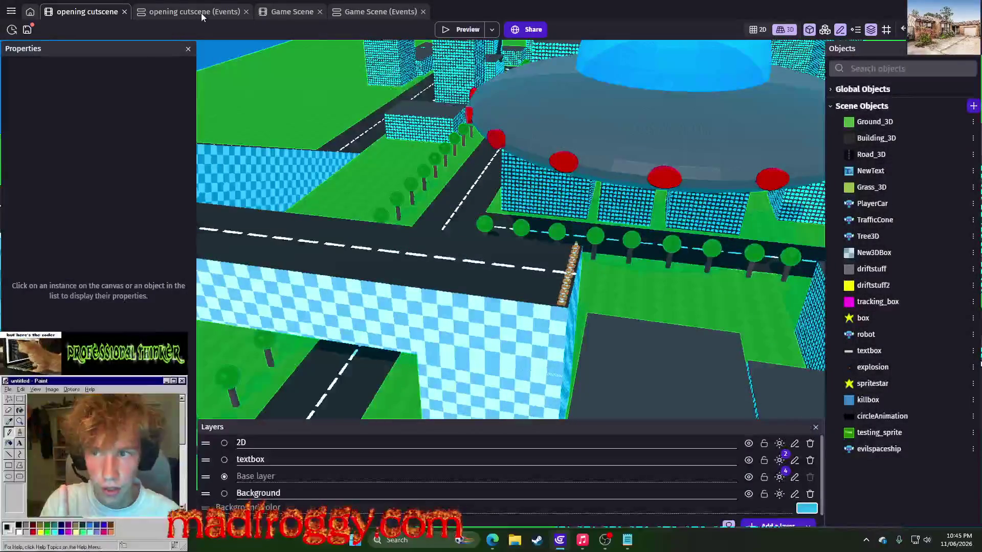
scroll(550, 292, down, 5)
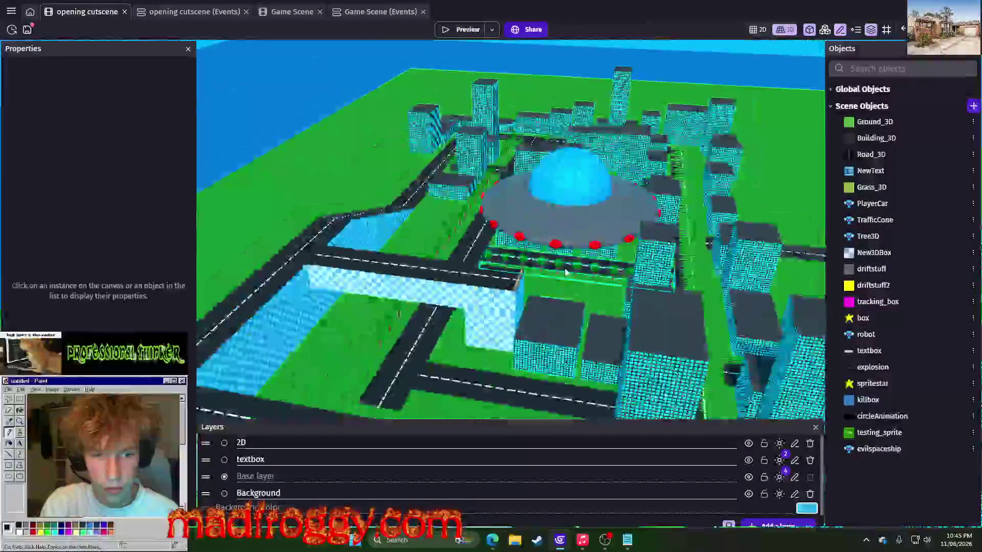
scroll(551, 292, up, 5)
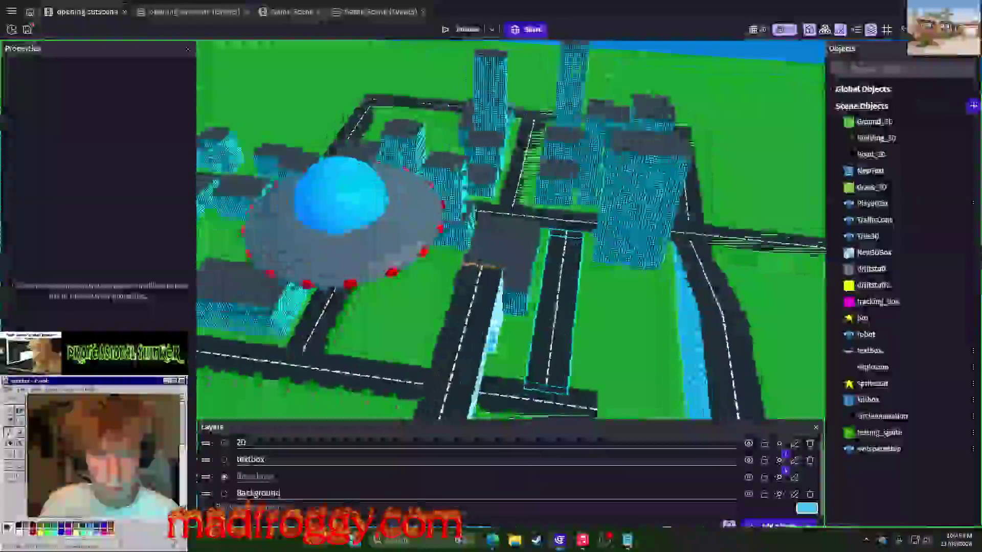
scroll(631, 229, up, 5)
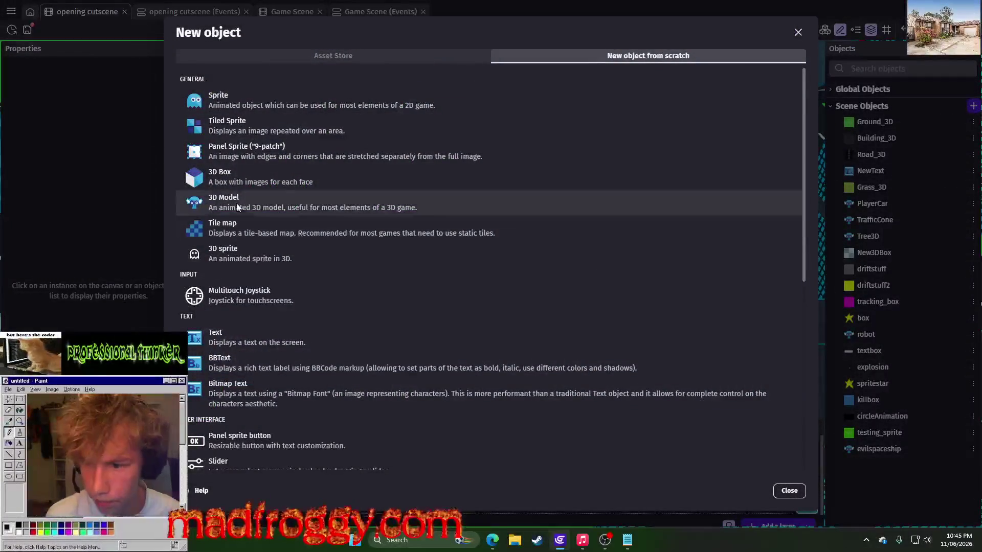
Create a 3D Model object using the CAR2.glb project resource.
click(236, 203)
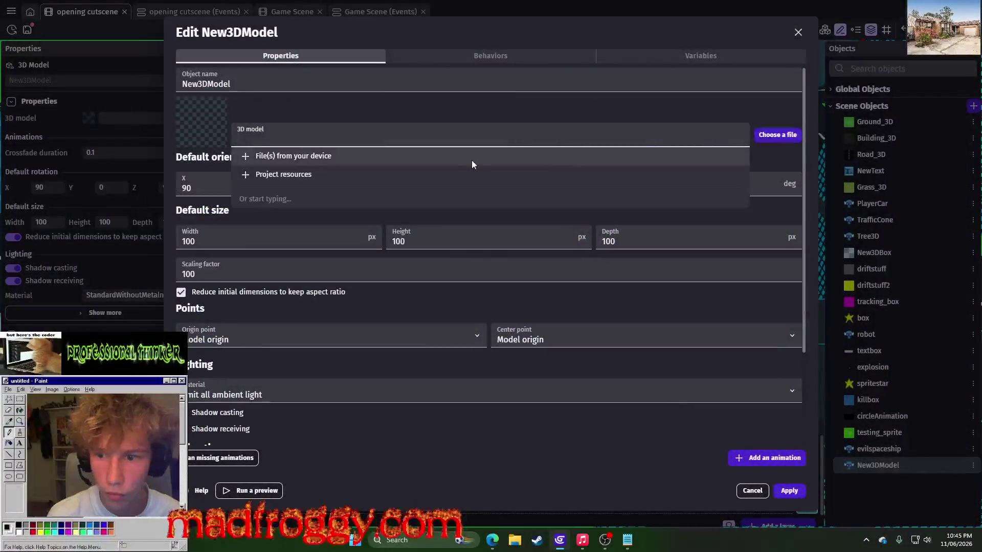
click(422, 175)
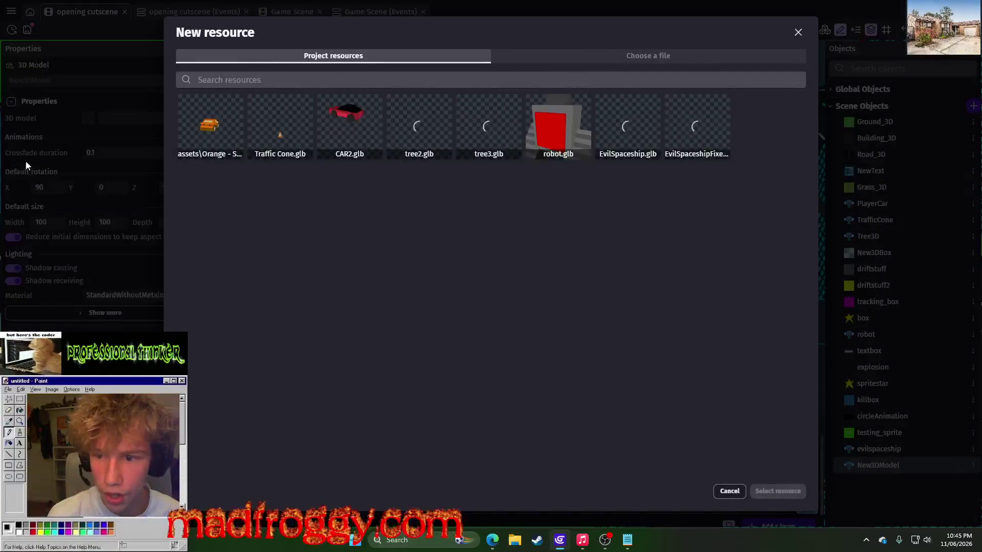
click(322, 109)
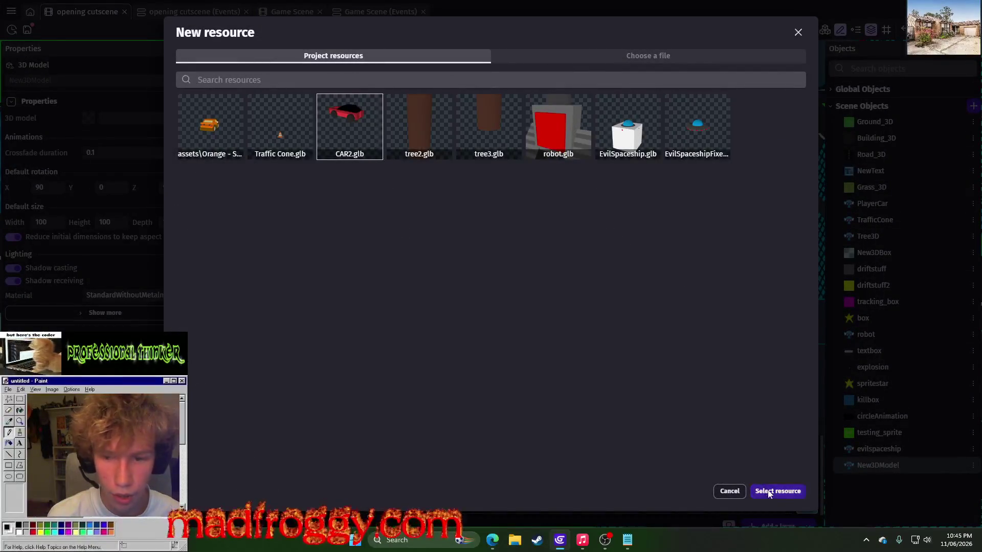
click(769, 494)
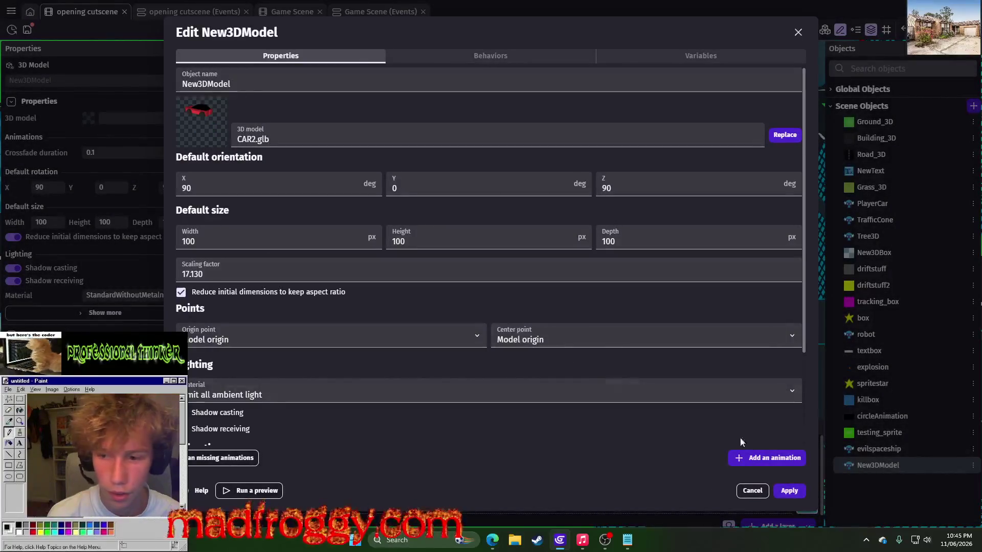
click(801, 492)
Place the New3DModel car onto the road in the scene.
mouse_move(866, 466)
mouse_down()
mouse_move(513, 278)
mouse_move(490, 249)
mouse_up()
click(490, 248)
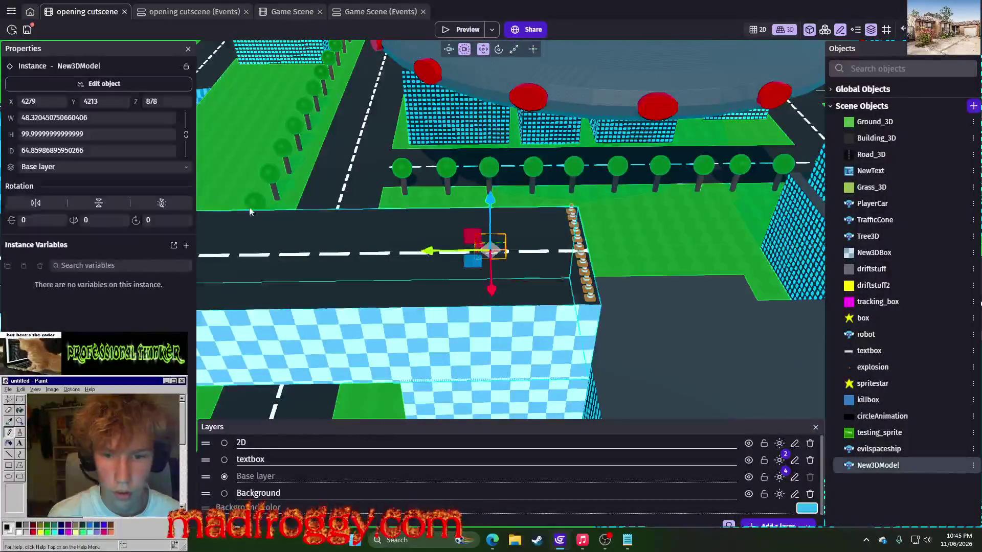
scroll(538, 242, up, 5)
scroll(371, 205, up, 3)
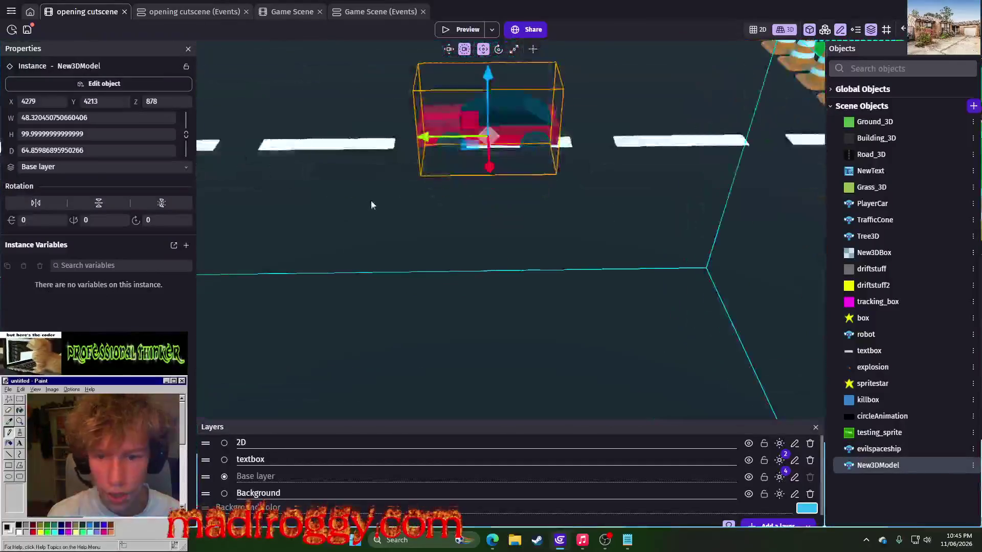
scroll(324, 137, down, 5)
click(195, 12)
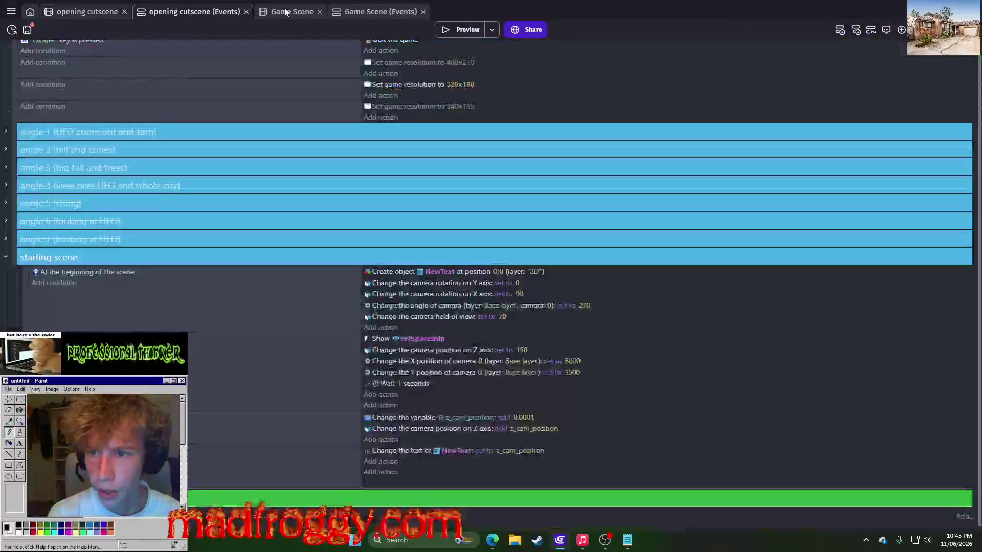
In the Game Scene, select the PlayerCar instance to check its size.
click(292, 12)
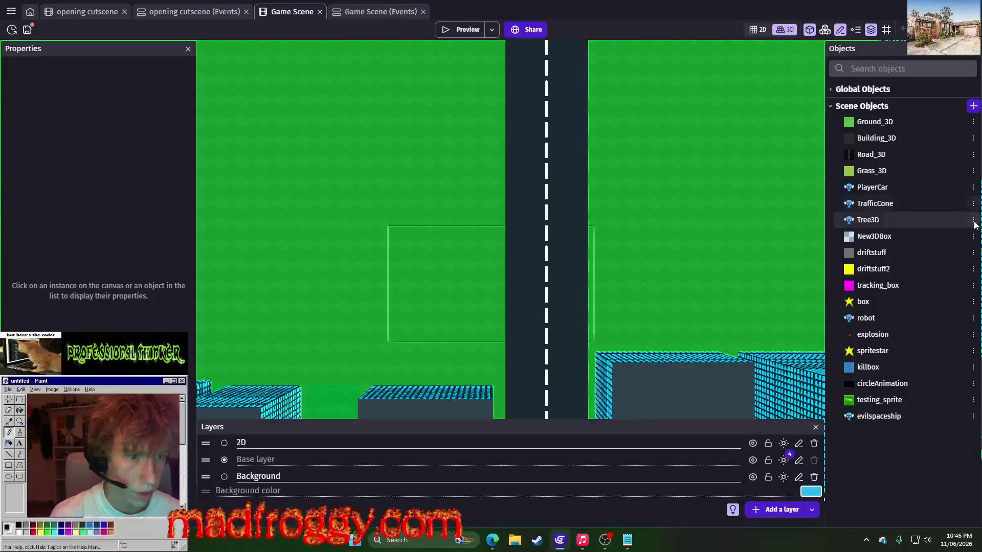
click(973, 187)
click(880, 392)
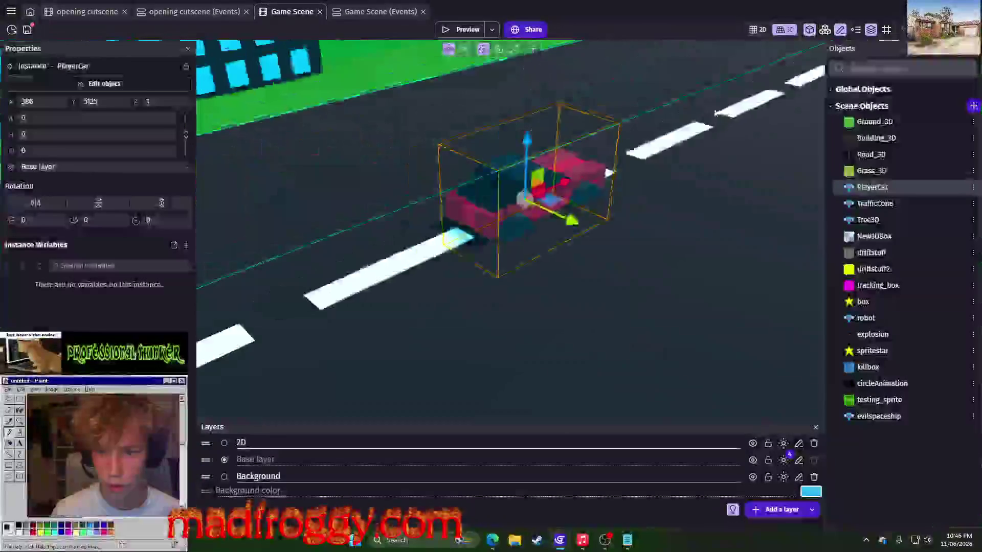
click(422, 118)
click(498, 182)
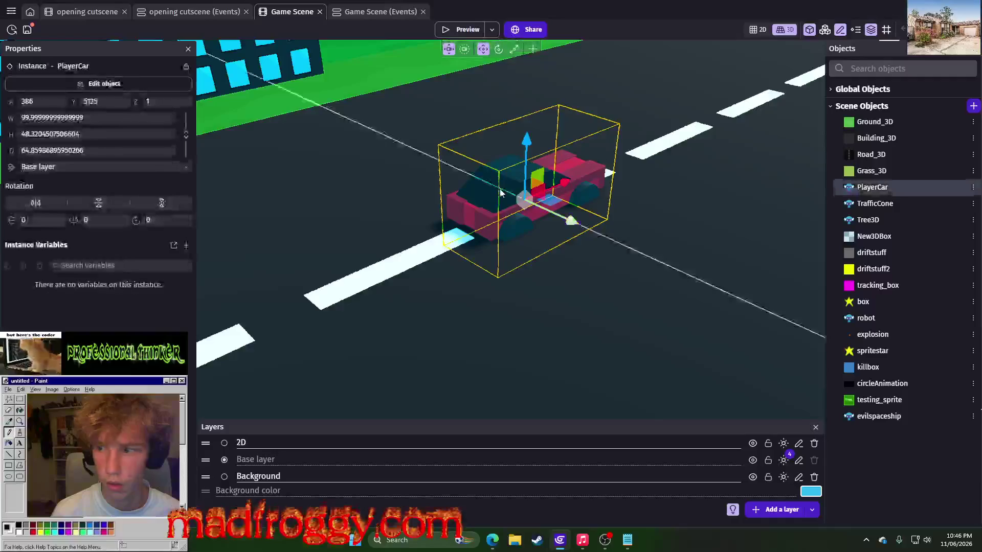
Compare it with the cutscene car, rechecking the Game Scene, and end in the opening cutscene.
click(157, 10)
click(97, 11)
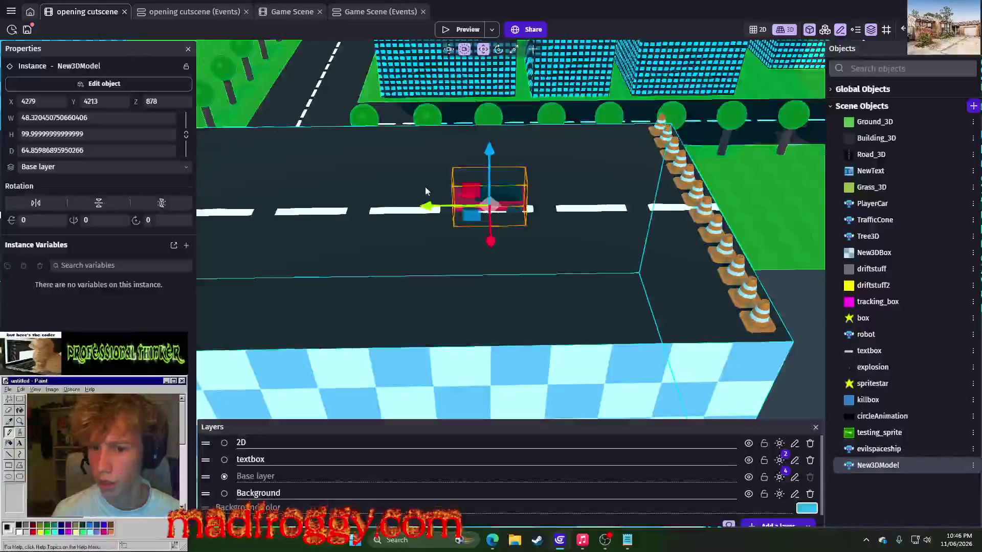
scroll(498, 201, up, 2)
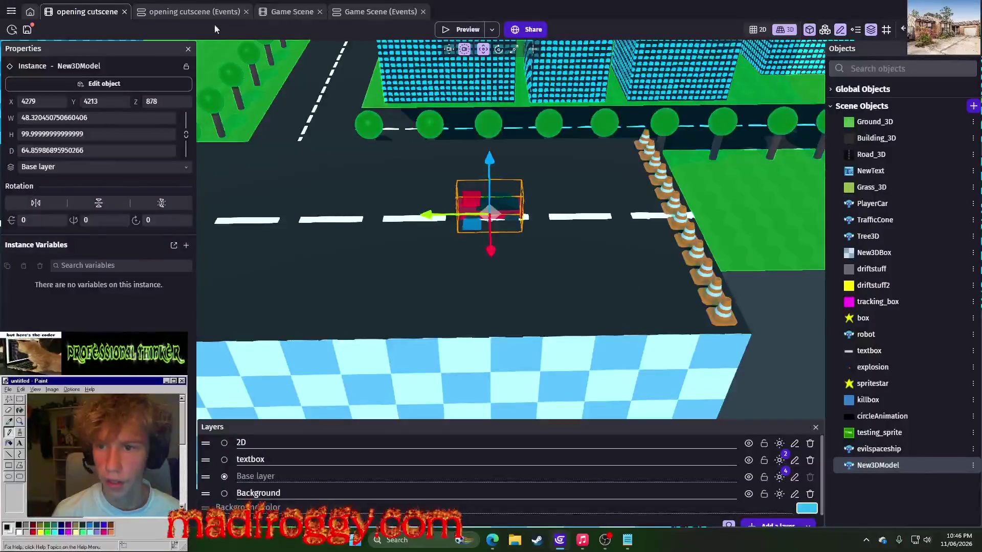
click(292, 10)
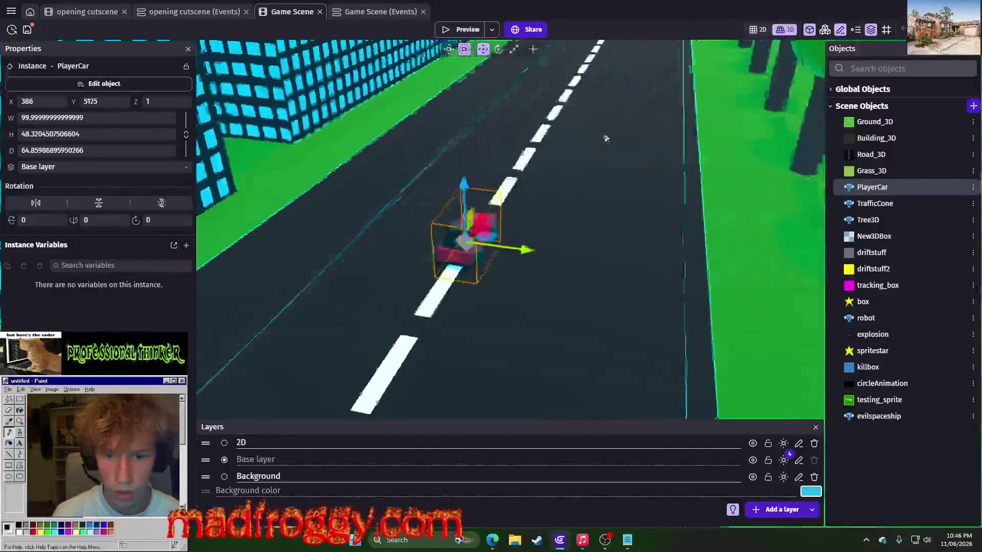
click(80, 11)
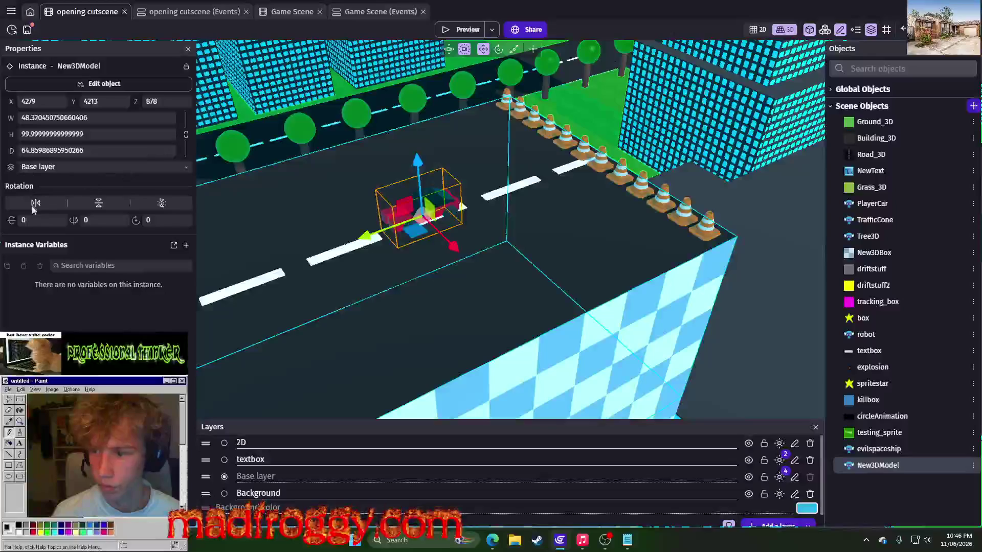
Reset the car model's X rotation to 0 and set its Z rotation to 180.
drag(11, 220, 10, 223)
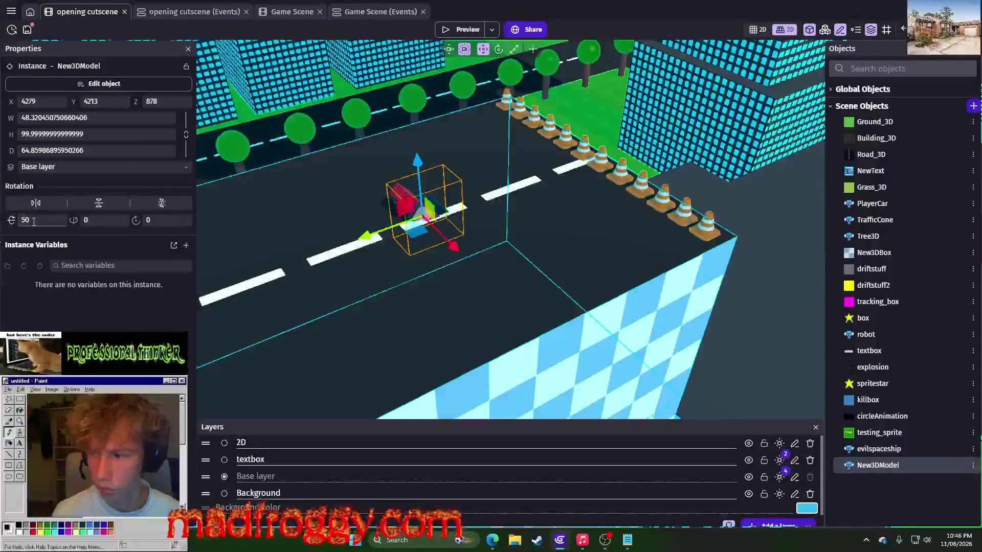
click(33, 222)
key(BackSpace)
key(BackSpace)
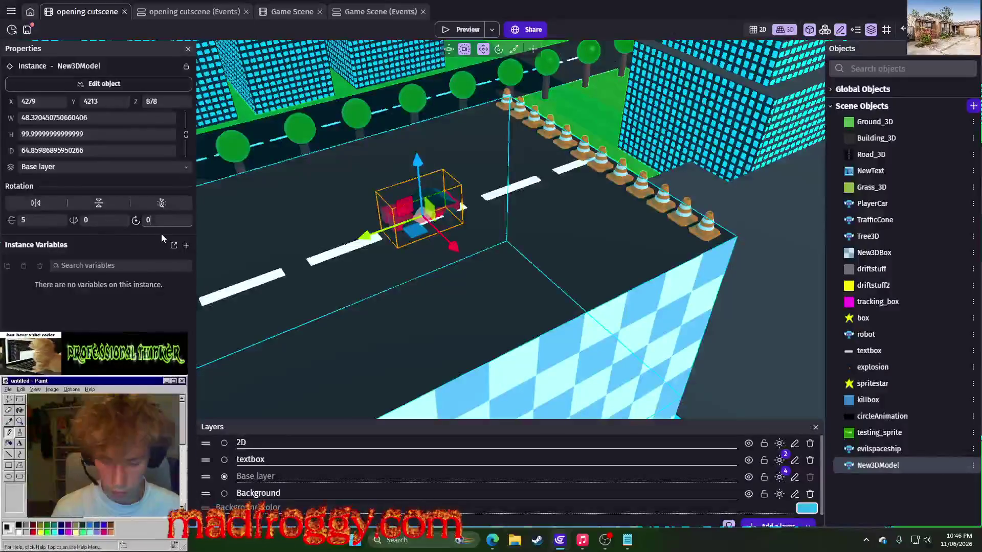
text(180)
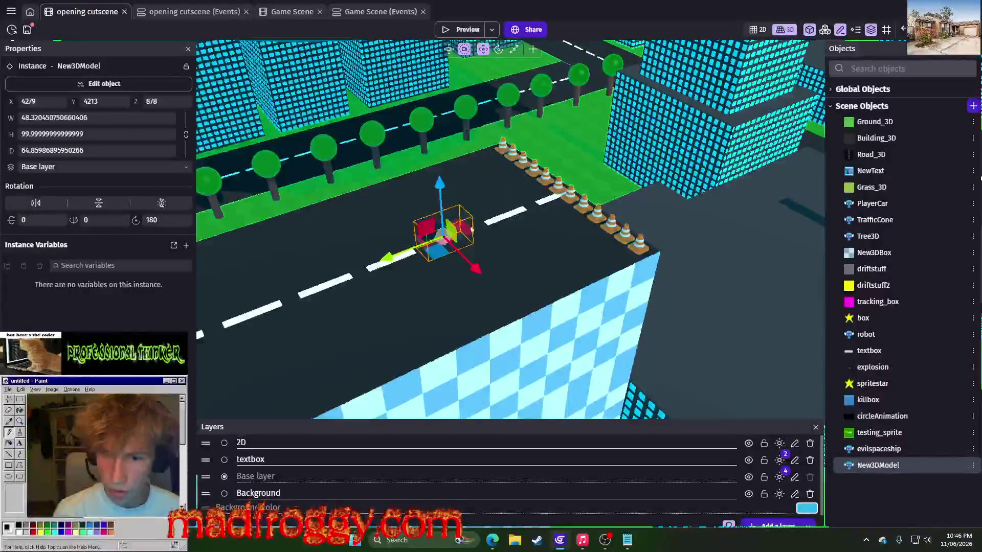
click(527, 236)
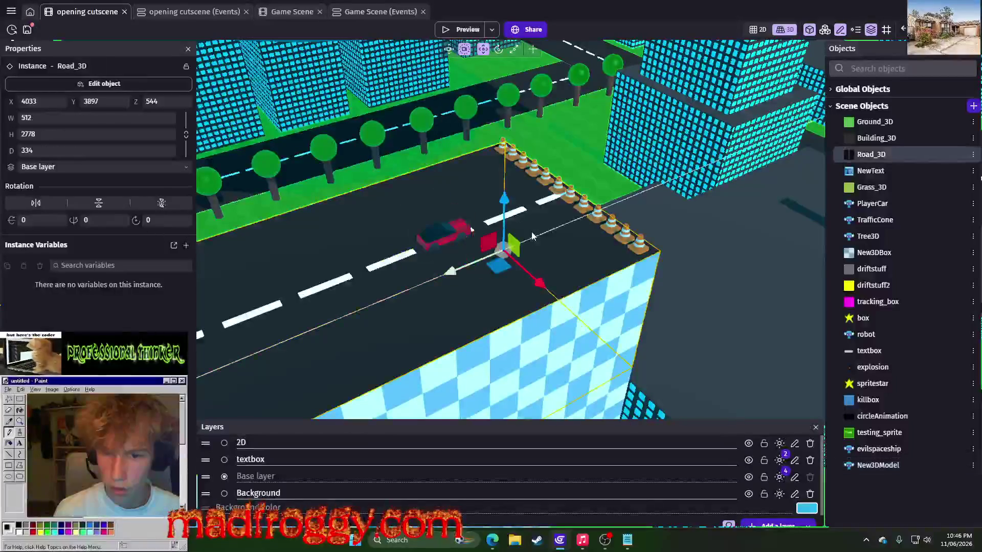
Refocus the view on the car model and start a game preview.
double_click(432, 229)
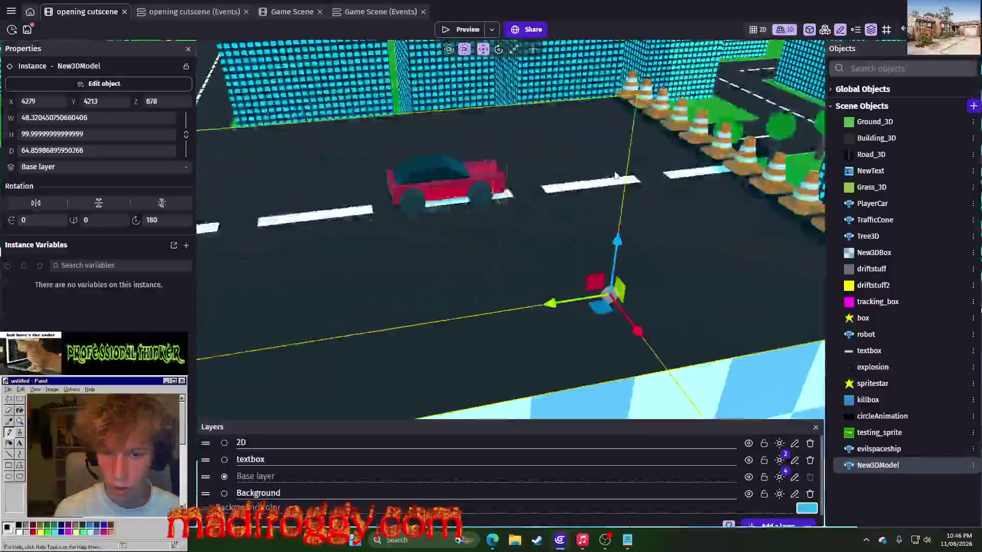
click(514, 235)
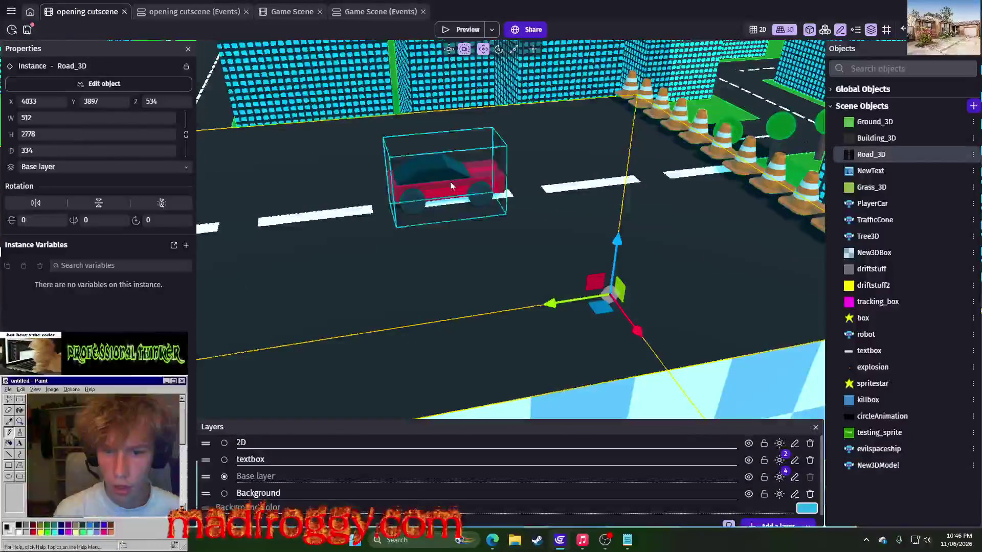
double_click(419, 168)
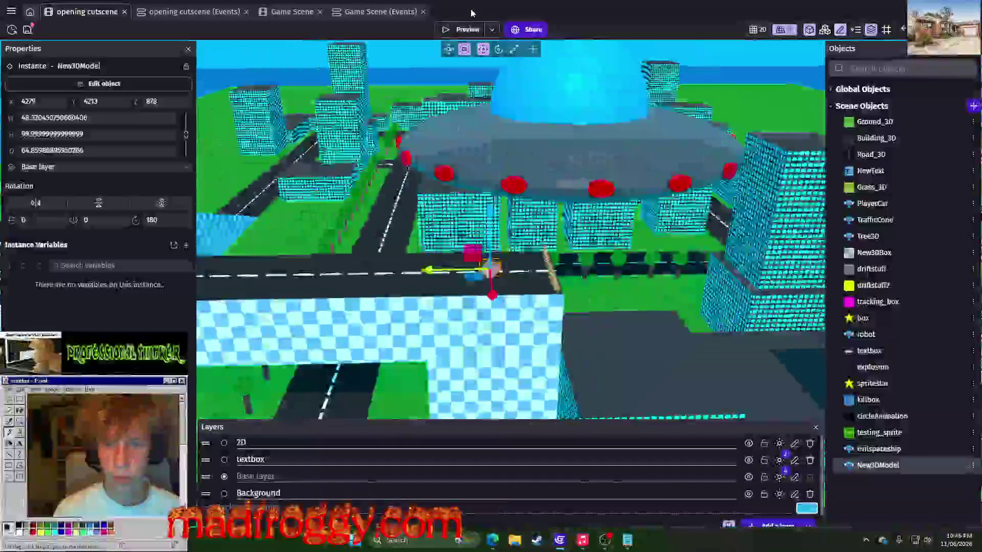
click(454, 30)
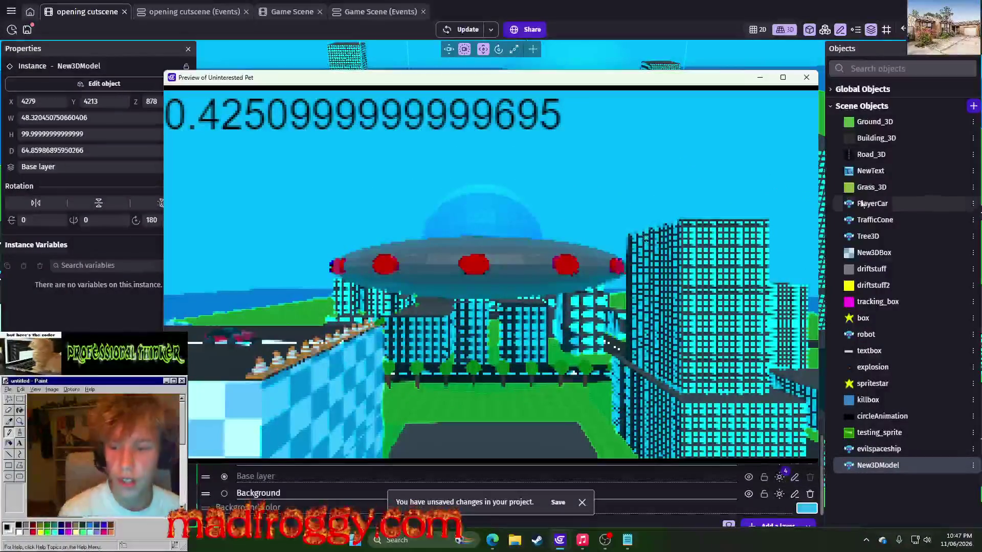
Close the preview, set the red car's height to 200, then delete that instance.
click(806, 77)
scroll(271, 231, up, 5)
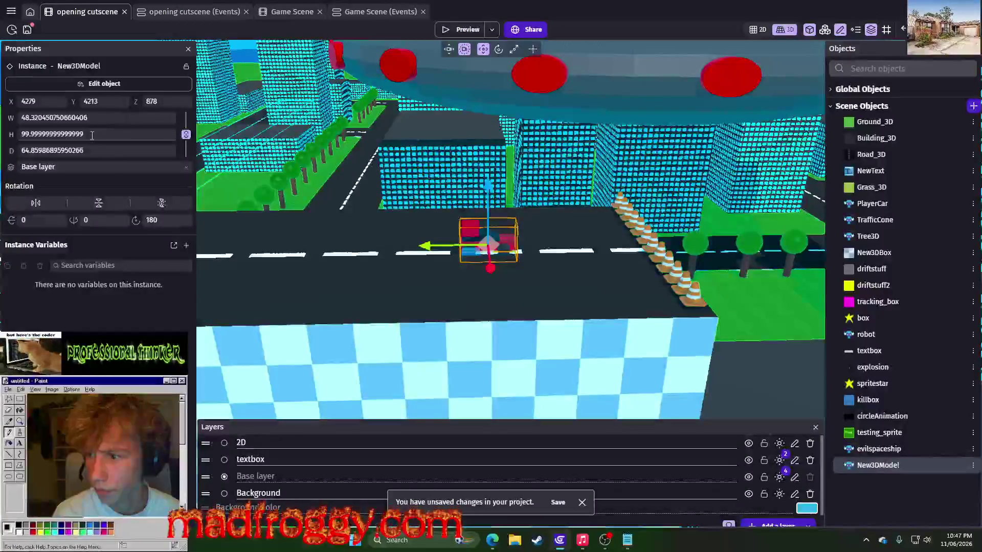
key(Escape)
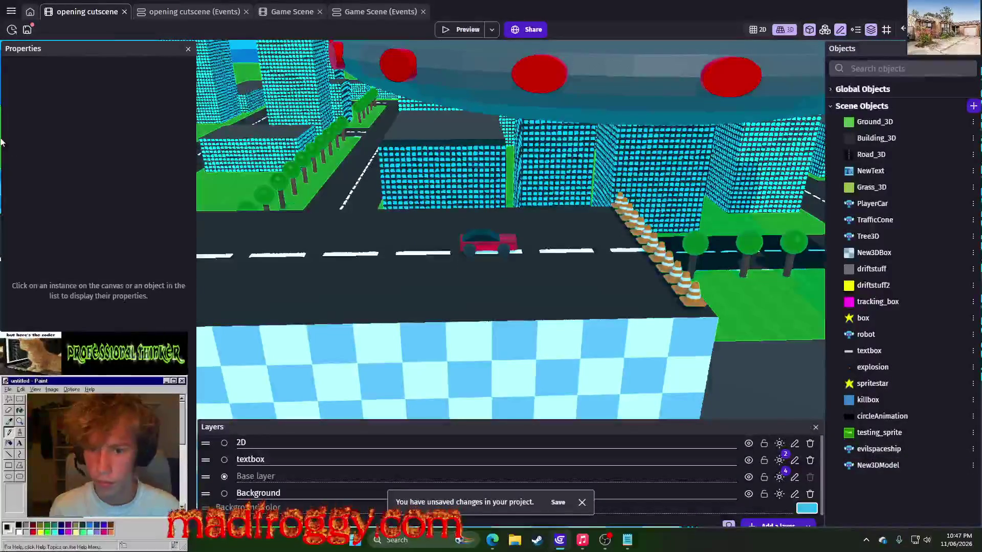
click(494, 248)
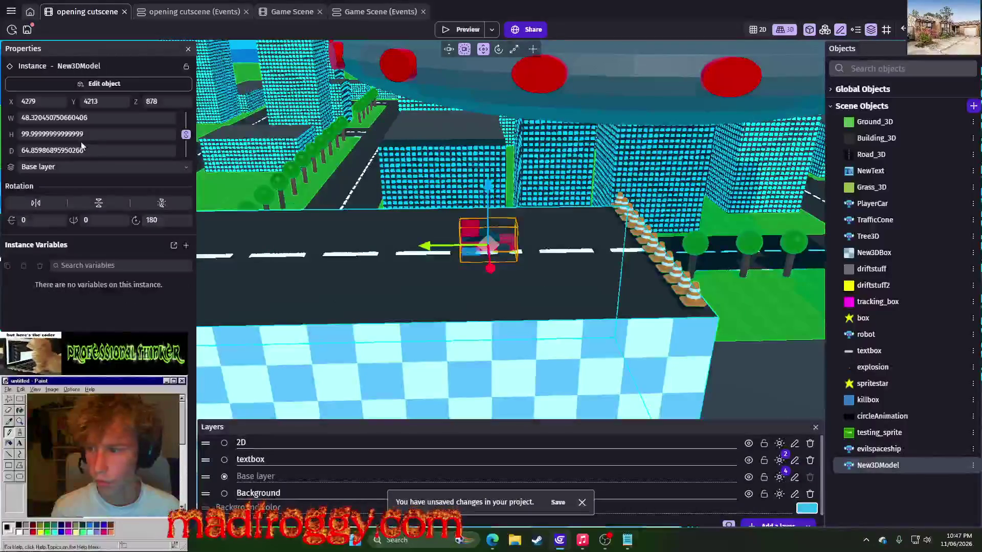
key(Escape)
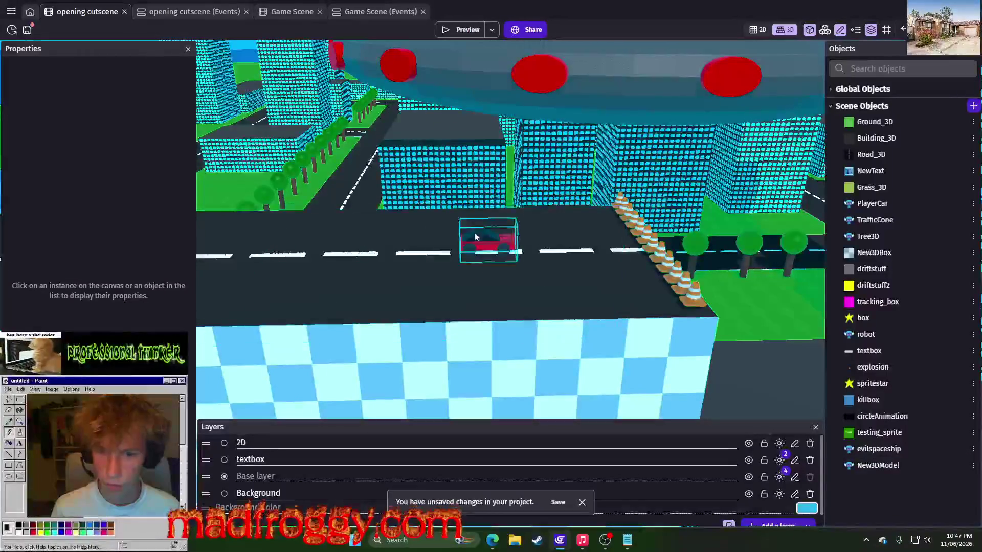
click(489, 240)
text(200)
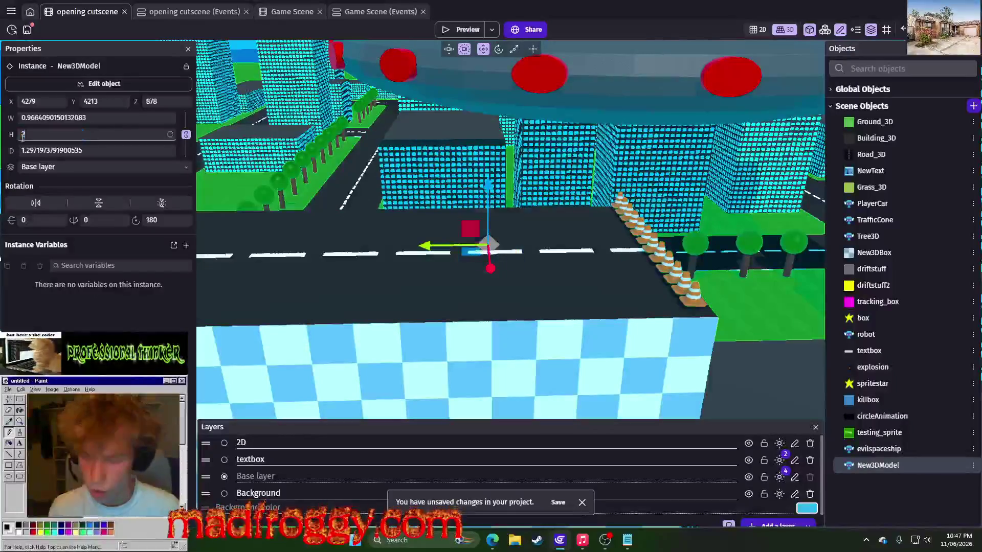
scroll(480, 202, down, 3)
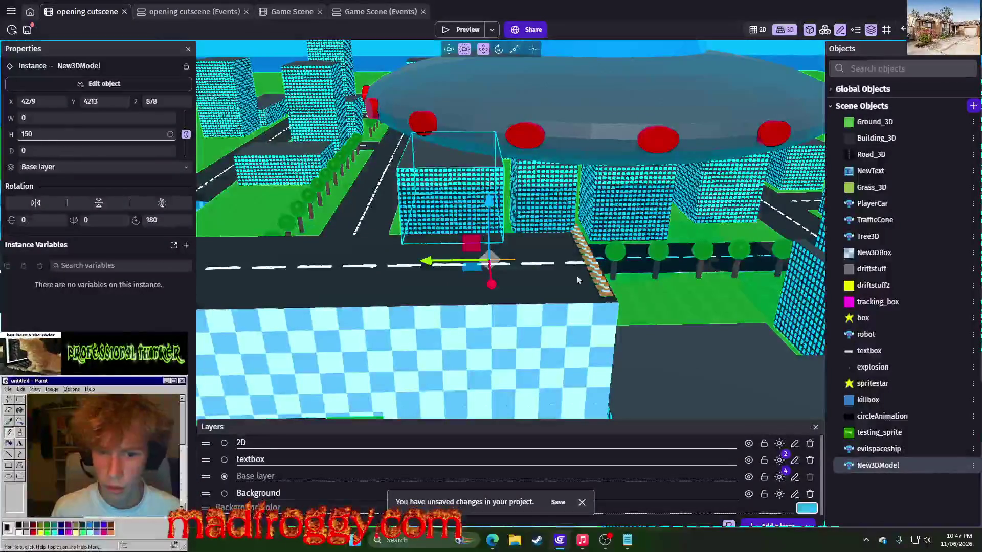
key(Delete)
Drag a fresh New3DModel instance from the Objects list onto the road and select it.
scroll(492, 232, up, 5)
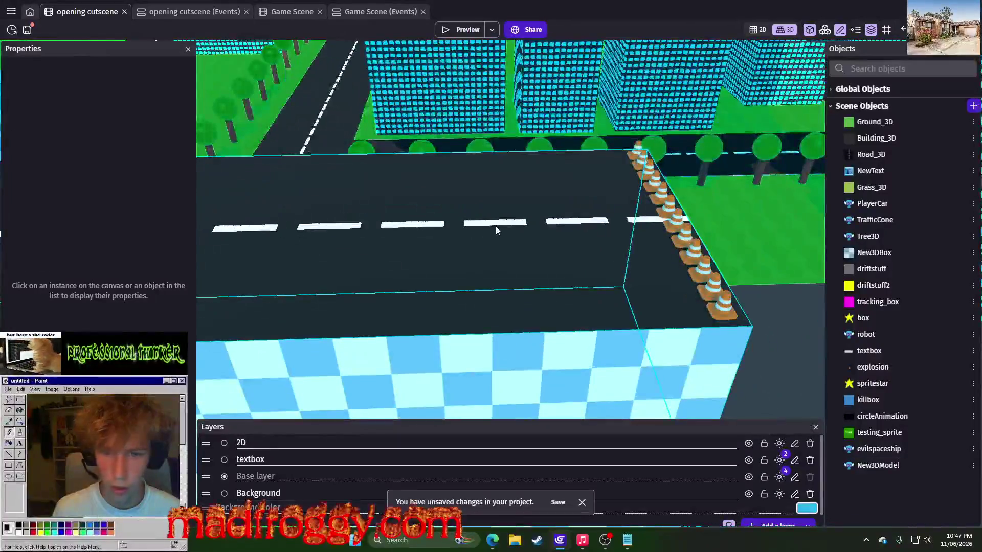
drag(496, 230, 468, 193)
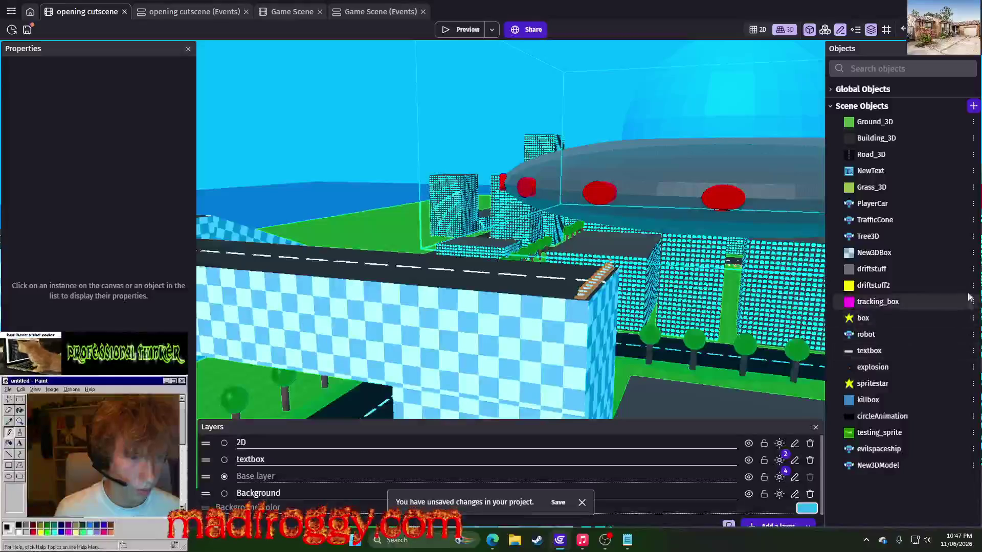
click(972, 203)
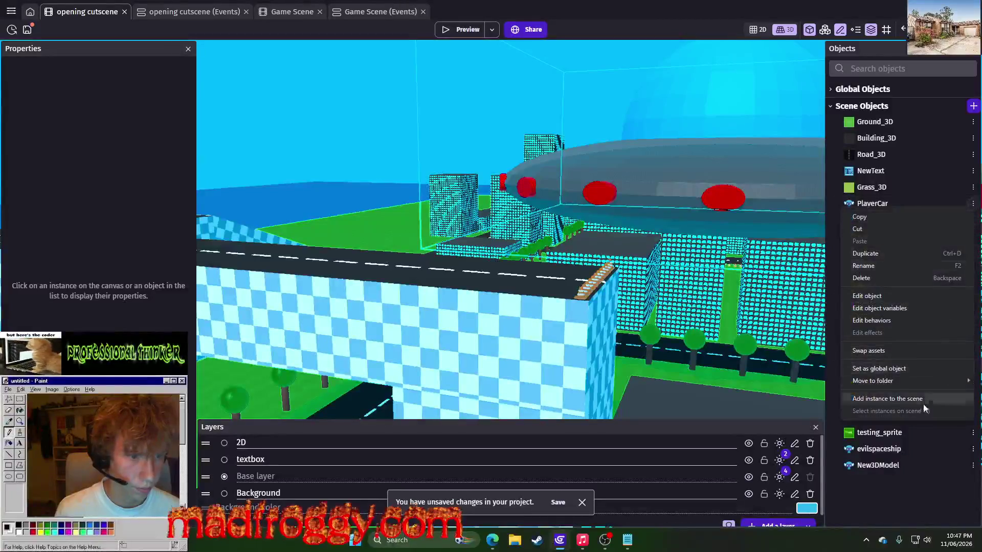
click(914, 490)
click(973, 466)
click(932, 485)
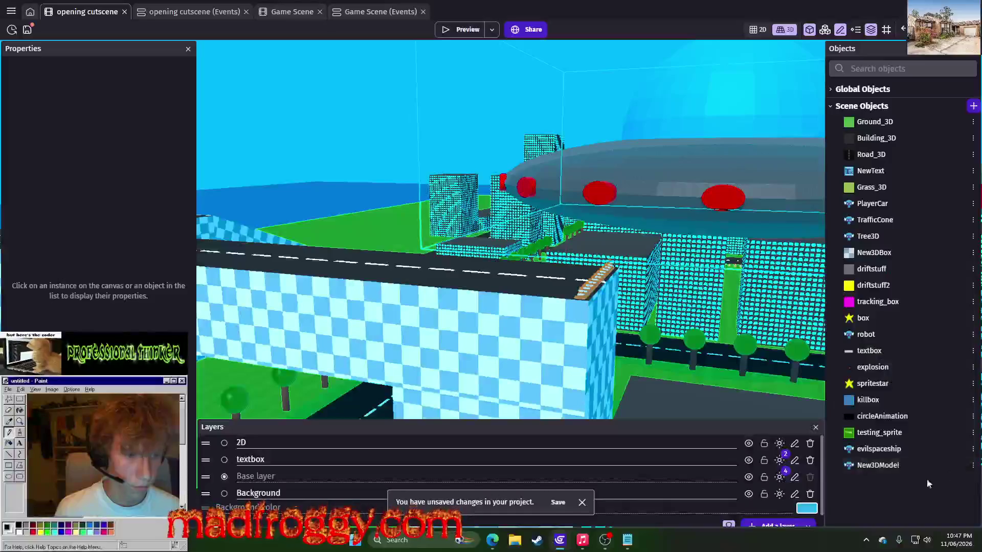
mouse_move(877, 467)
mouse_down()
mouse_move(488, 259)
mouse_move(506, 274)
mouse_up()
scroll(603, 332, down, 5)
click(501, 248)
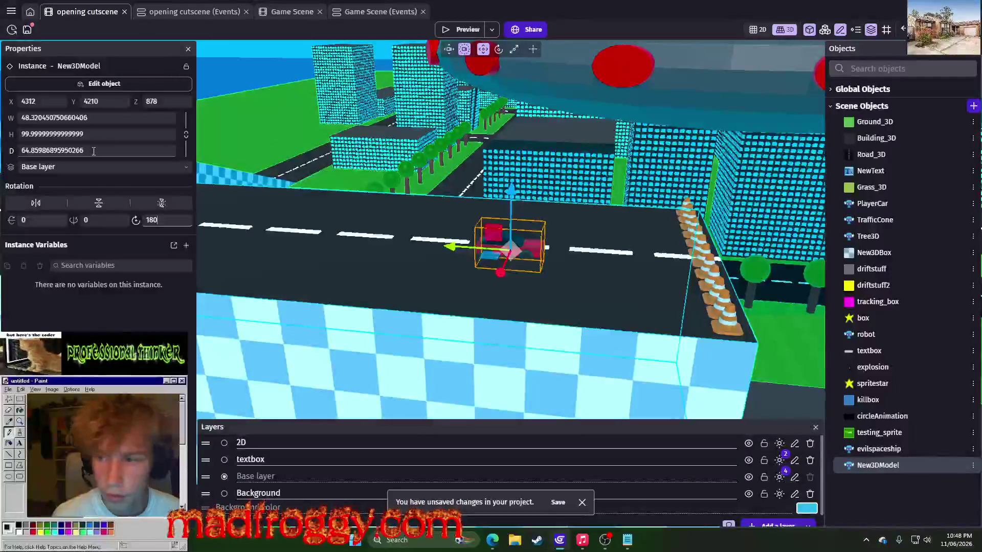
With proportions locked, set the car's height to 150.
click(109, 119)
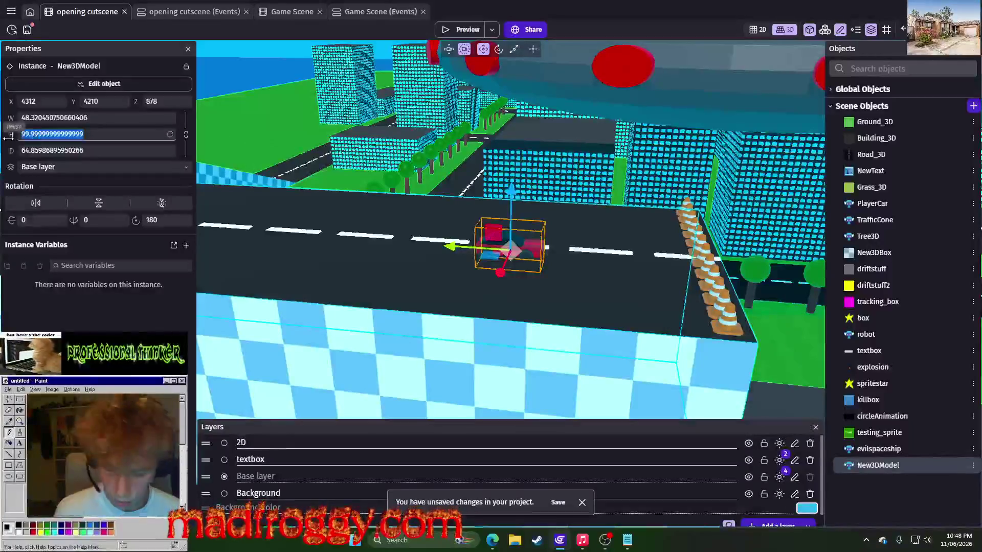
text(150)
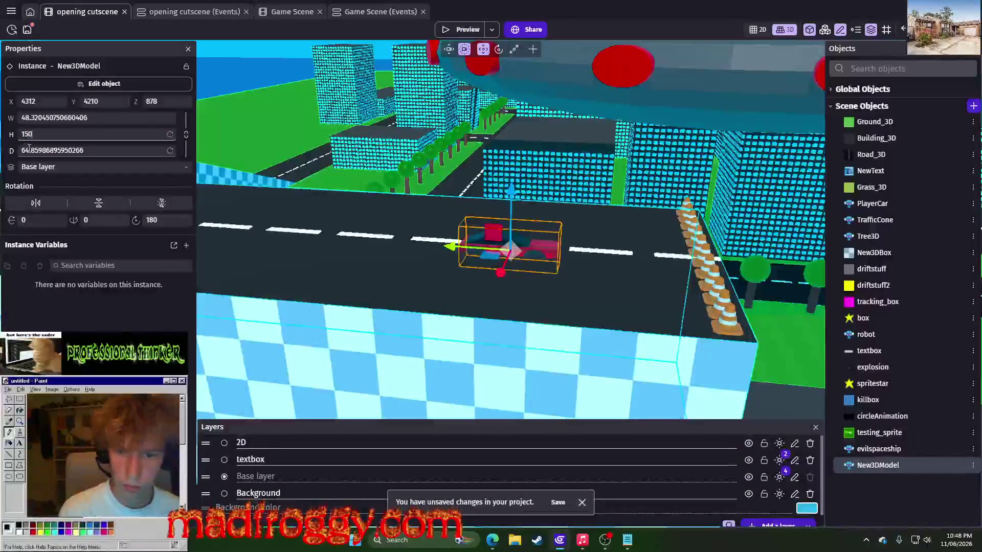
click(171, 135)
click(186, 134)
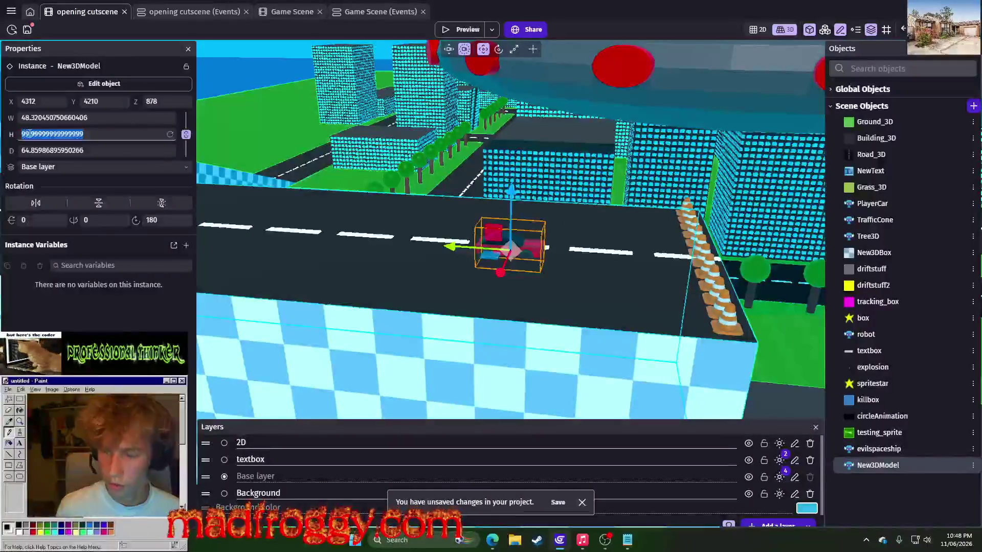
text(150)
click(464, 50)
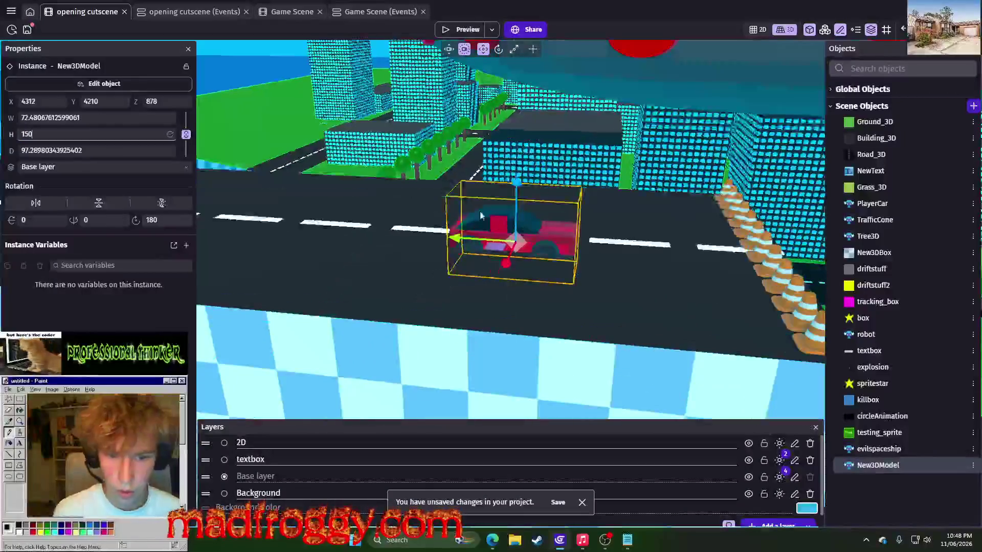
Orbit and zoom out over the car, deselect it, and start a preview.
mouse_move(491, 317)
mouse_down()
mouse_move(432, 249)
mouse_move(460, 263)
mouse_move(449, 257)
mouse_up()
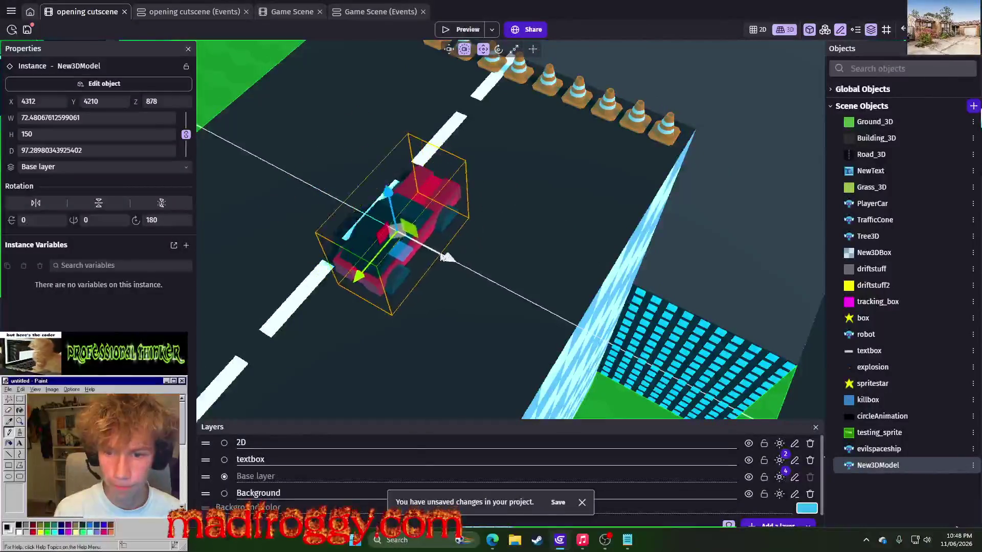
scroll(364, 280, down, 10)
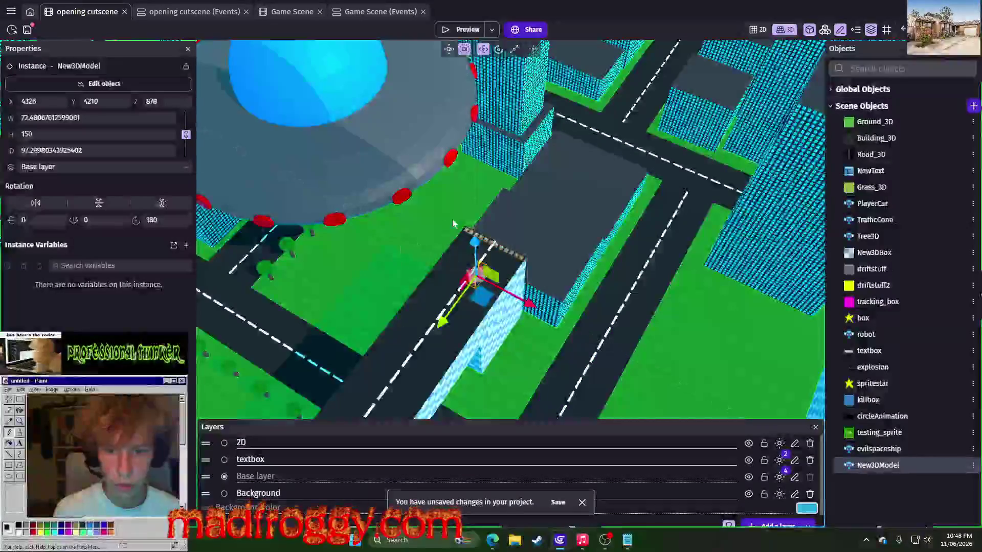
click(471, 51)
click(468, 30)
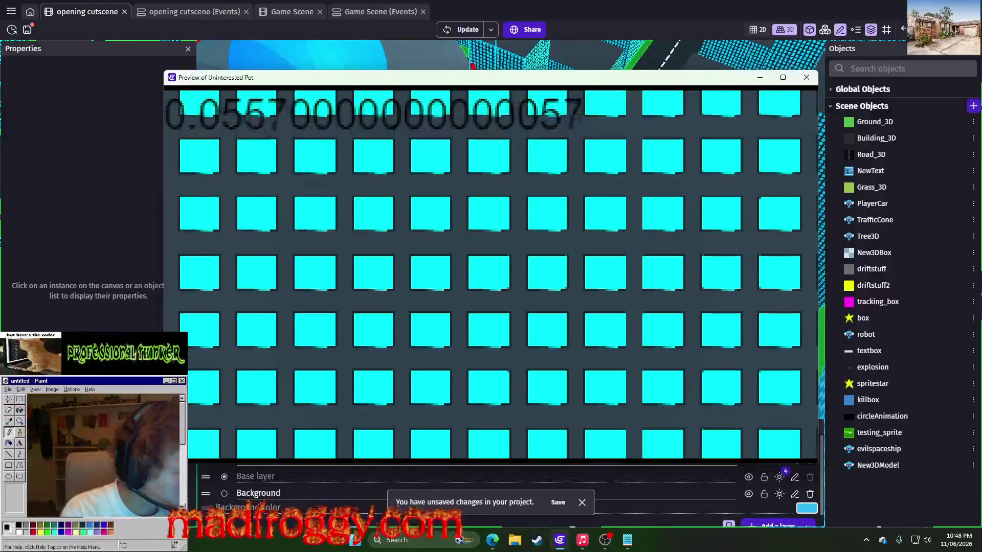
key(alt+Tab)
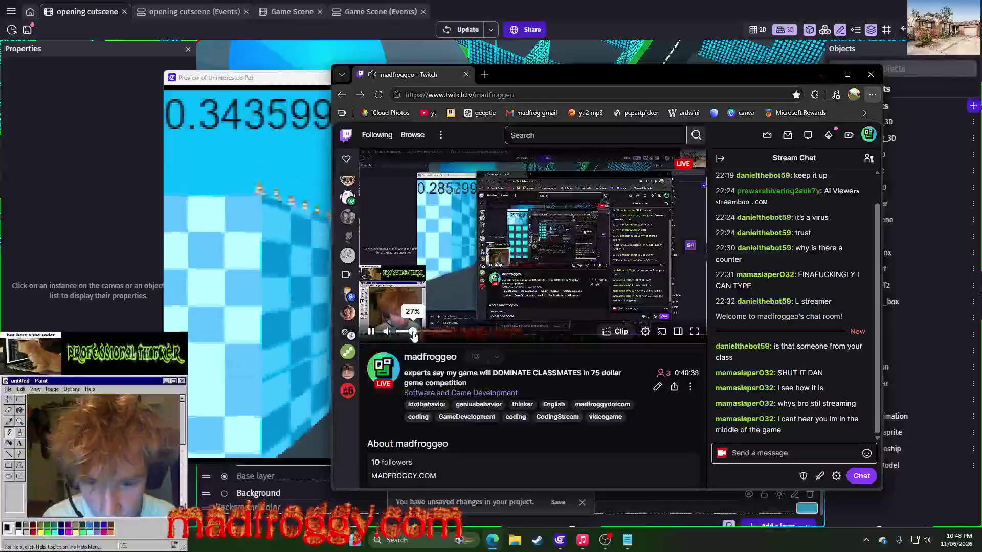
mouse_move(400, 331)
mouse_down()
mouse_move(432, 332)
mouse_move(400, 333)
mouse_up()
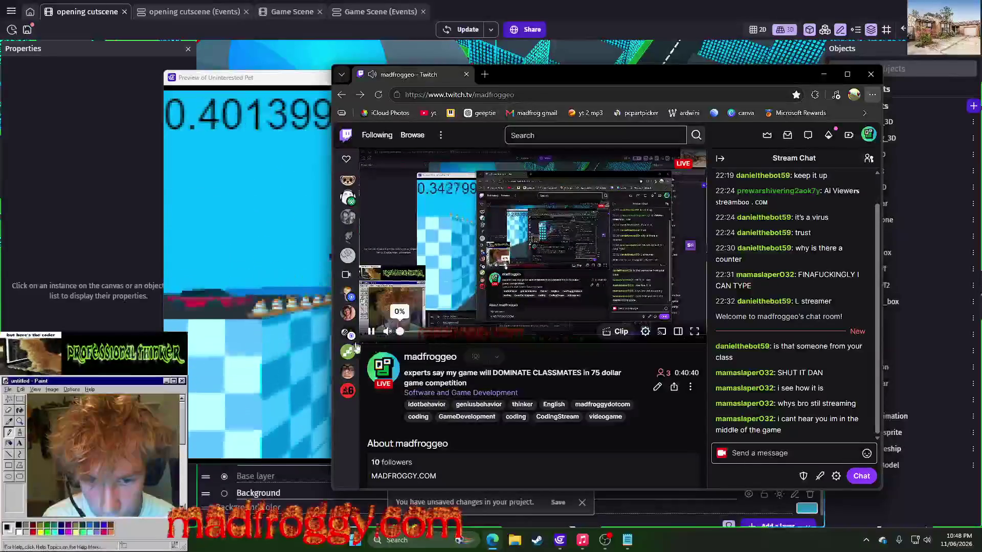
click(823, 74)
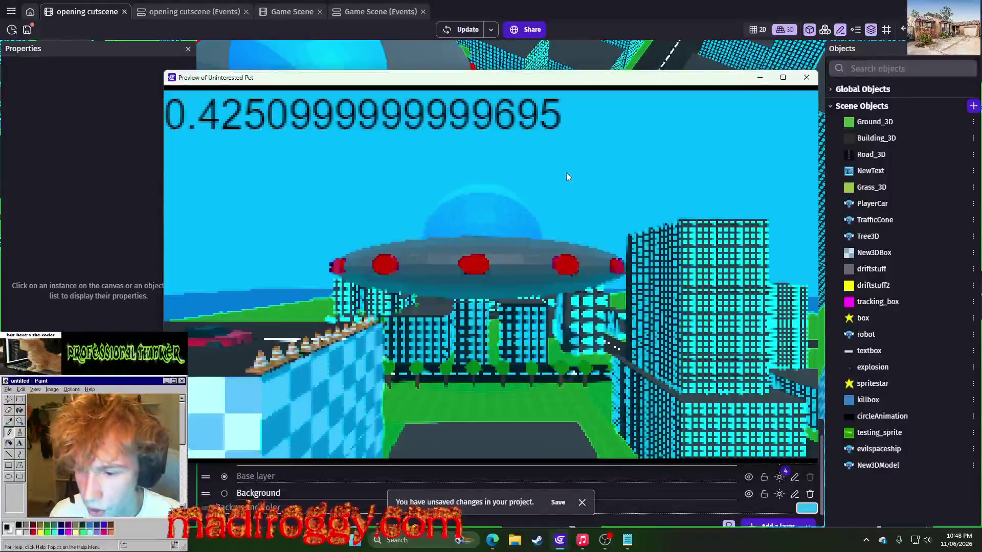
click(807, 81)
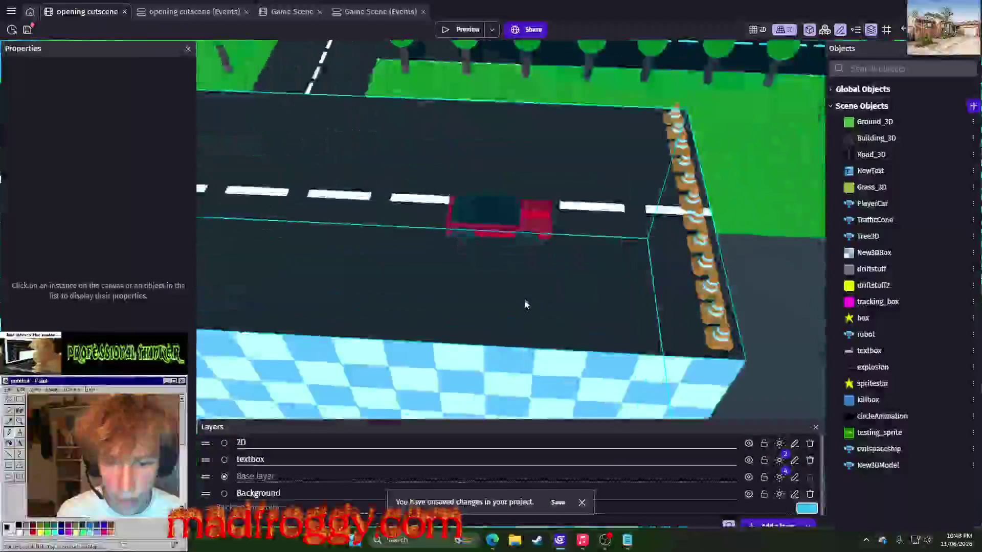
Drag the car's vertical gizmo so it sits at Z 885 on the road.
click(511, 255)
scroll(566, 274, up, 3)
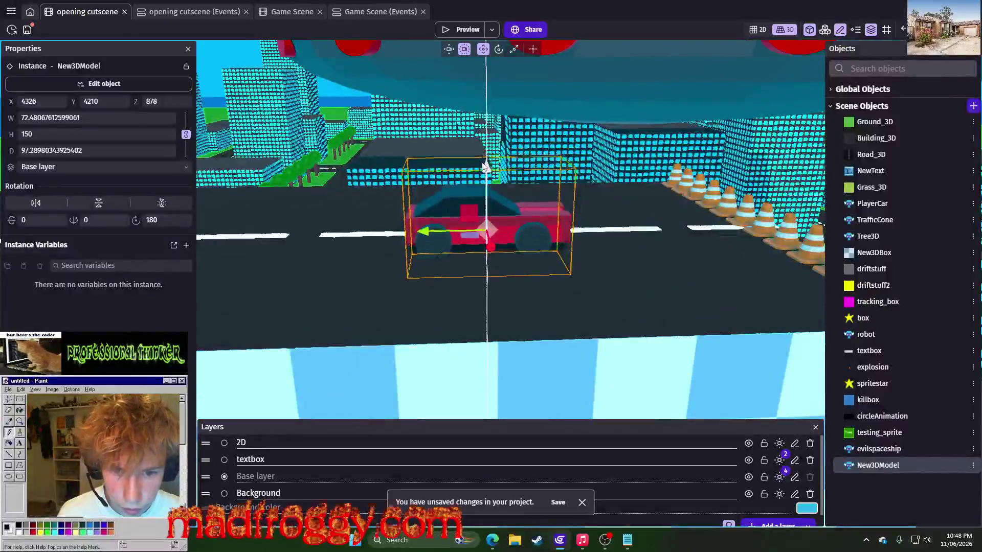
drag(484, 166, 486, 171)
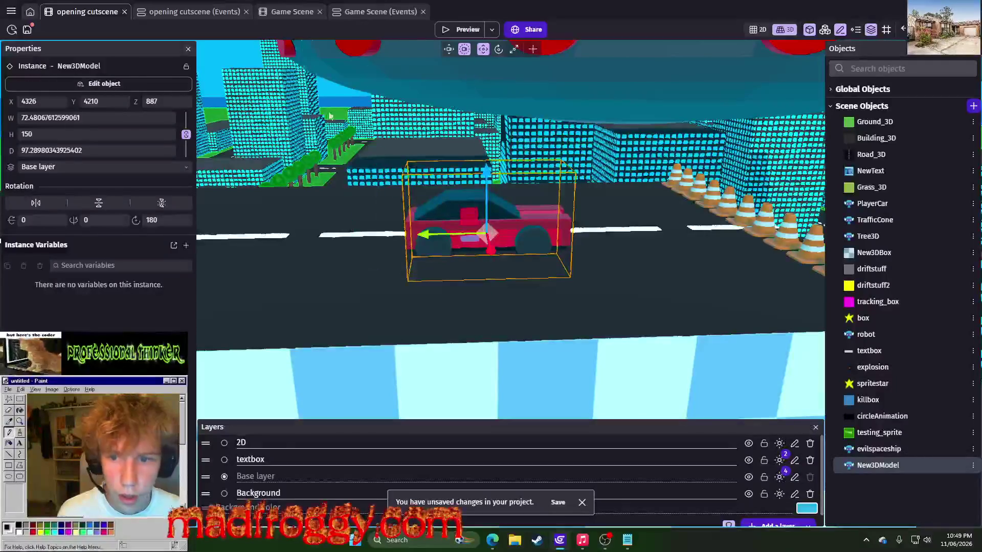
click(342, 93)
scroll(591, 253, up, 5)
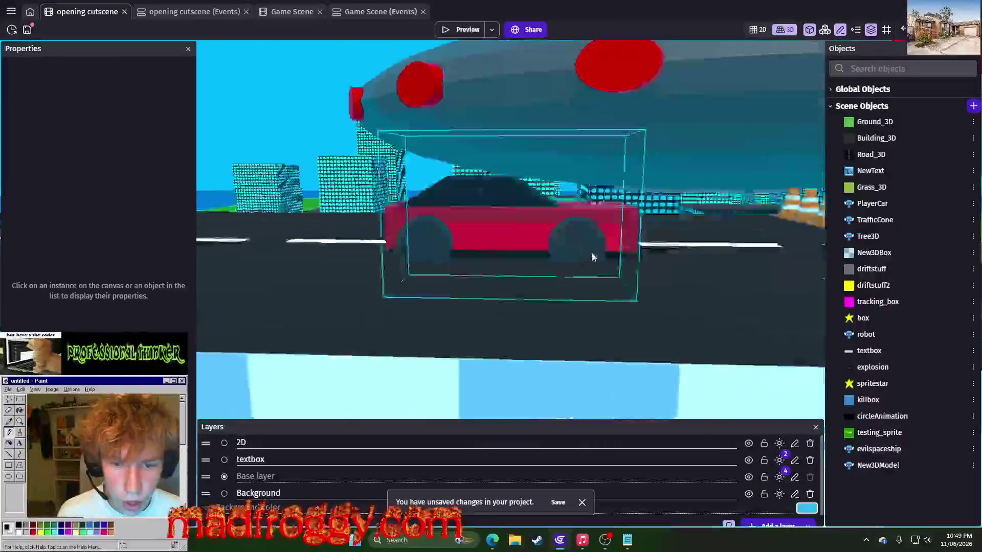
click(525, 145)
drag(515, 162, 508, 152)
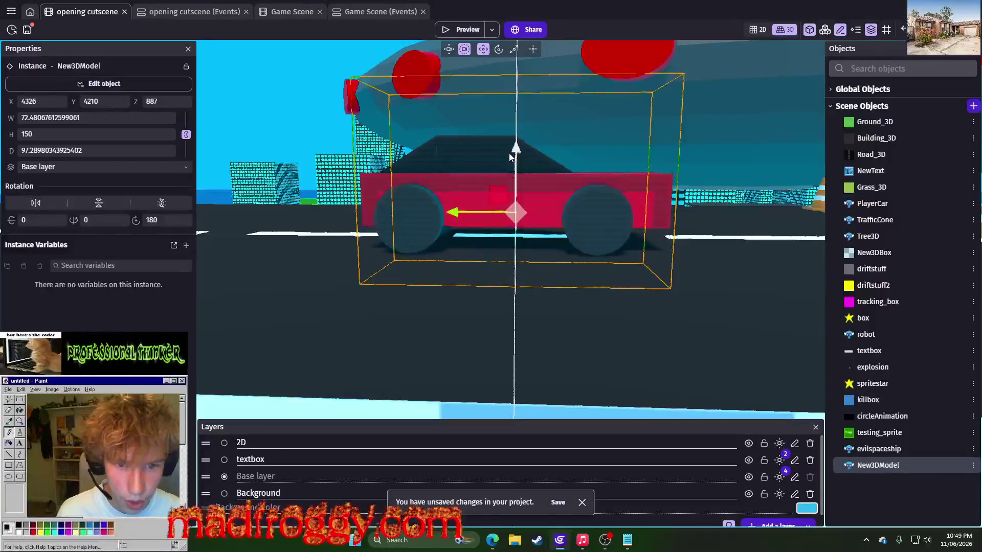
scroll(508, 152, down, 5)
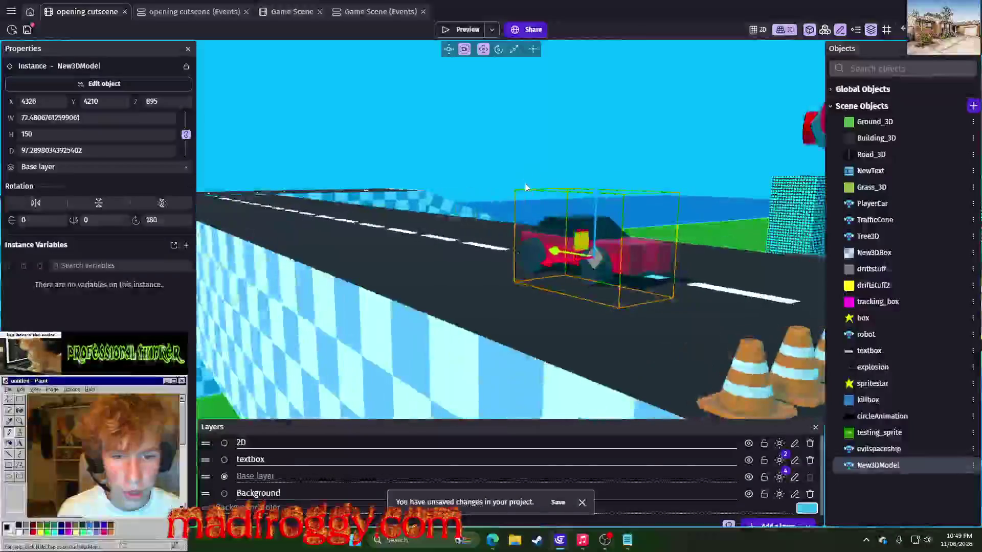
drag(599, 193, 594, 202)
click(593, 148)
Preview the scene again, then close it and reselect the car.
click(464, 29)
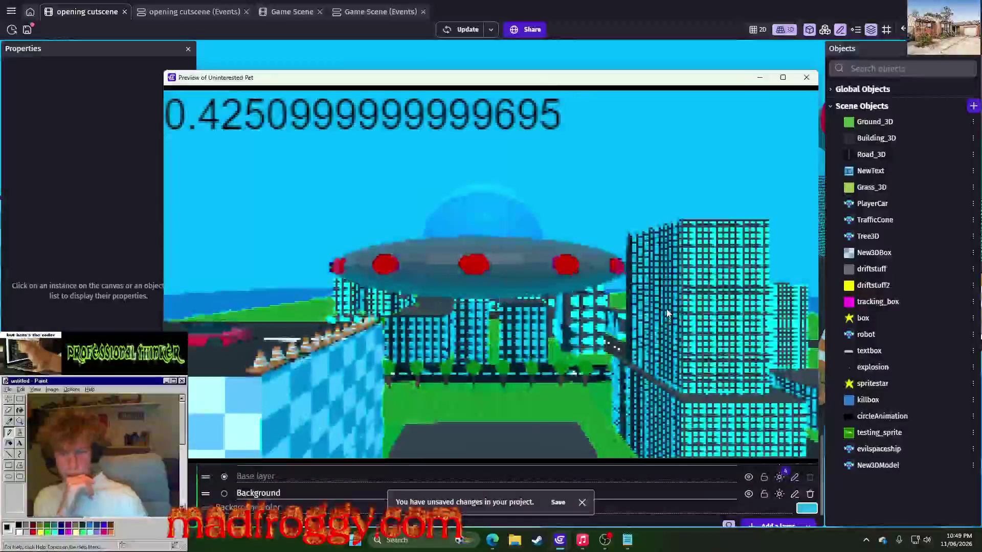
click(801, 81)
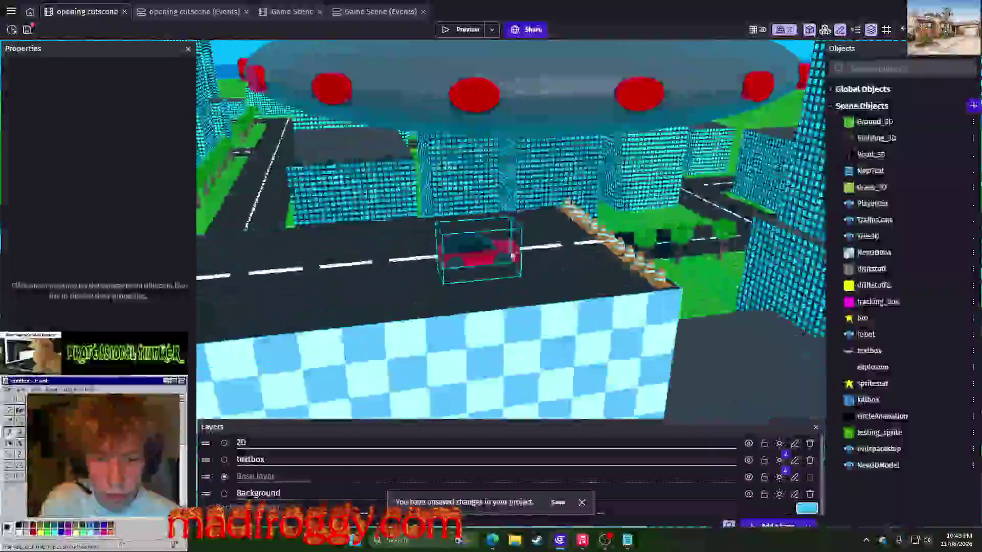
click(478, 248)
scroll(376, 138, down, 3)
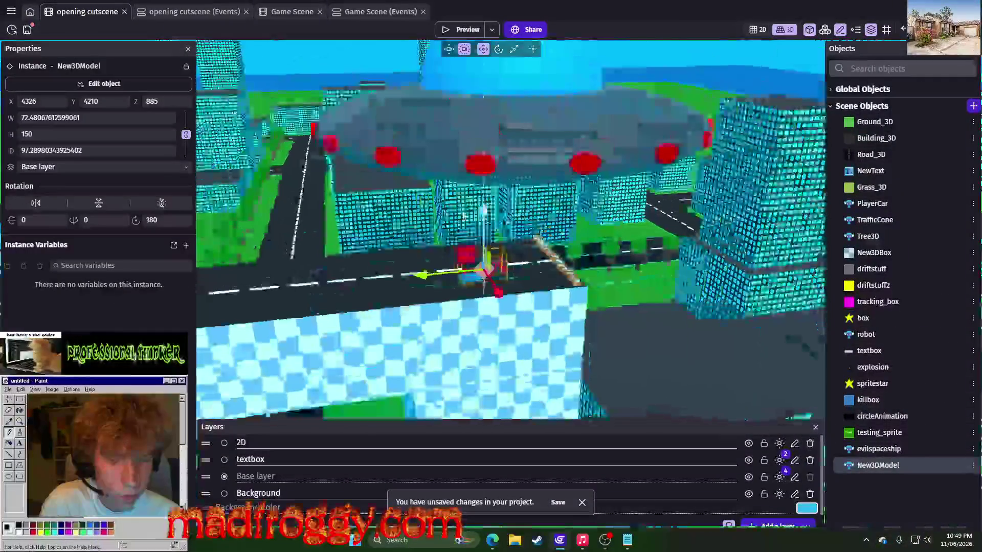
scroll(376, 138, up, 5)
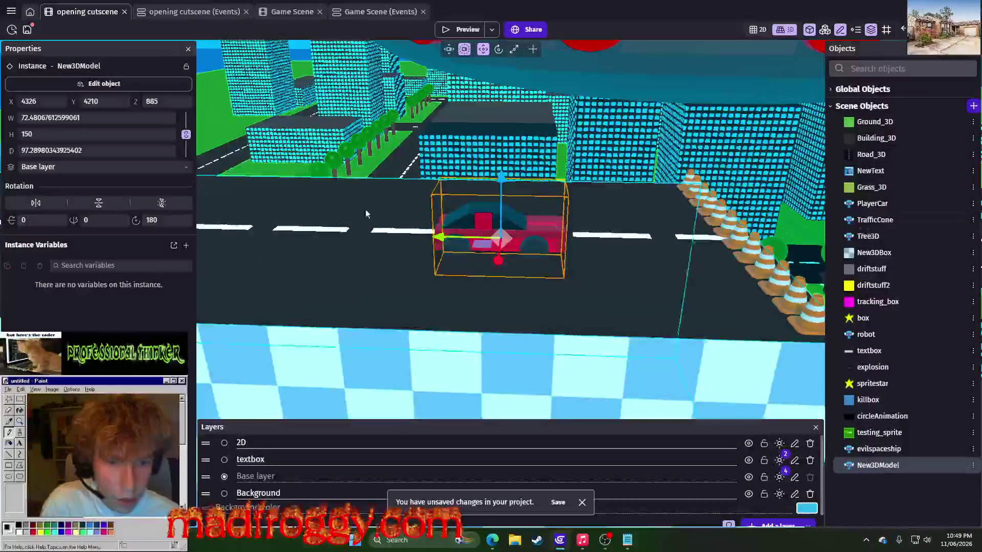
Search 'car' across all categories and add the 3D physics car behavior to New3DModel.
click(973, 465)
click(869, 340)
click(460, 56)
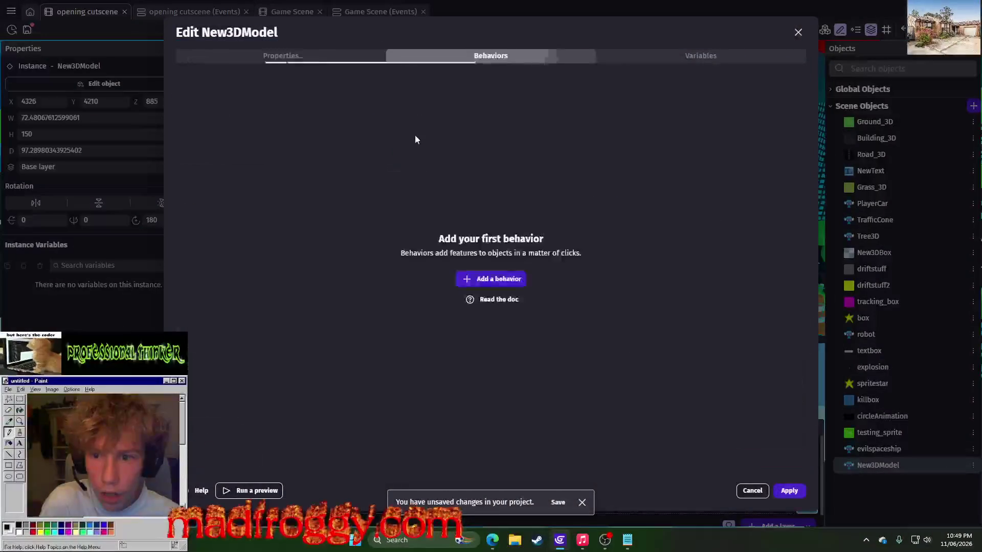
key(Return)
text(ca)
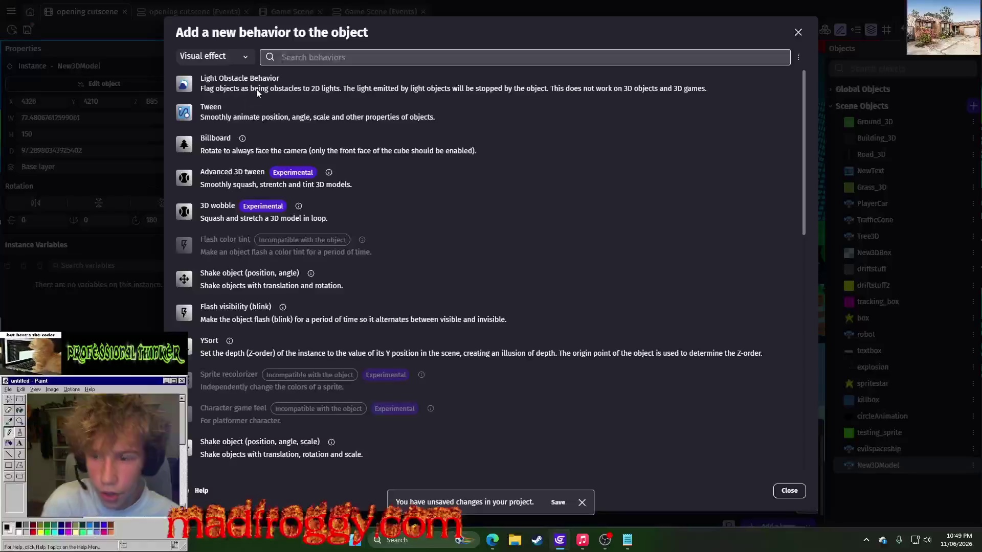
text(r)
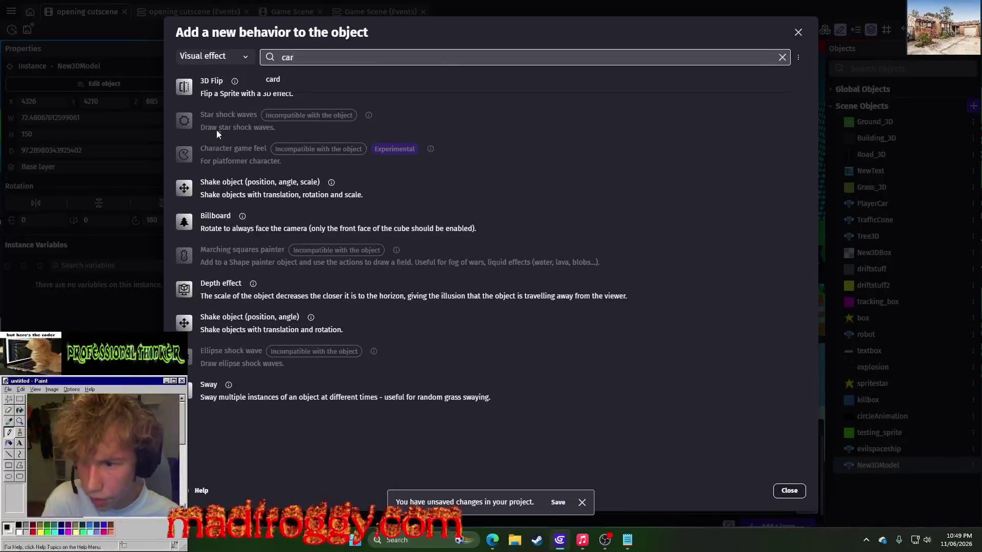
click(251, 441)
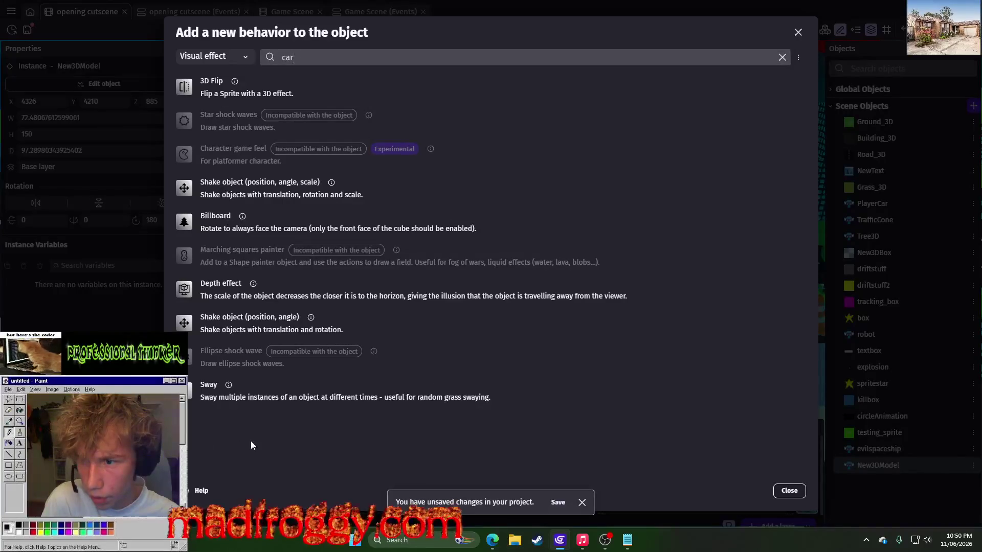
click(202, 56)
click(214, 68)
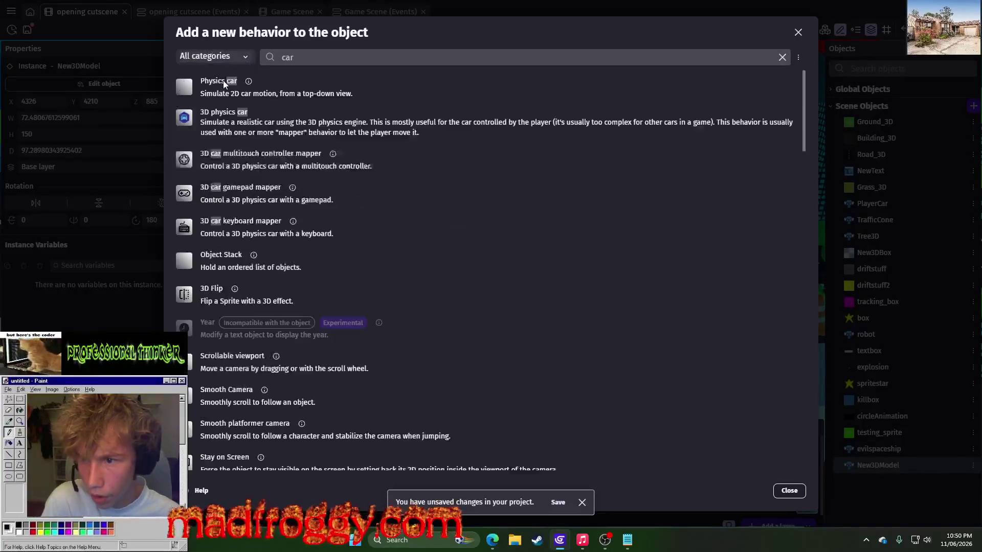
click(287, 126)
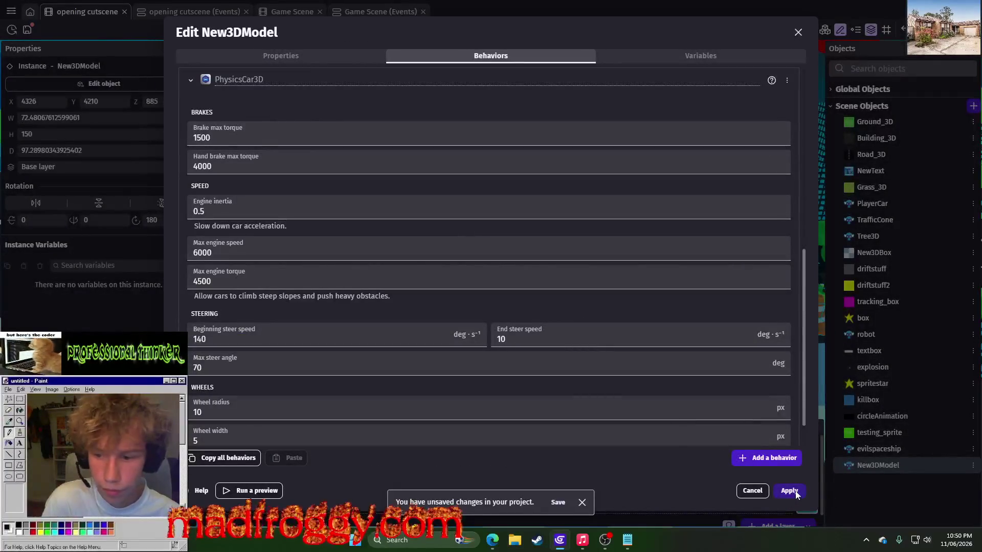
scroll(515, 339, down, 2)
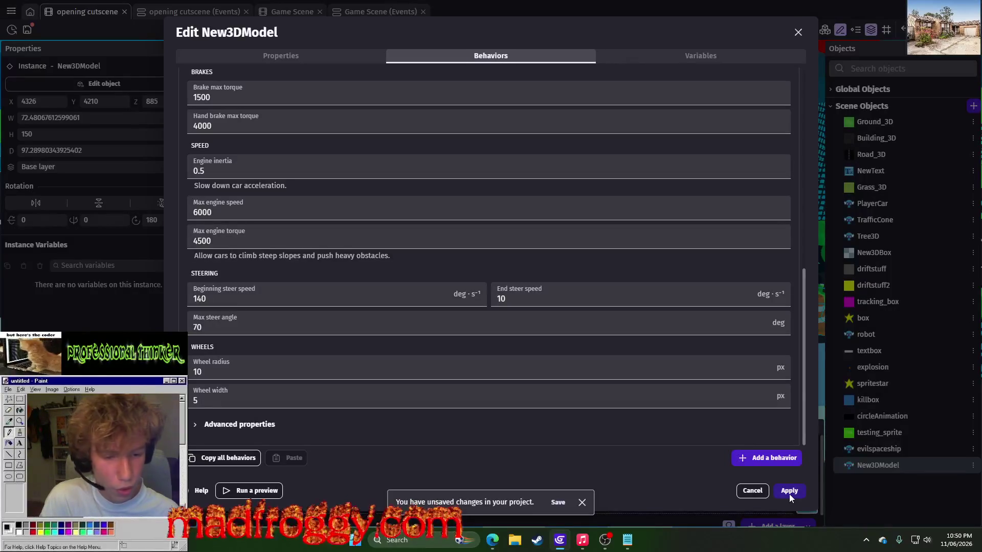
scroll(631, 115, up, 8)
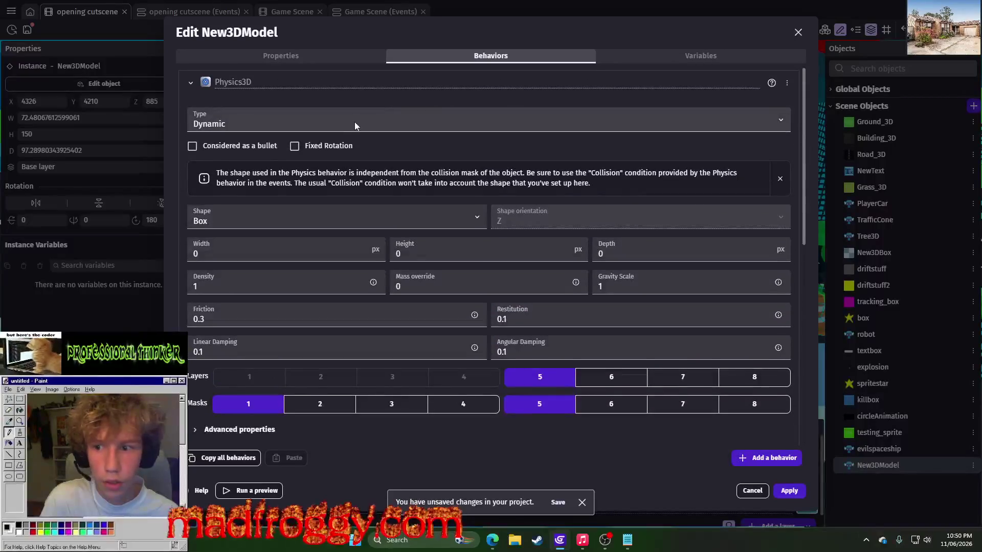
Search 'car keymap' and add the 3D car keyboard mapper behavior to New3DModel.
scroll(523, 105, down, 8)
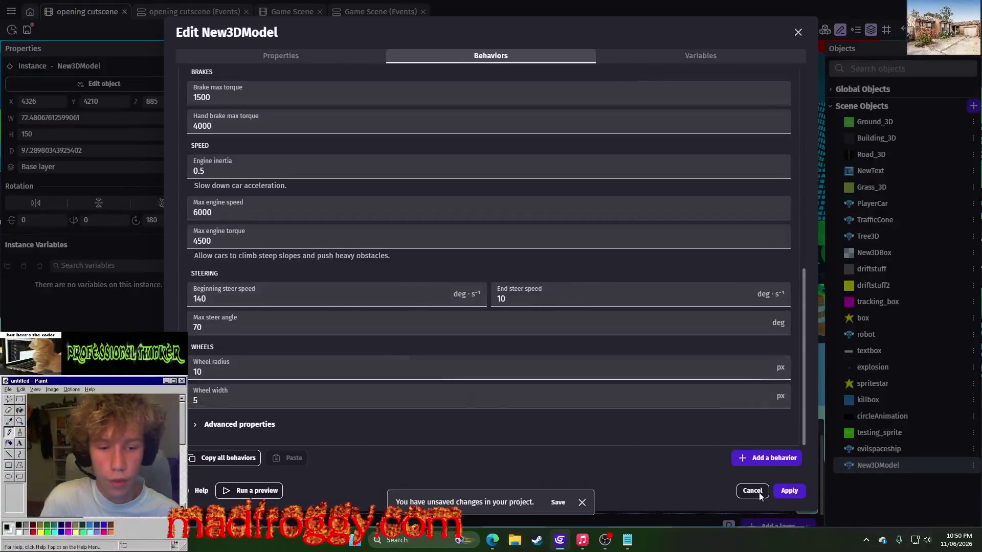
click(766, 460)
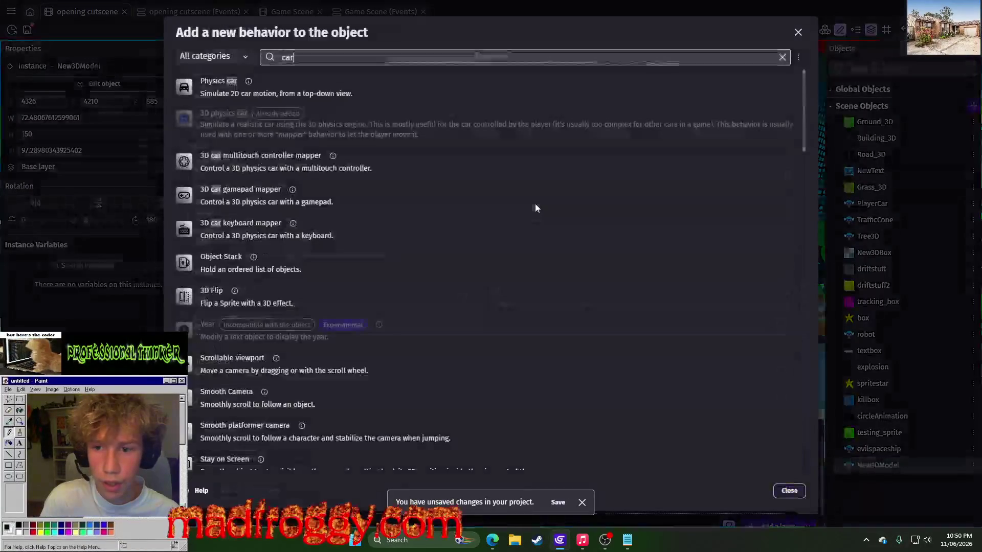
key(BackSpace)
key(BackSpace)
key(BackSpace)
text(key)
key(BackSpace)
key(BackSpace)
key(BackSpace)
scroll(345, 111, down, 3)
text(car key)
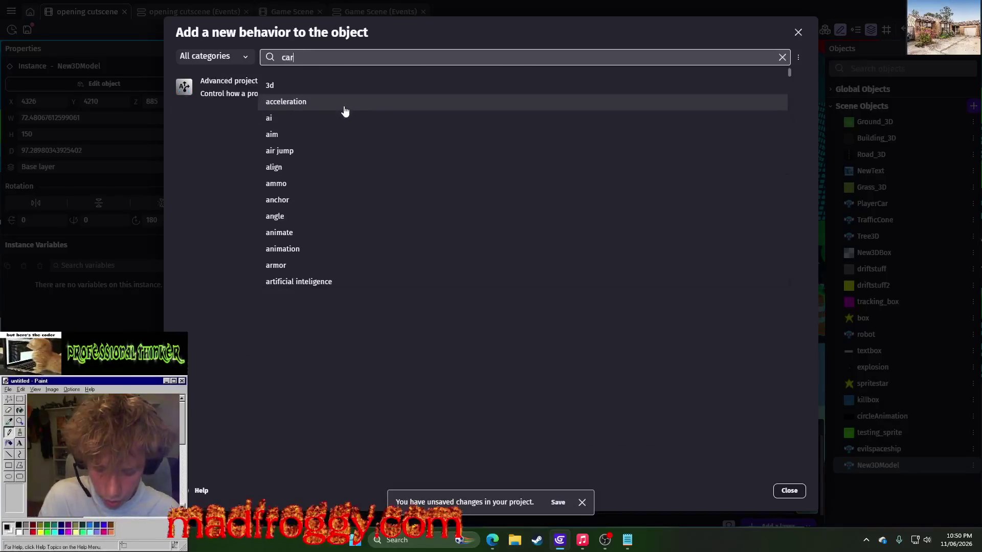
text(map)
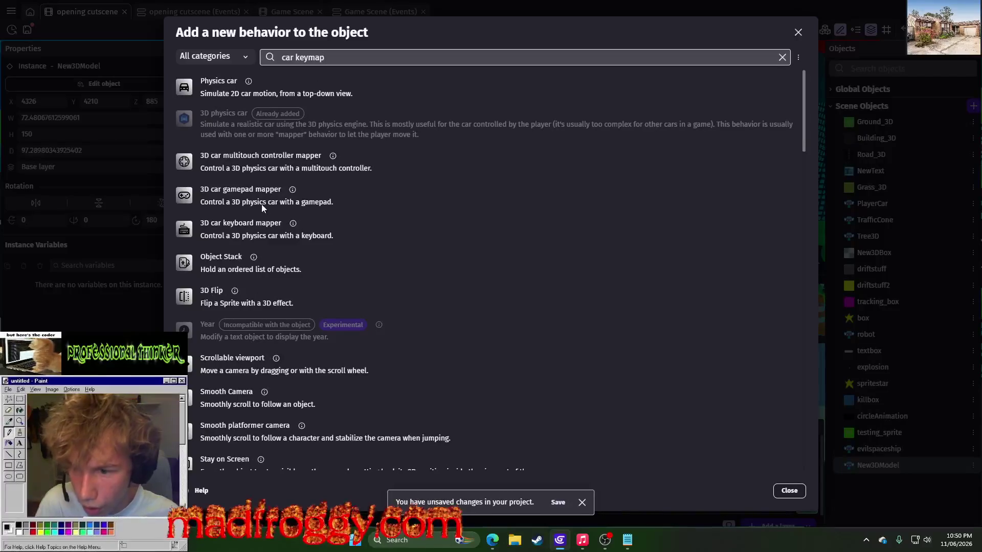
click(262, 236)
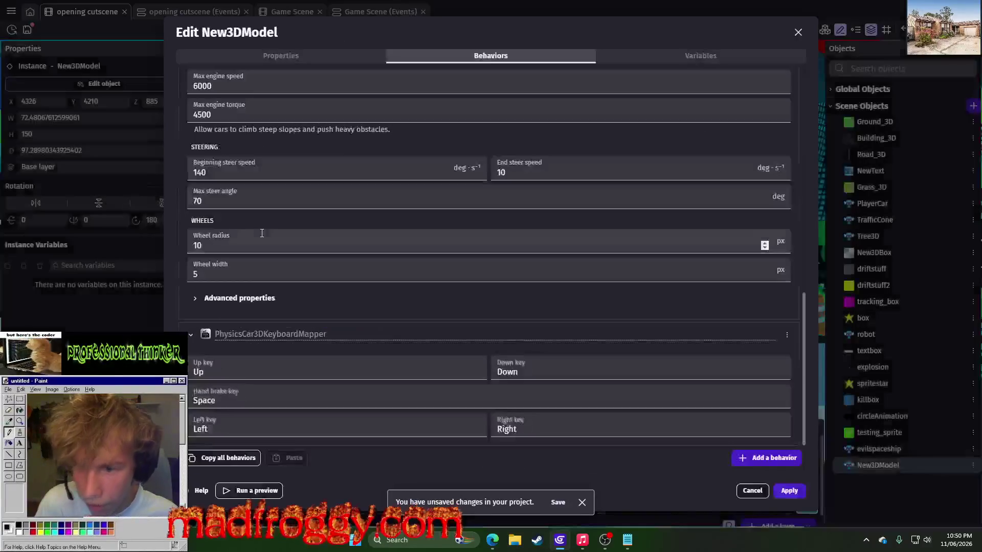
Clear the mapper's Up, hand brake, Left, Down and Right keys, apply, and preview.
click(251, 372)
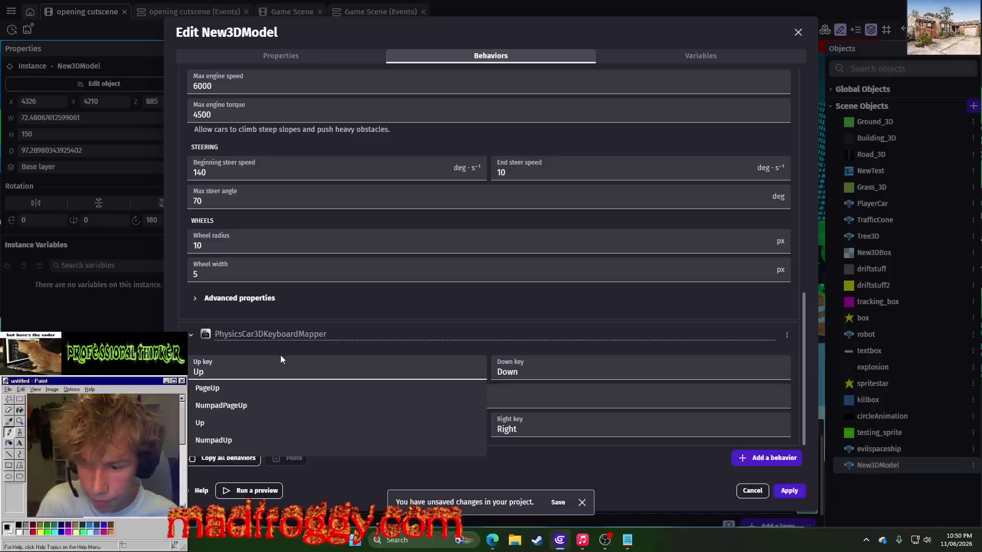
key(BackSpace)
key(BackSpace)
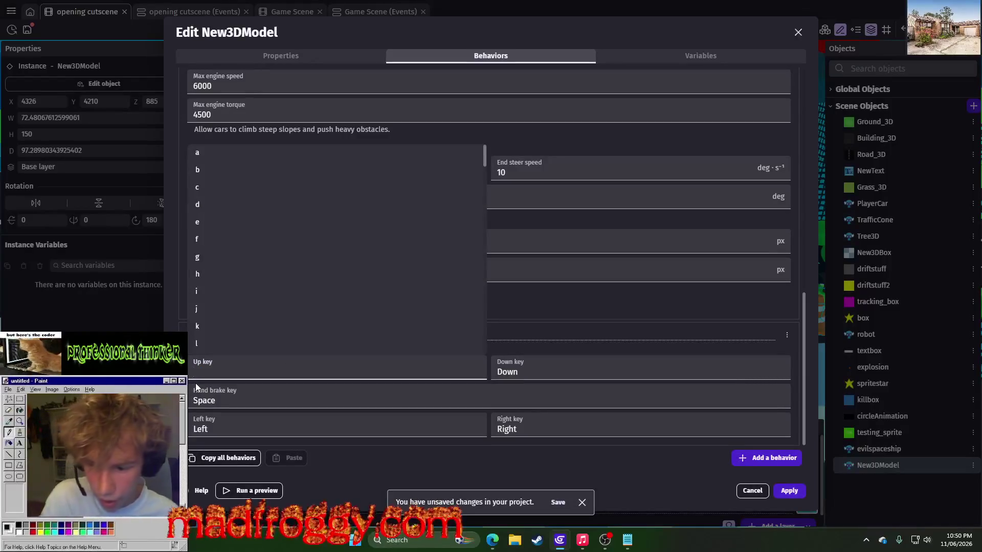
click(269, 394)
key(BackSpace)
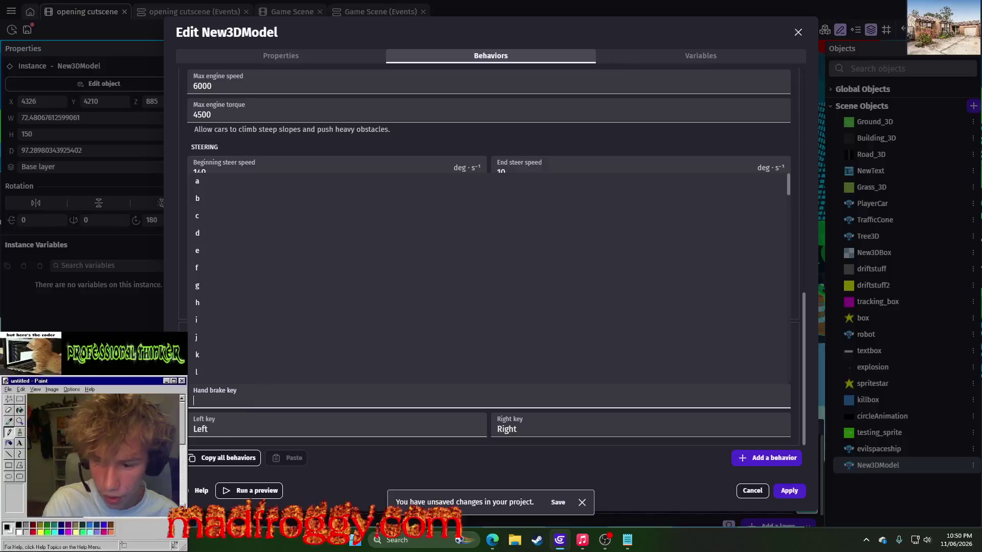
click(231, 432)
key(BackSpace)
click(569, 367)
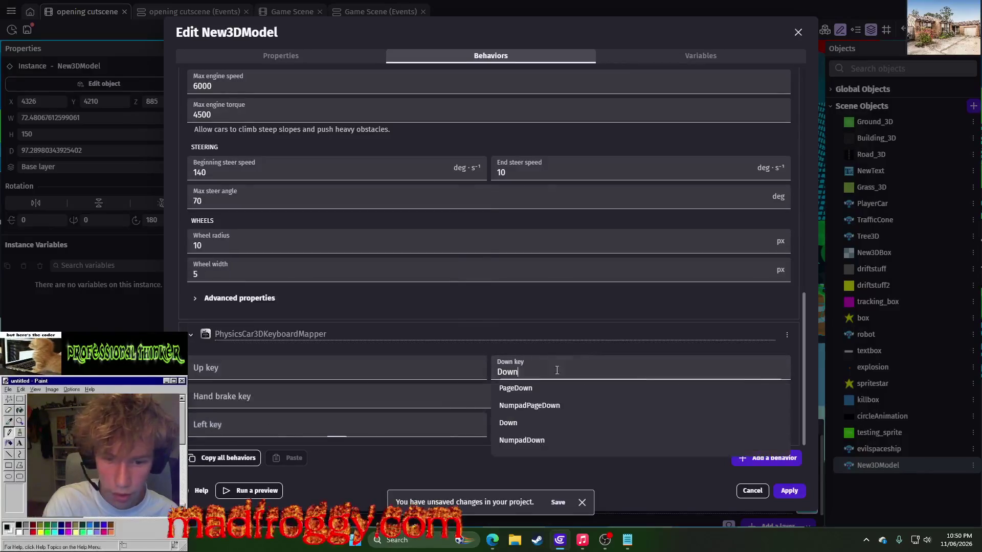
key(BackSpace)
click(468, 342)
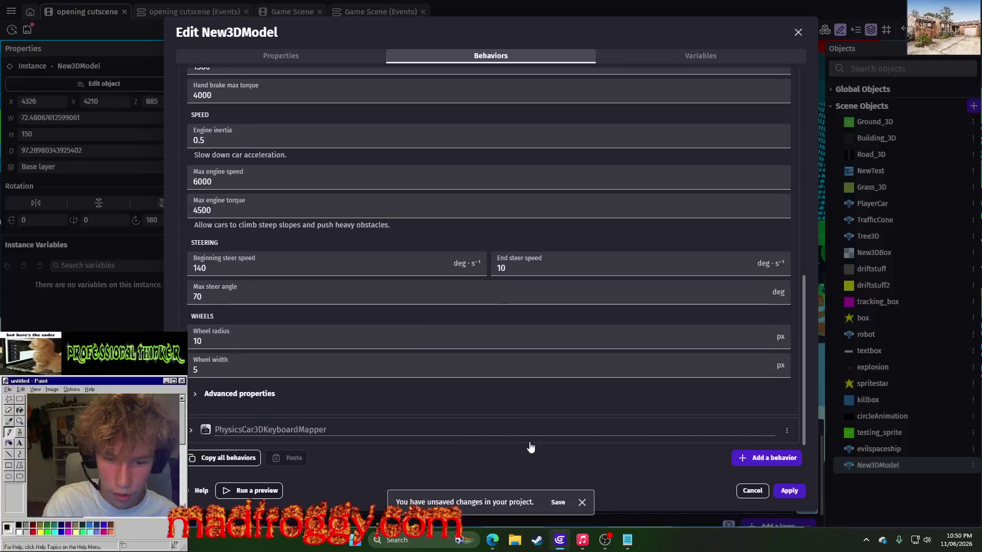
click(455, 430)
click(498, 430)
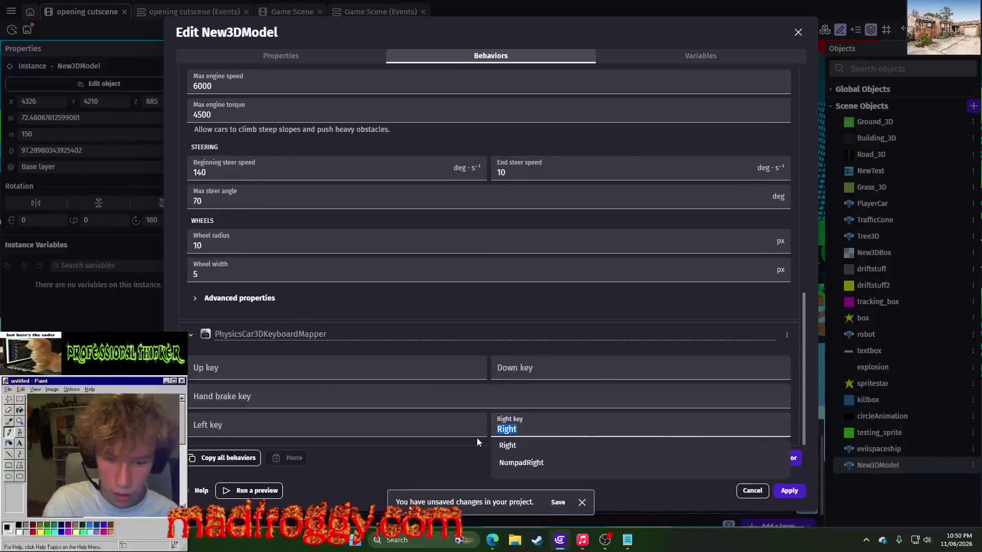
key(BackSpace)
key(BackSpace)
key(BackSpace)
click(431, 350)
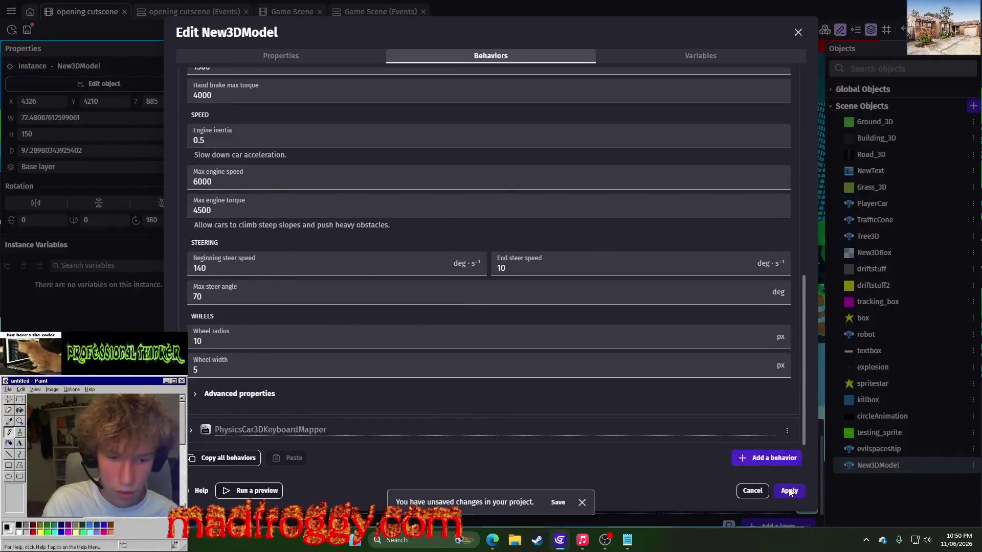
click(789, 491)
click(474, 32)
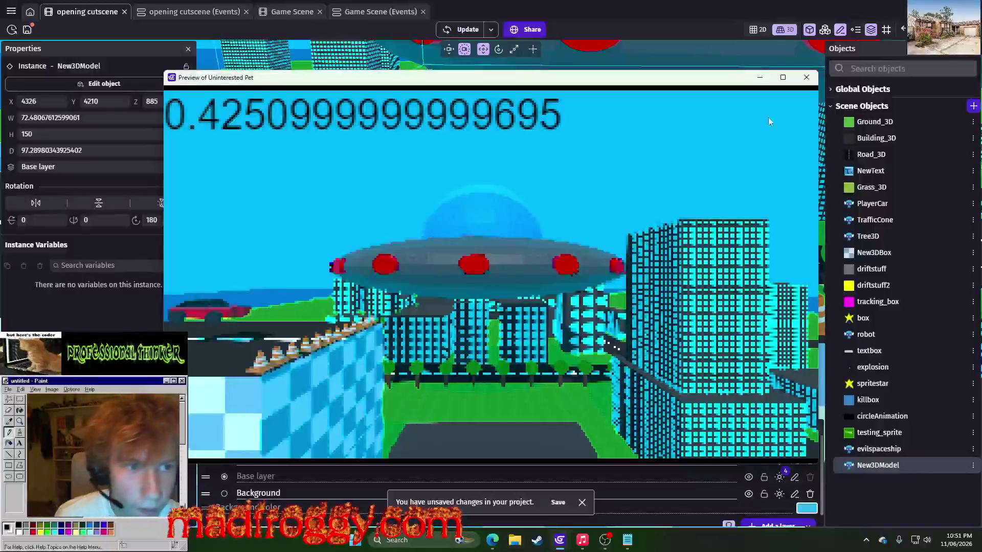
Close the preview and switch over to the Game Scene via the cutscene's event sheet.
click(806, 77)
click(219, 15)
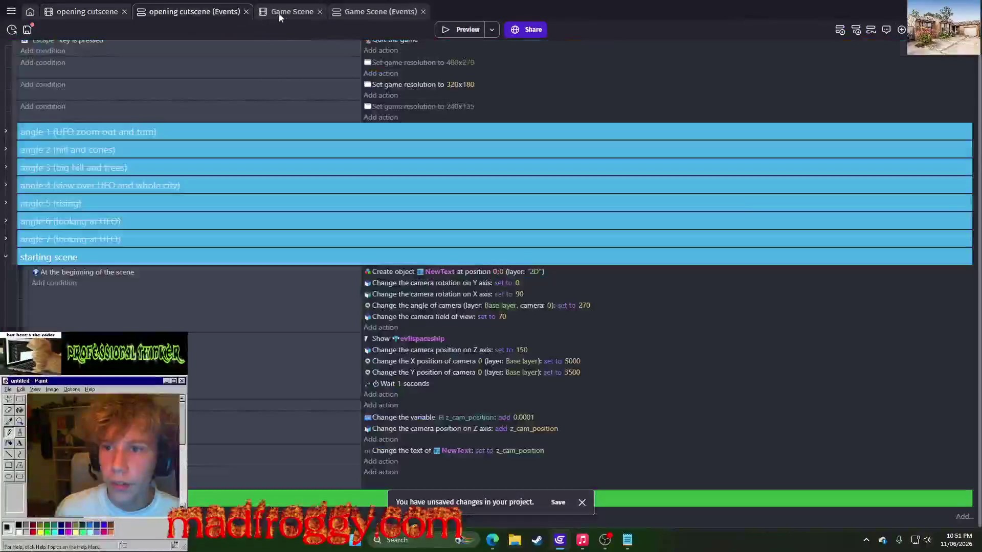
click(286, 14)
right_click(900, 187)
Compare PlayerCar's behaviors with New3DModel's in their object editors.
click(889, 276)
click(491, 56)
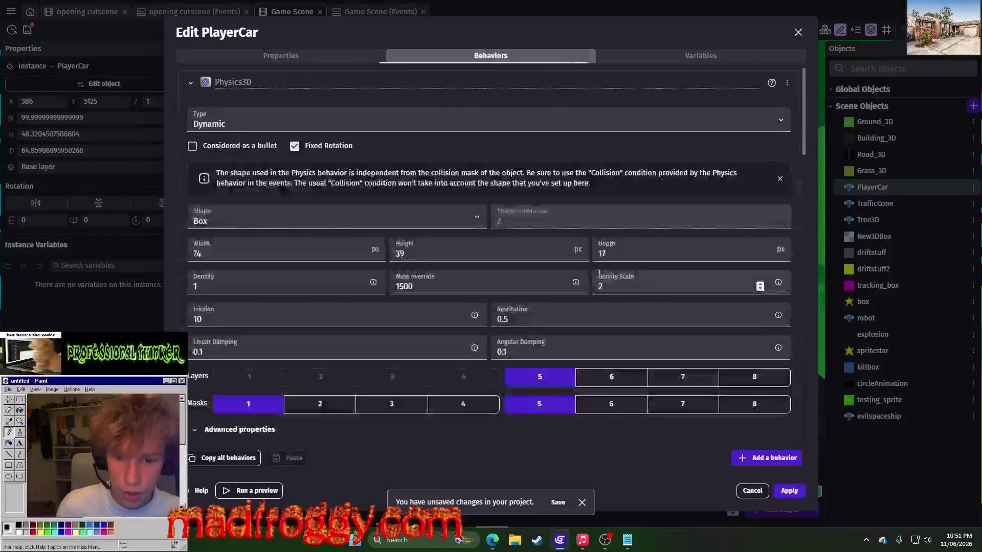
click(750, 490)
click(49, 17)
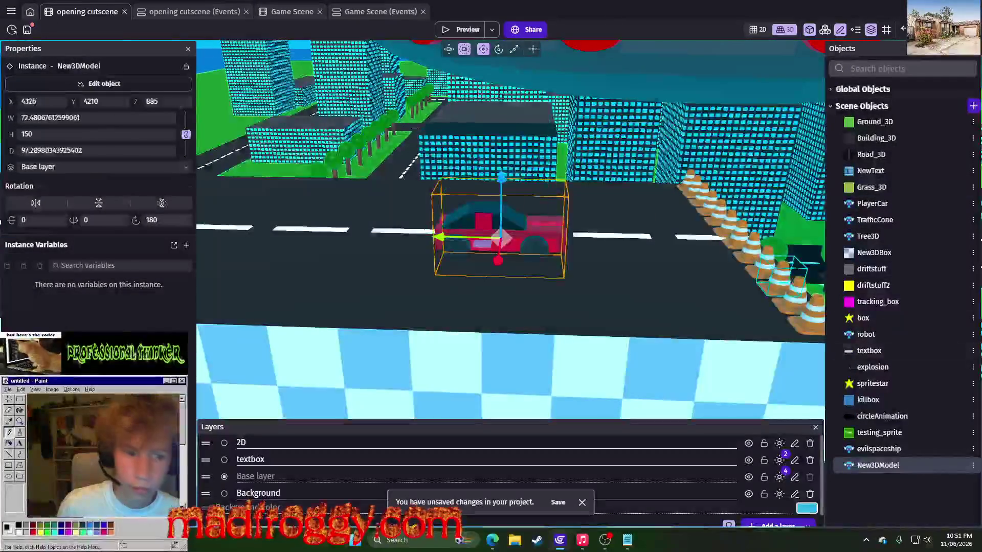
click(972, 465)
click(891, 347)
click(488, 56)
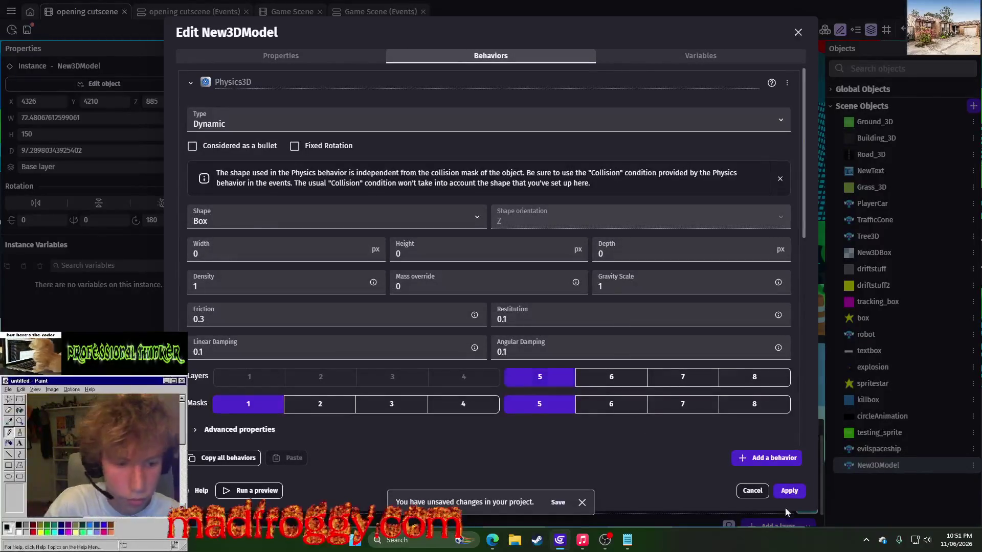
click(743, 494)
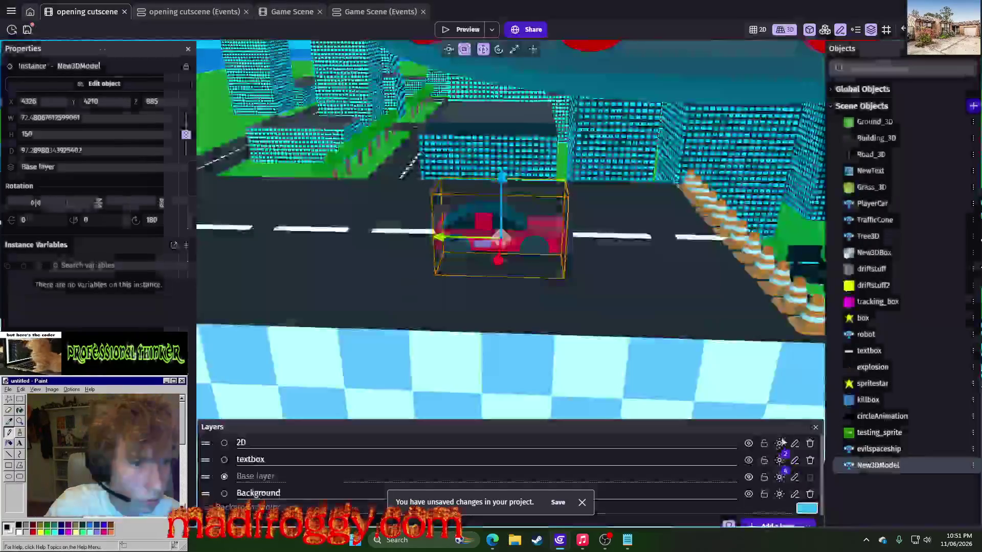
Copy all of PlayerCar's behaviors, then return to the opening cutscene event sheet.
right_click(843, 207)
click(852, 292)
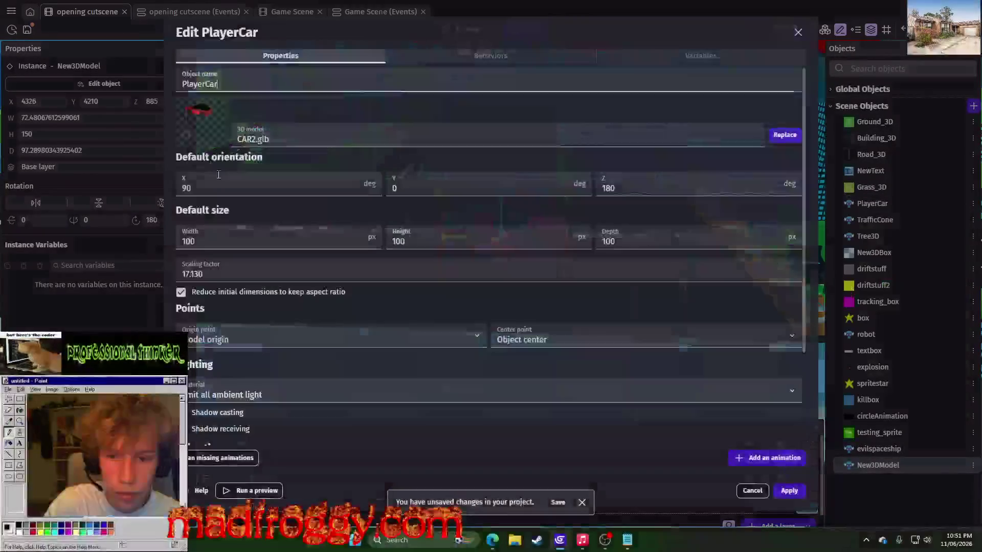
scroll(280, 210, down, 2)
scroll(280, 210, down, 1)
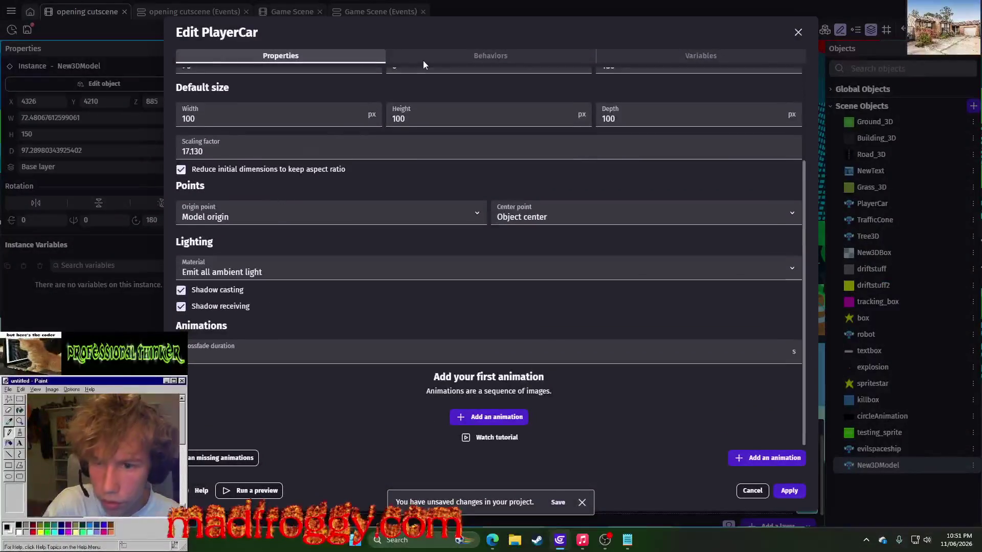
click(421, 62)
scroll(453, 178, down, 1)
scroll(454, 178, down, 1)
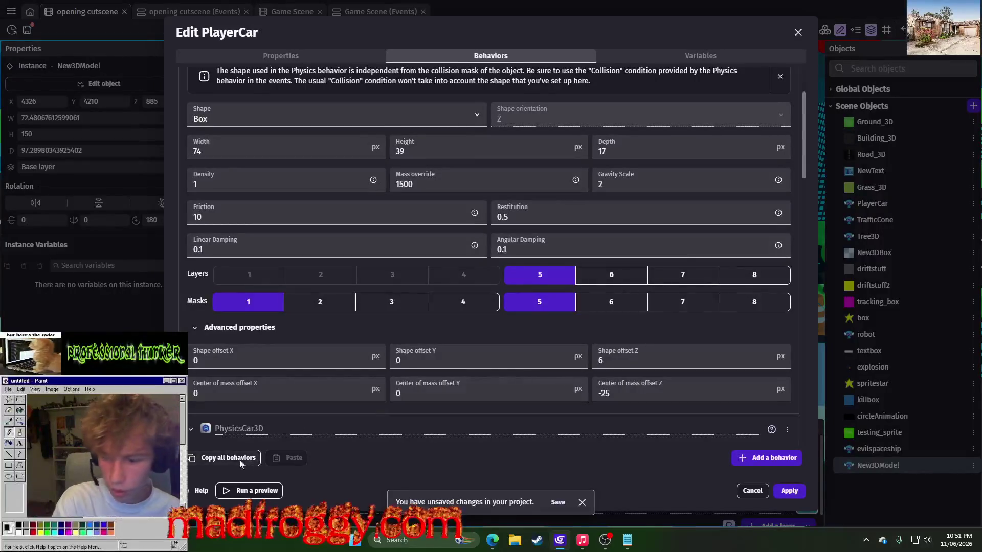
click(759, 494)
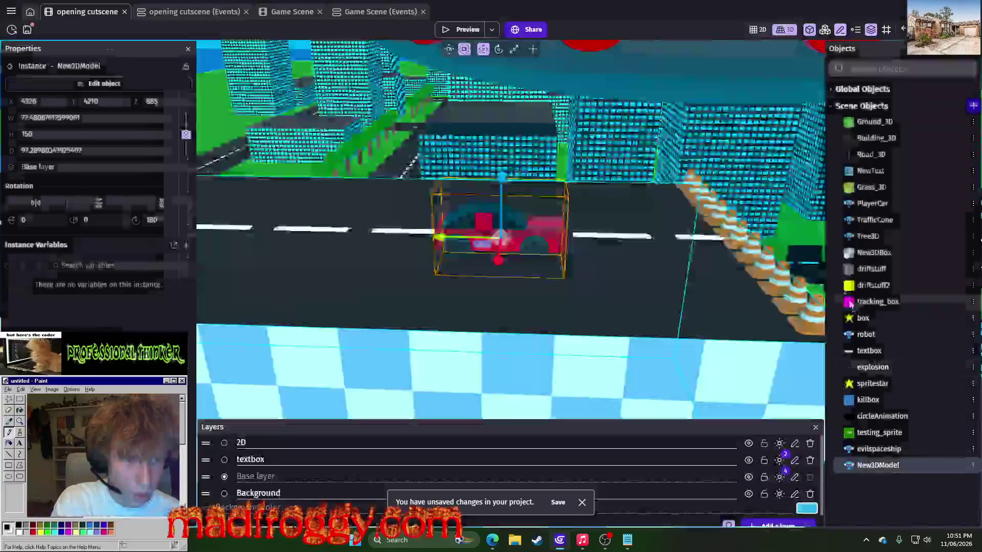
click(177, 10)
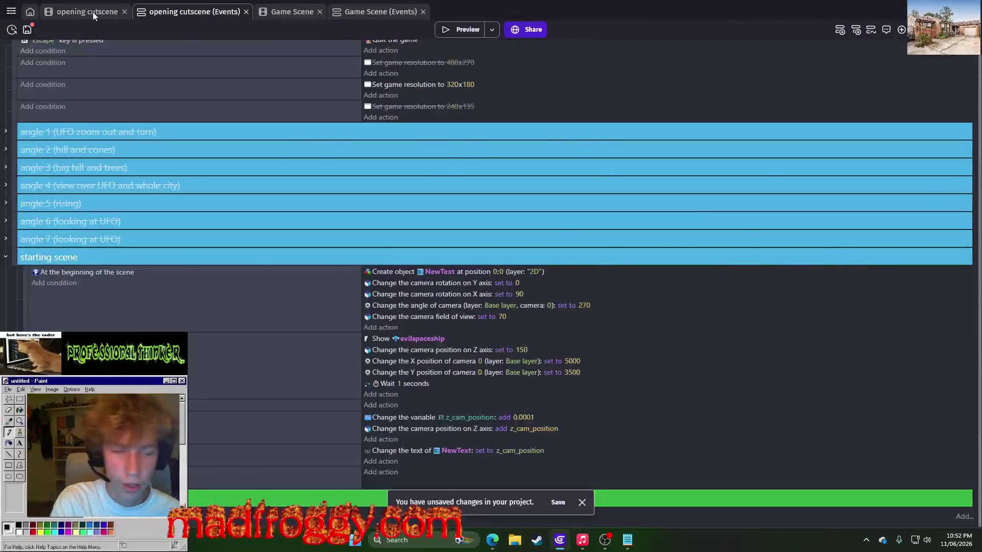
Remove the Physics3D behavior from New3DModel.
click(101, 15)
click(966, 465)
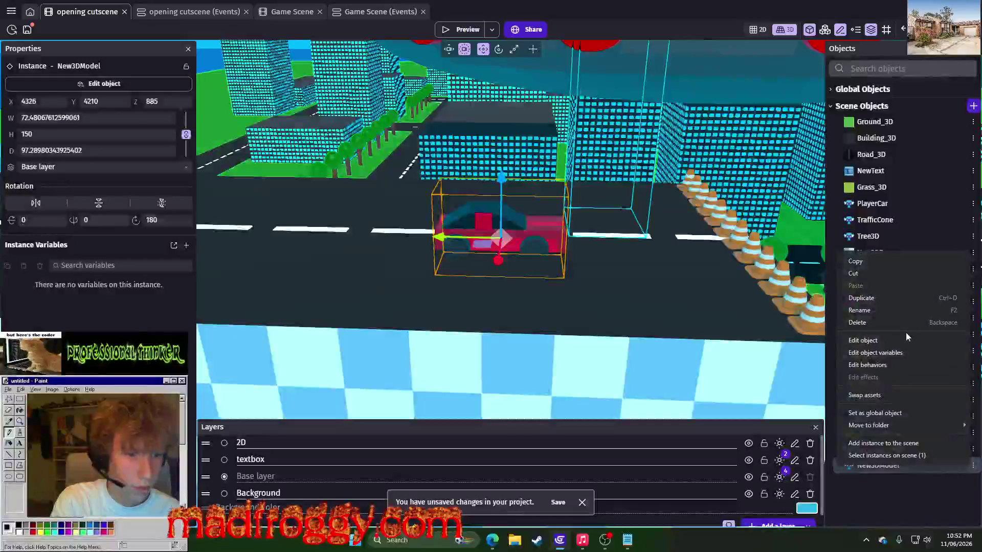
click(906, 339)
click(452, 58)
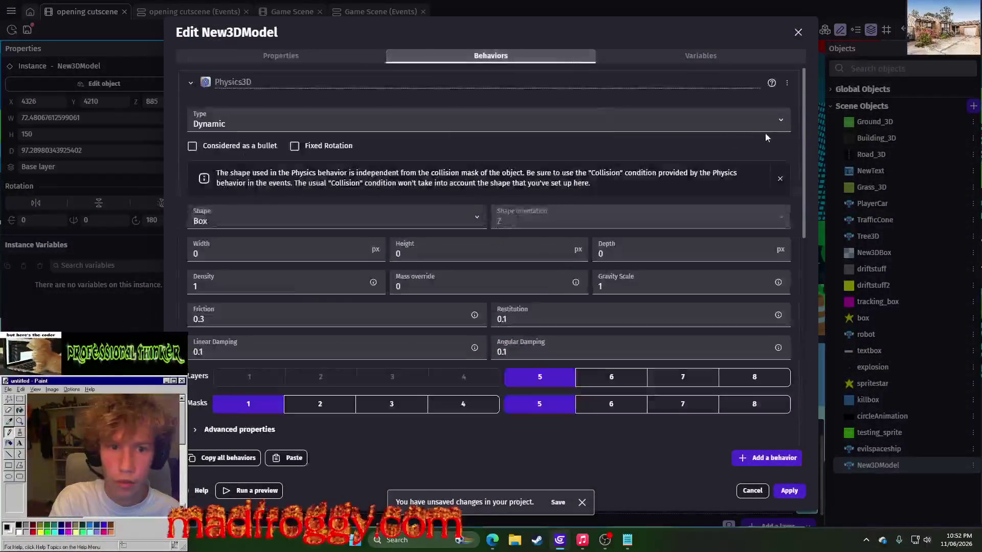
click(786, 84)
click(794, 96)
click(546, 273)
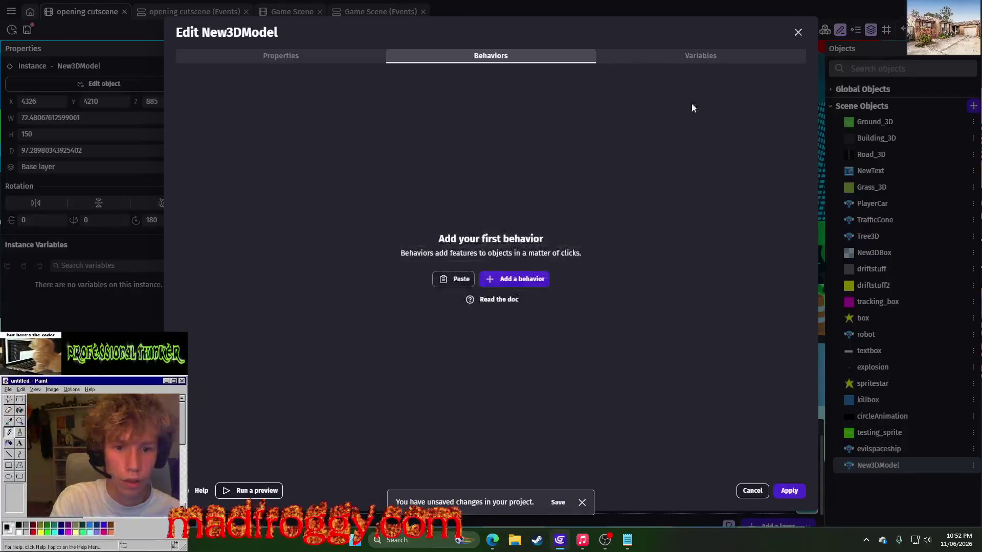
Paste PlayerCar's behaviors onto New3DModel and remove the ThirdPersonCamera behavior.
click(460, 283)
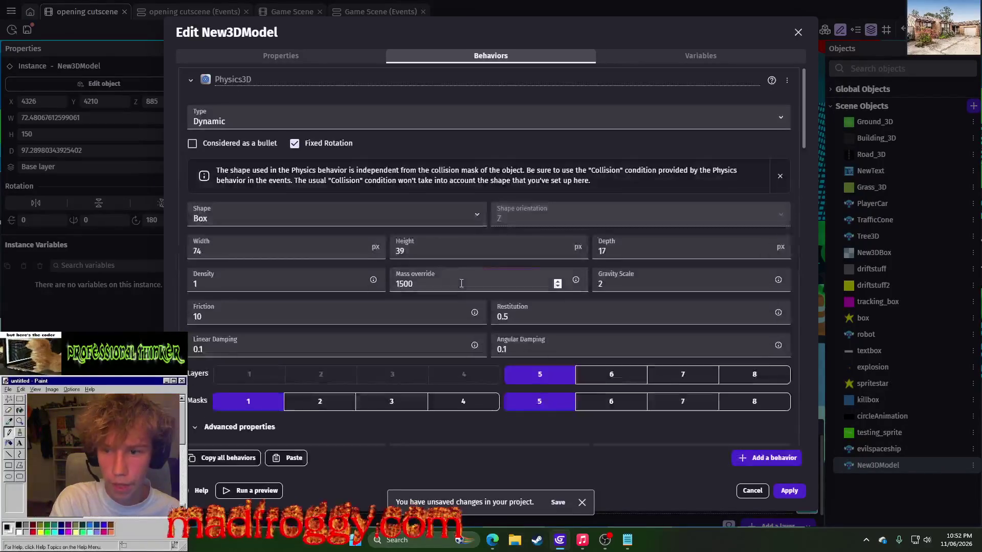
scroll(351, 176, down, 10)
scroll(351, 176, down, 5)
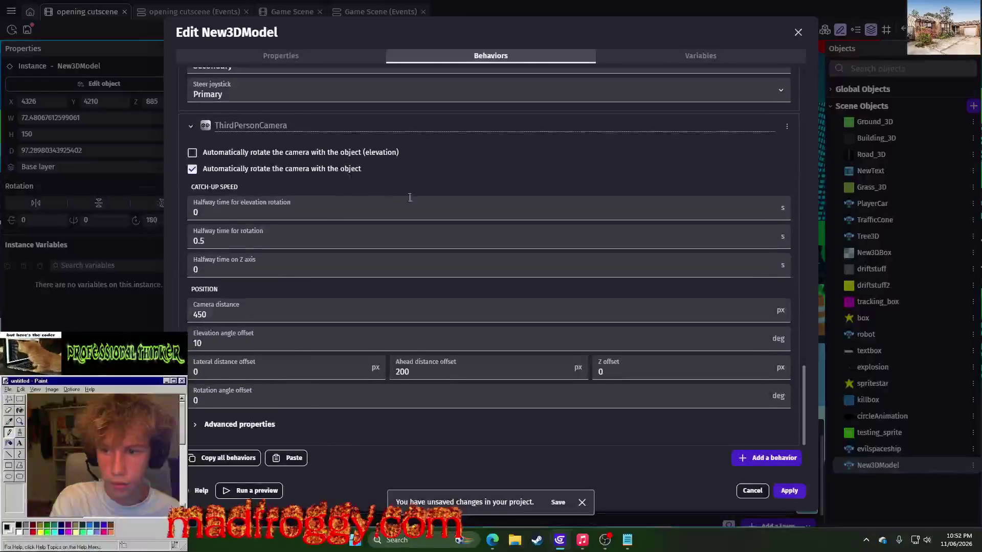
click(786, 127)
click(793, 143)
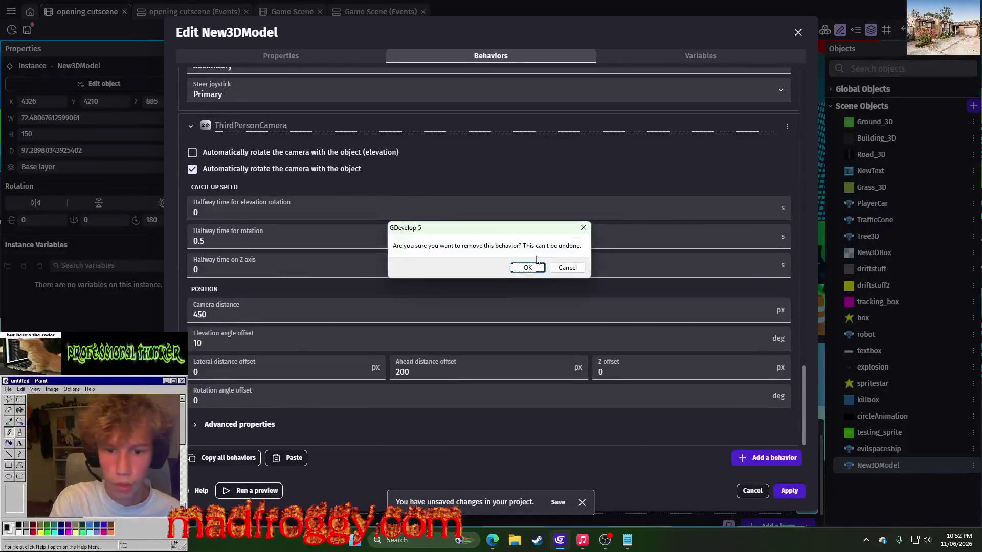
click(524, 265)
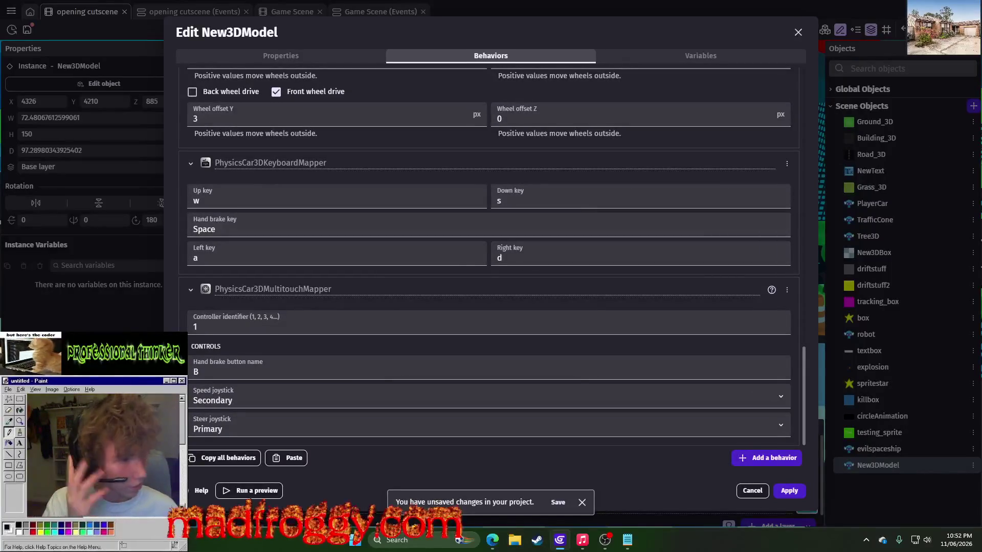
click(492, 539)
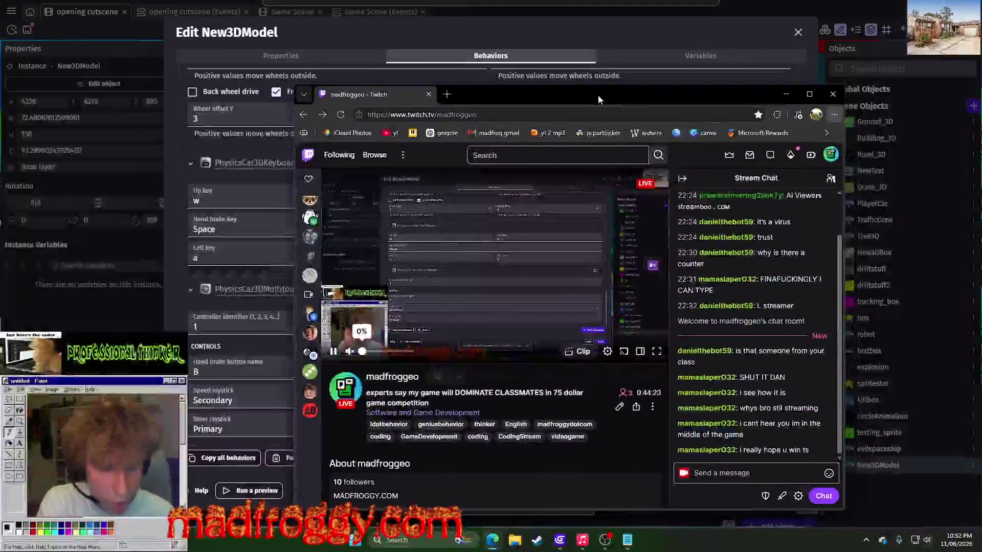
Nudge the Twitch browser window aside, then minimize it to get back to GDevelop.
drag(582, 94, 562, 85)
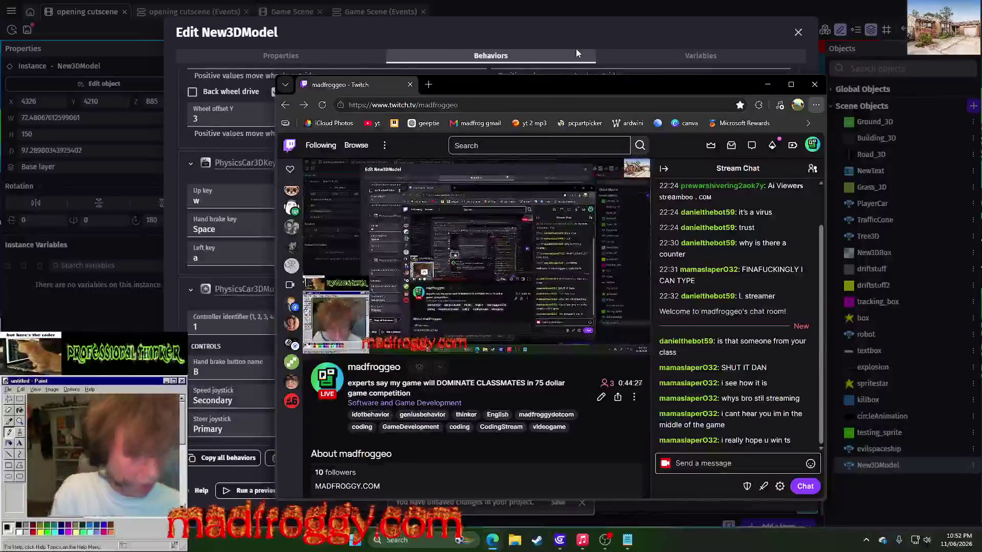
click(767, 84)
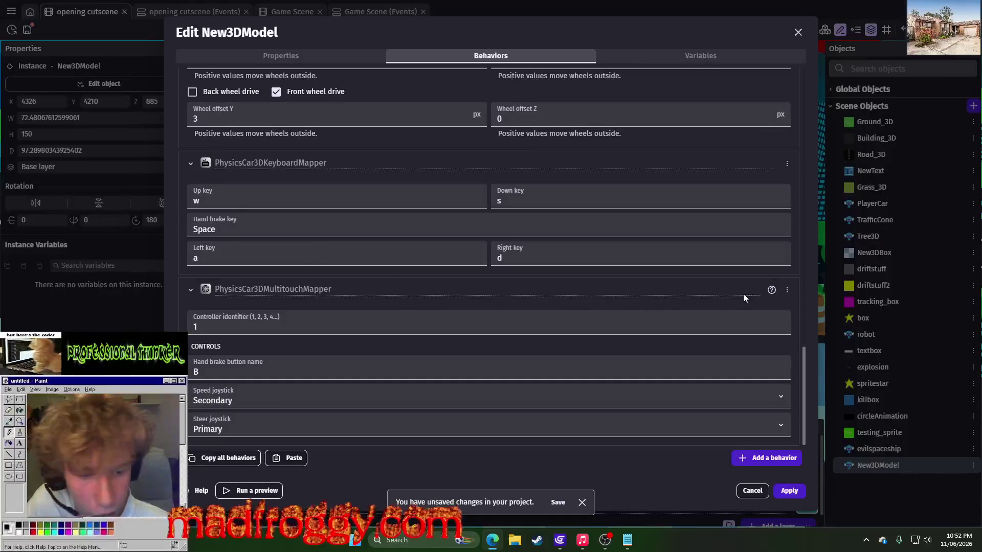
Remove the PhysicsCar3DMultitouchMapper behavior from New3DModel.
click(787, 290)
click(811, 313)
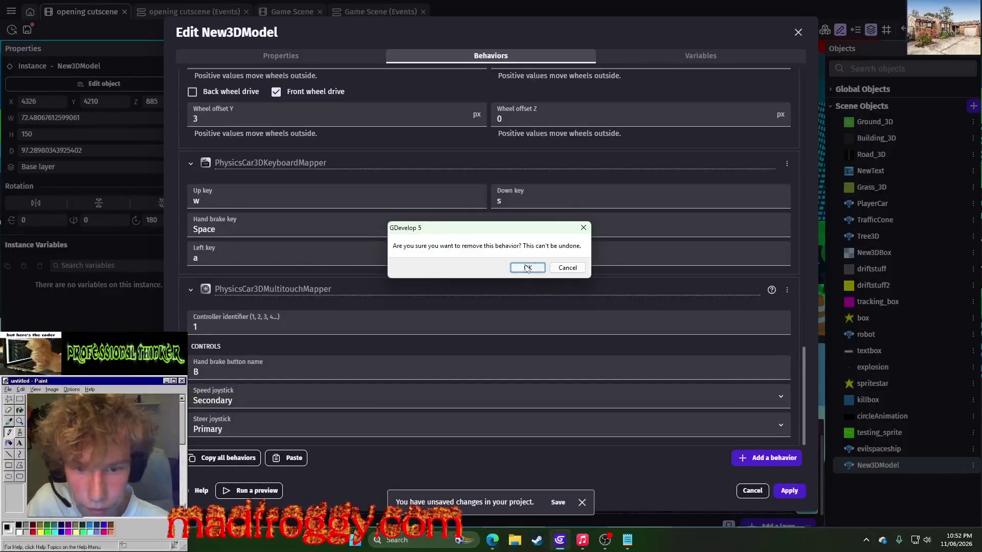
click(526, 268)
Clear the KeyboardMapper's Left and Right key bindings, close the object editor and start a preview.
click(215, 371)
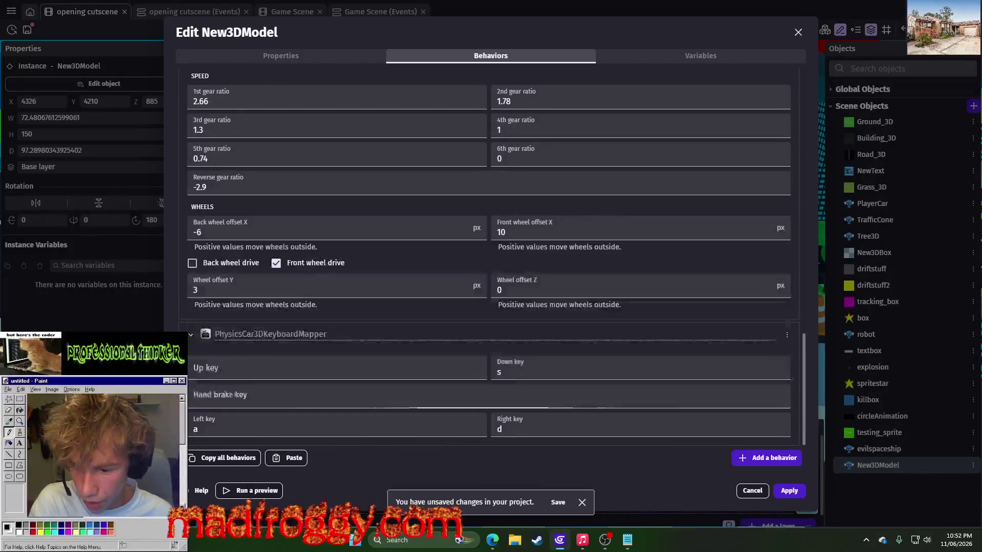
click(205, 429)
key(BackSpace)
click(639, 429)
key(BackSpace)
key(Tab)
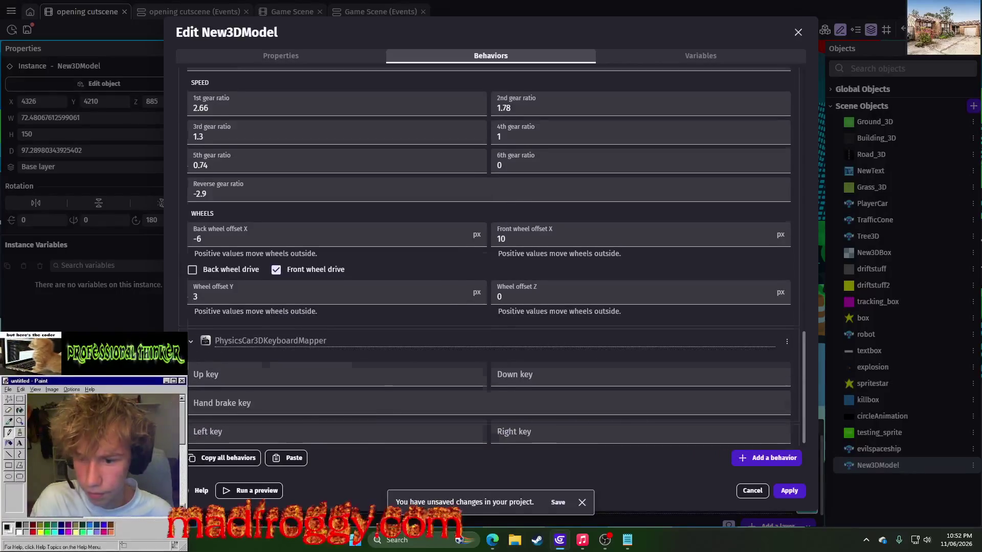
scroll(209, 359, up, 2)
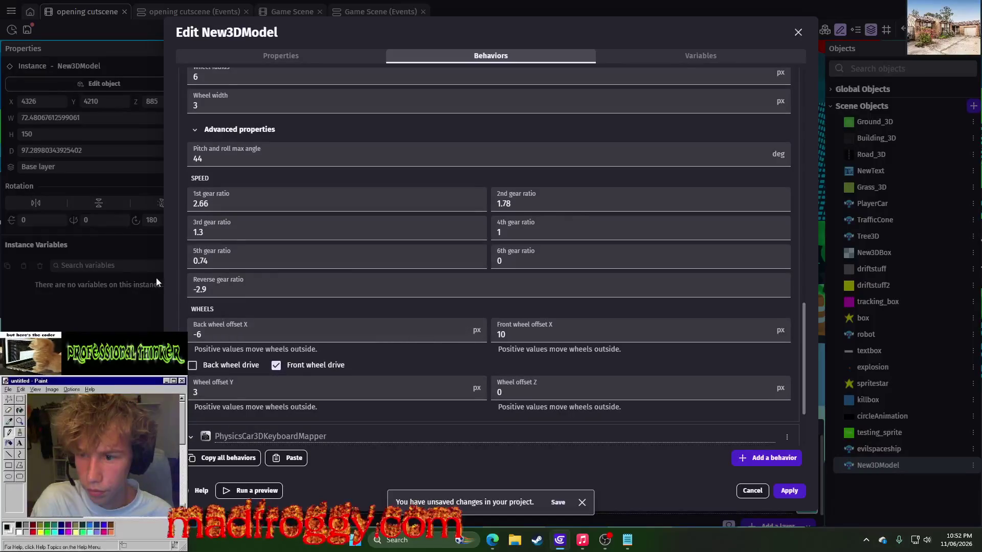
scroll(236, 266, up, 10)
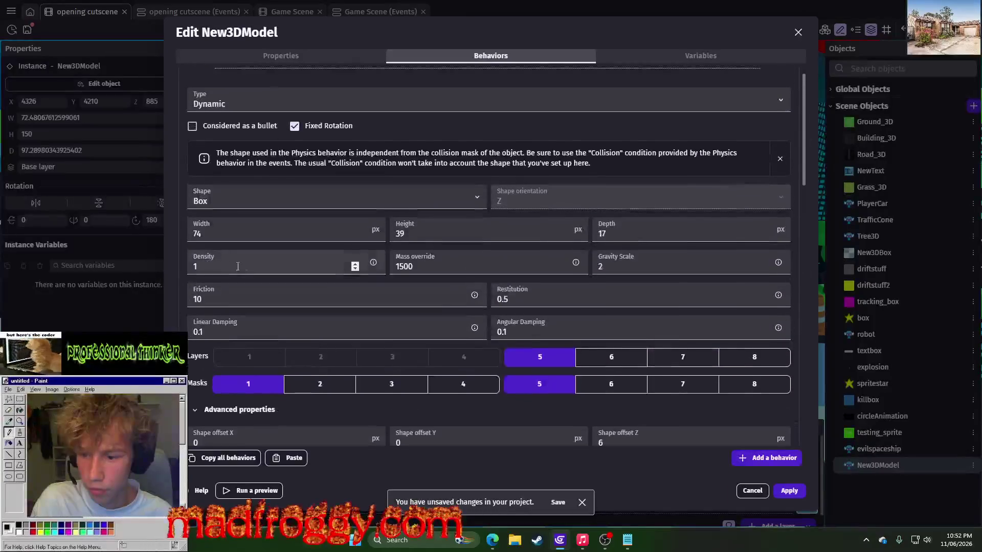
scroll(290, 271, up, 1)
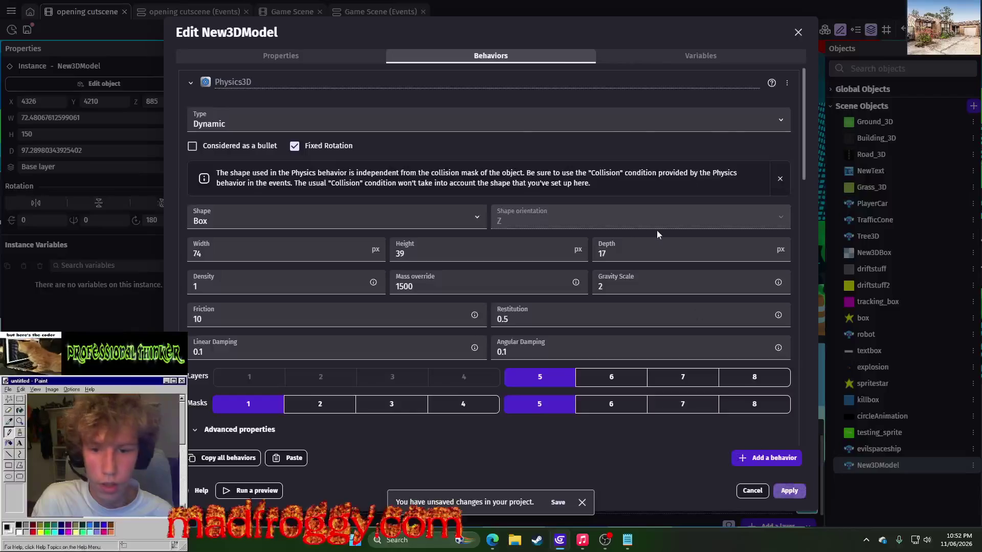
key(Escape)
click(467, 30)
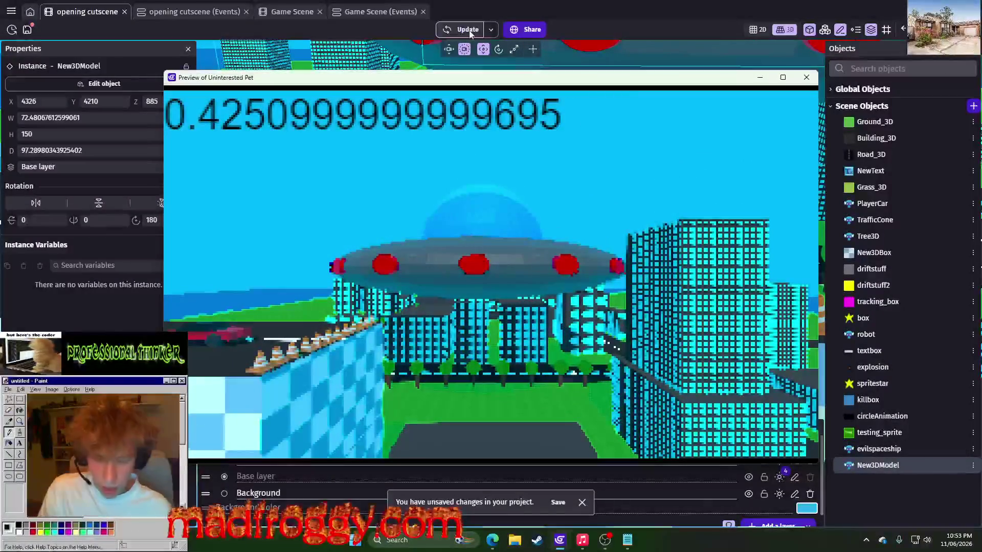
Close the cutscene preview and switch to the 'opening cutscene (Events)' sheet.
click(806, 77)
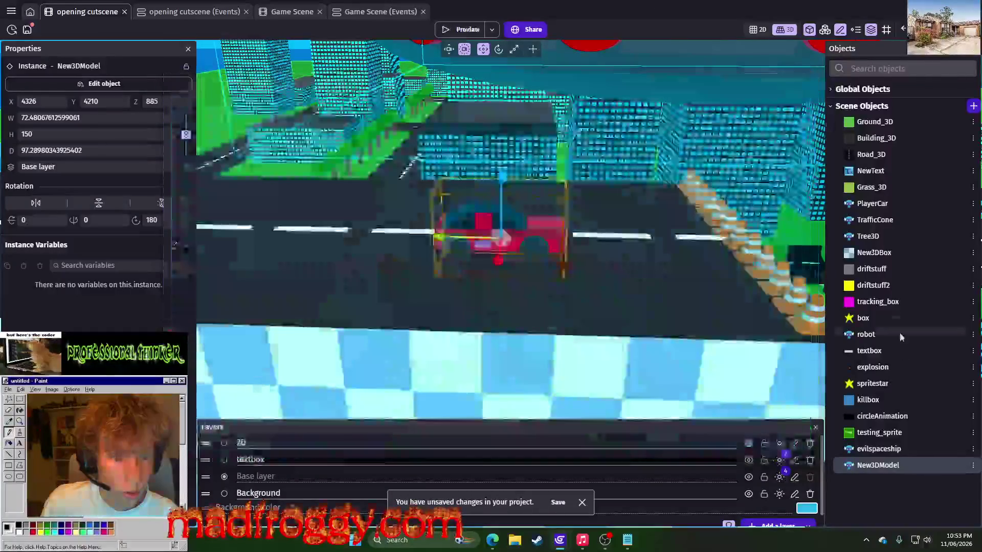
right_click(959, 457)
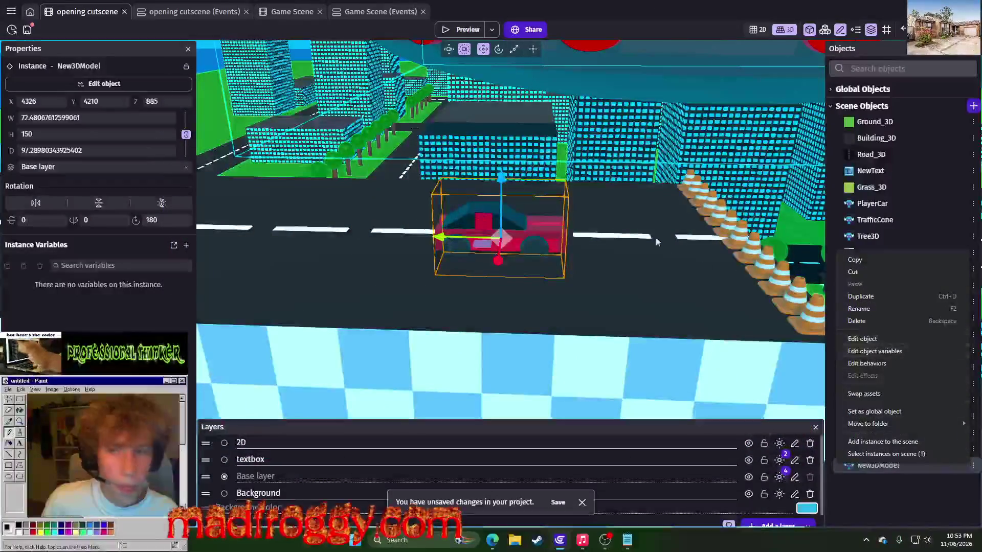
click(207, 14)
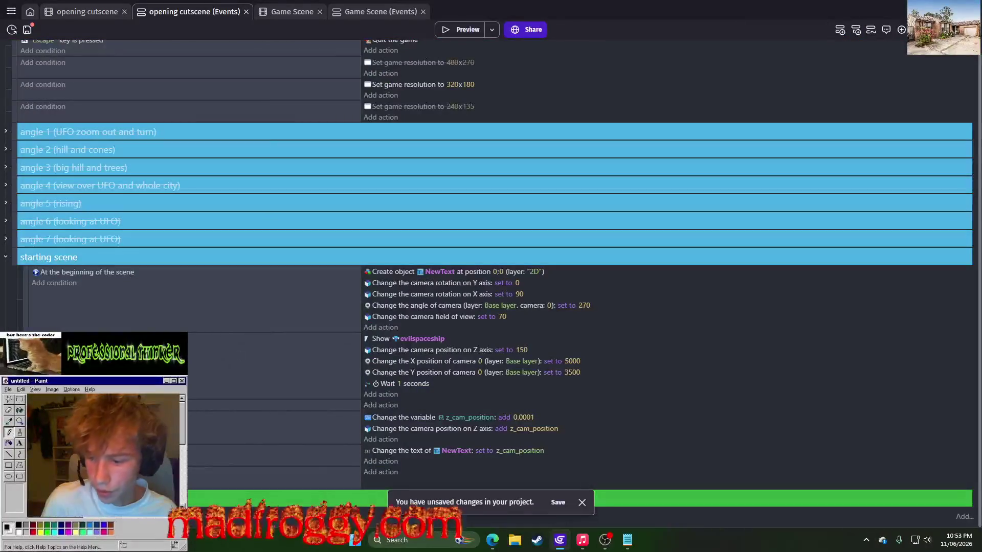
Add a new action to the starting scene event, searching 'forward' among the car actions.
right_click(198, 384)
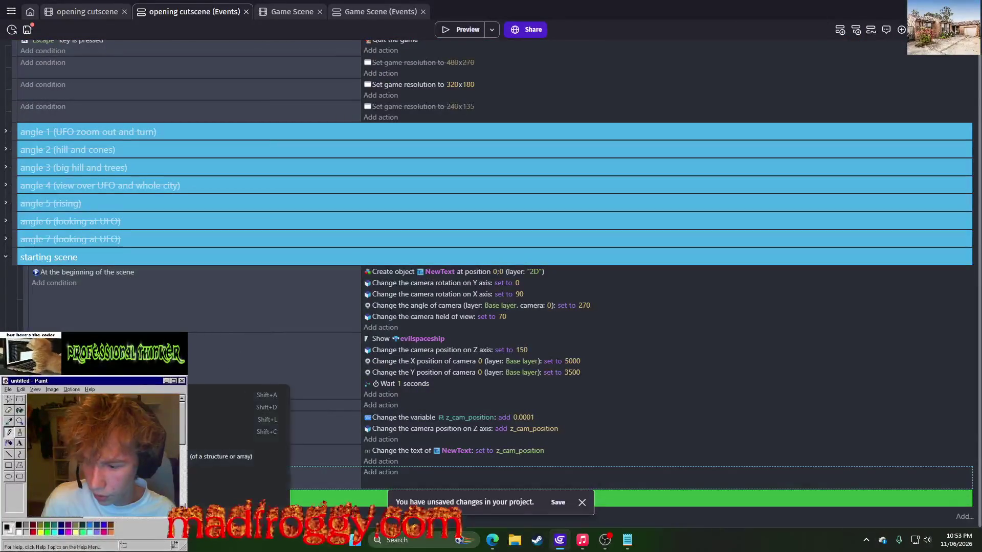
key(Escape)
click(370, 473)
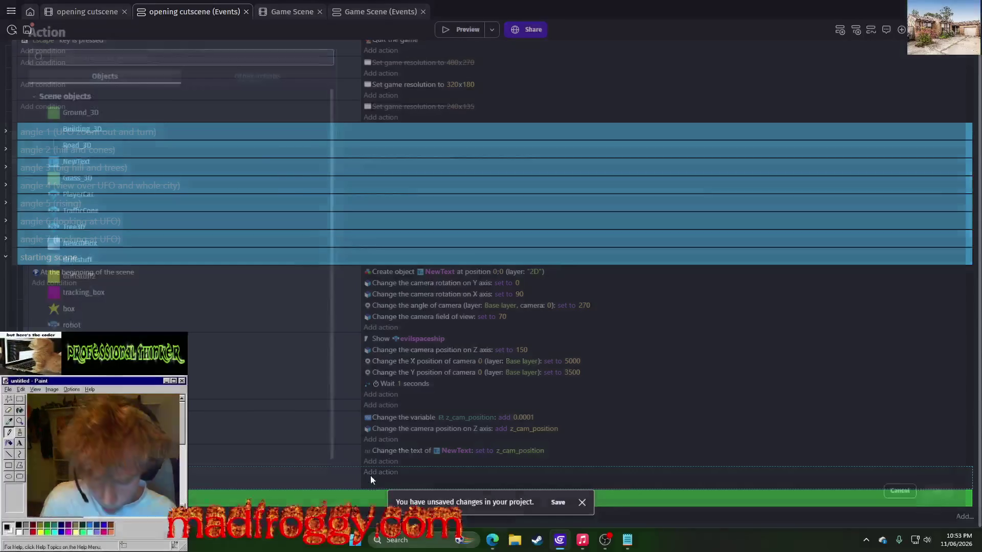
text(f)
key(BackSpace)
text(forward)
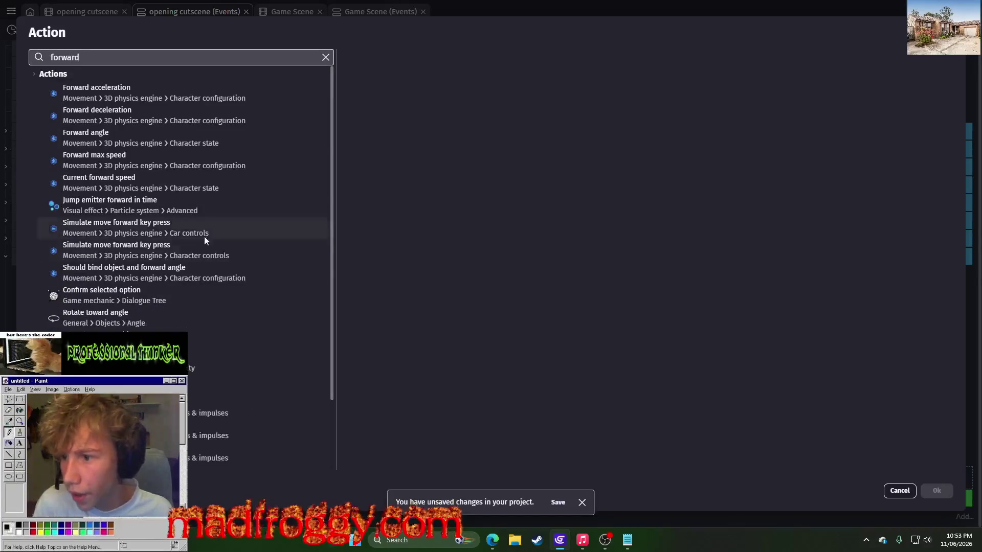
click(182, 113)
click(170, 142)
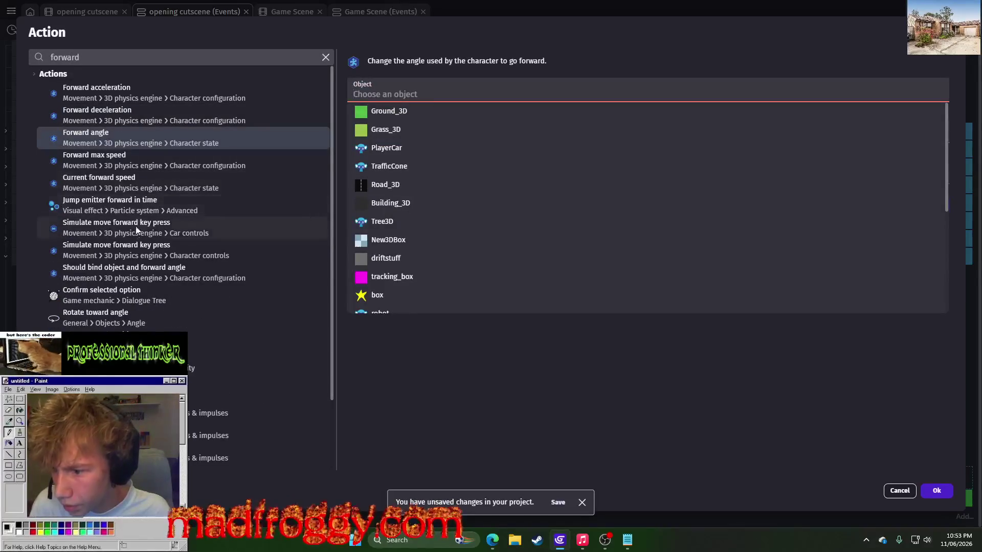
click(155, 96)
click(155, 95)
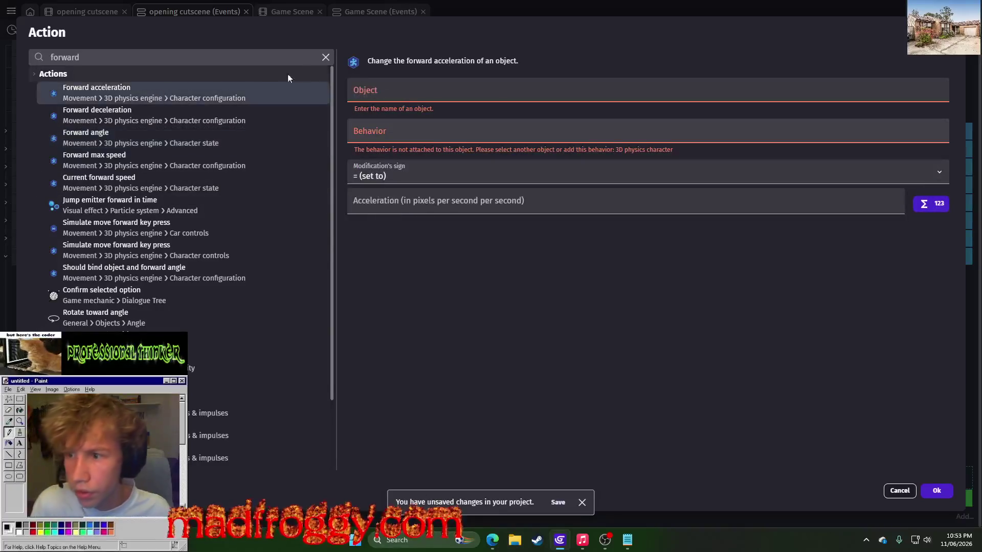
scroll(228, 216, down, 2)
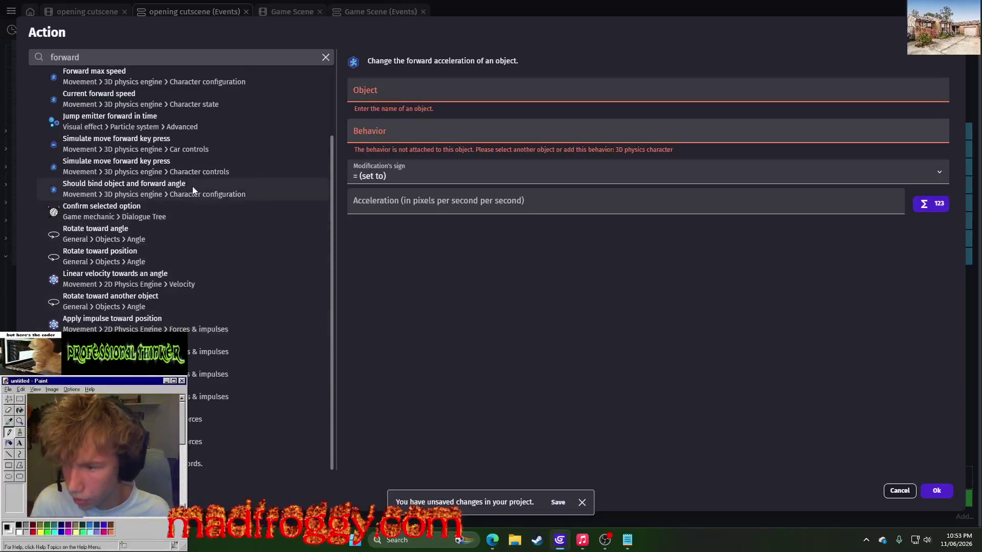
scroll(190, 185, up, 2)
Add 'Simulate move forward key press' for PlayerCar, then launch a preview.
click(324, 58)
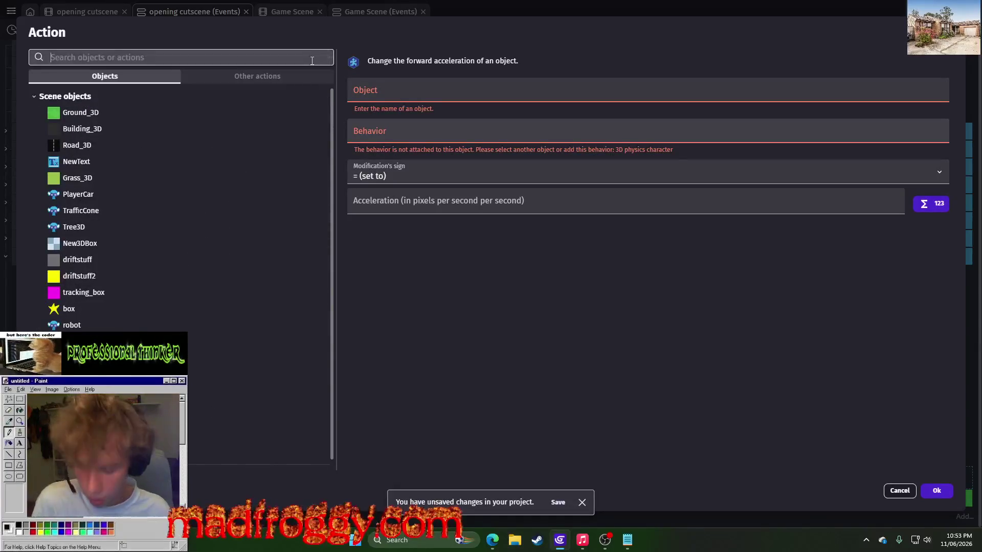
text(car)
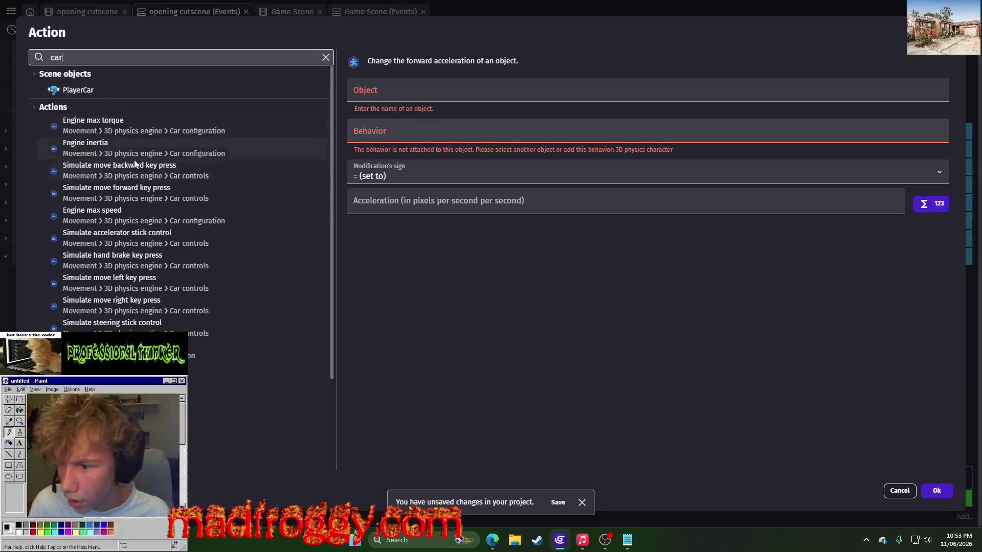
click(115, 195)
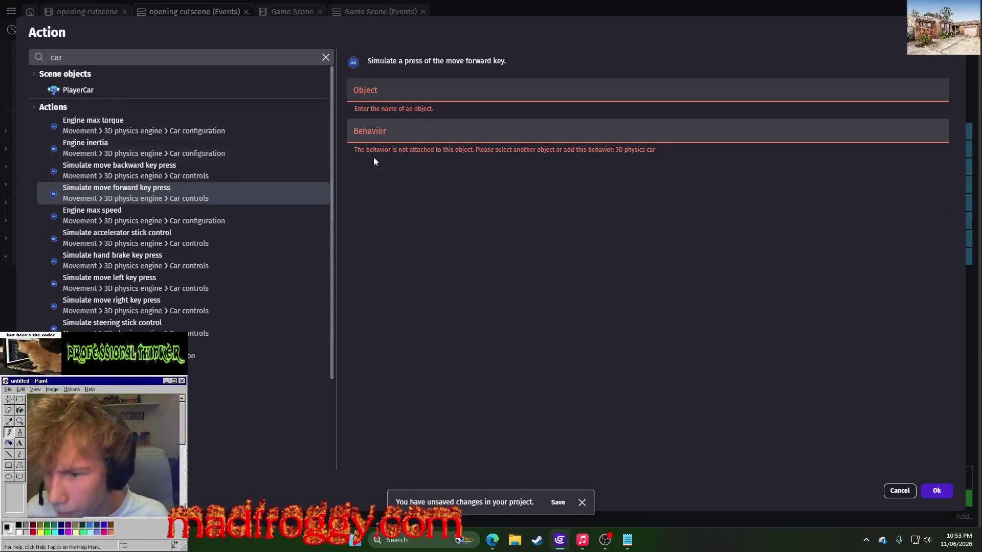
click(388, 91)
scroll(378, 160, down, 5)
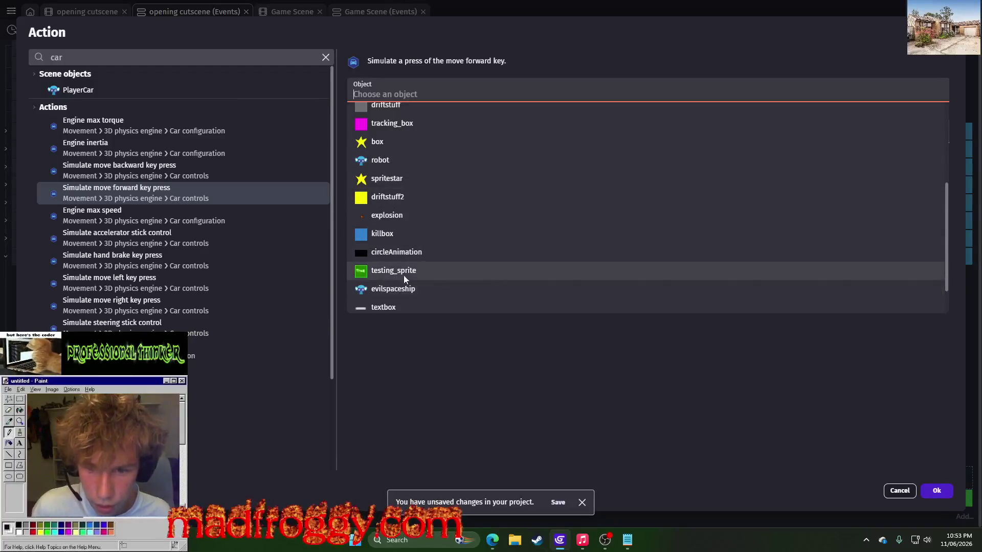
scroll(403, 277, up, 3)
click(387, 148)
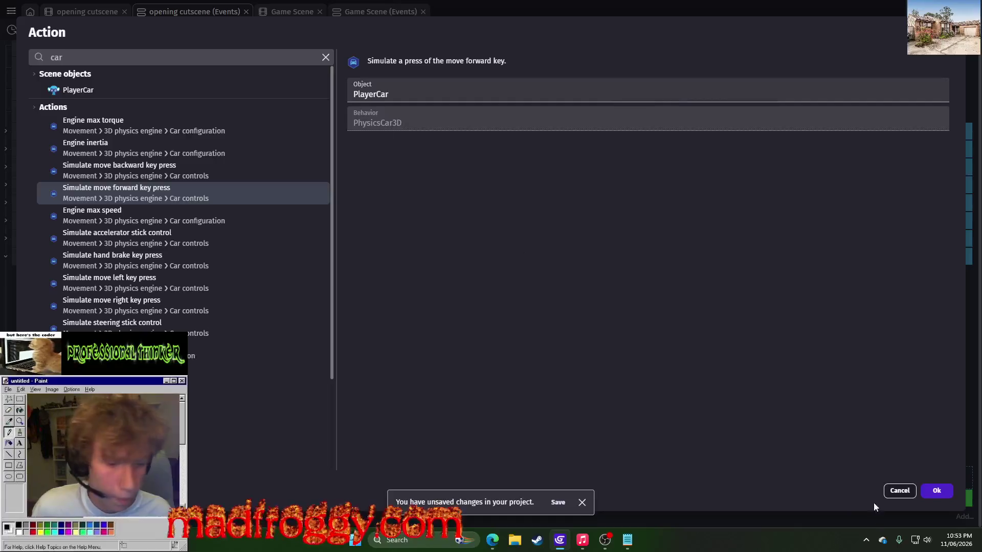
click(939, 495)
click(443, 29)
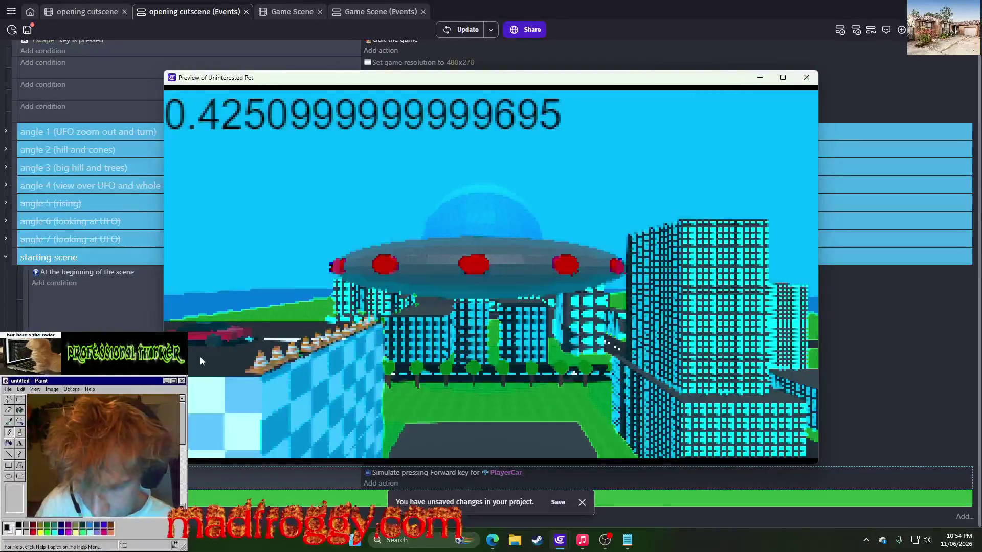
Close the test preview and return to the opening cutscene scene editor.
click(807, 77)
click(67, 14)
In New3DModel's Behaviors, type w as the KeyboardMapper's Up key and apply.
click(972, 465)
click(888, 342)
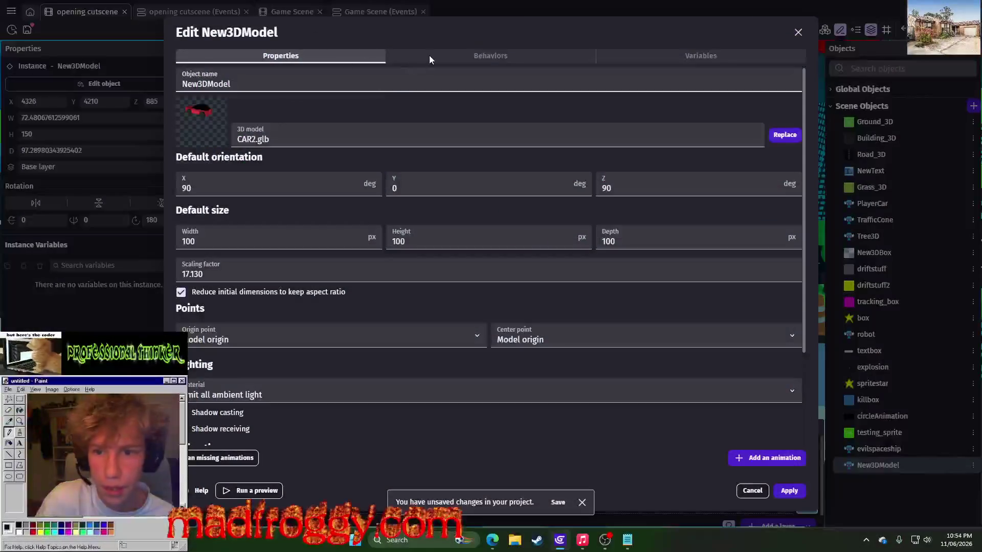
click(429, 57)
scroll(489, 404, down, 3)
scroll(489, 404, down, 10)
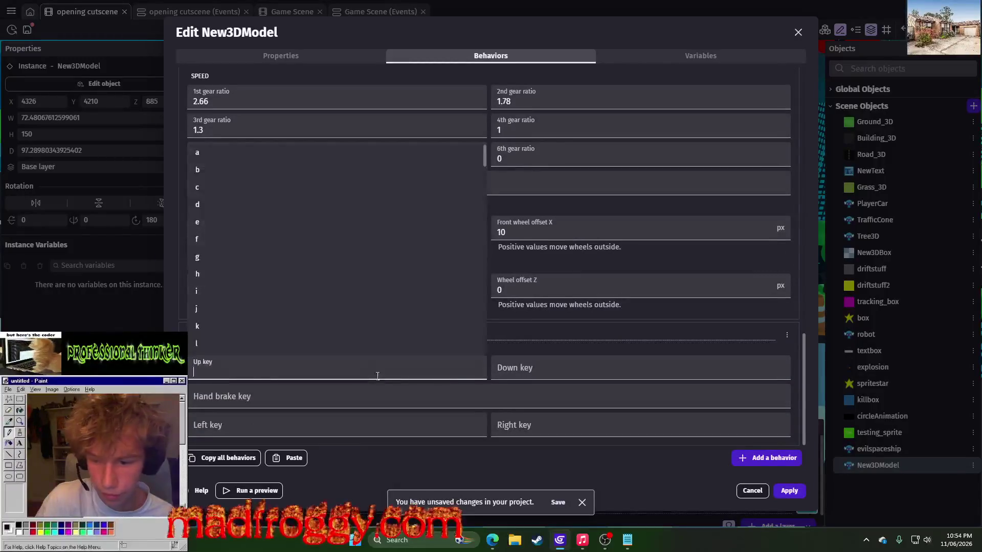
click(566, 340)
click(244, 429)
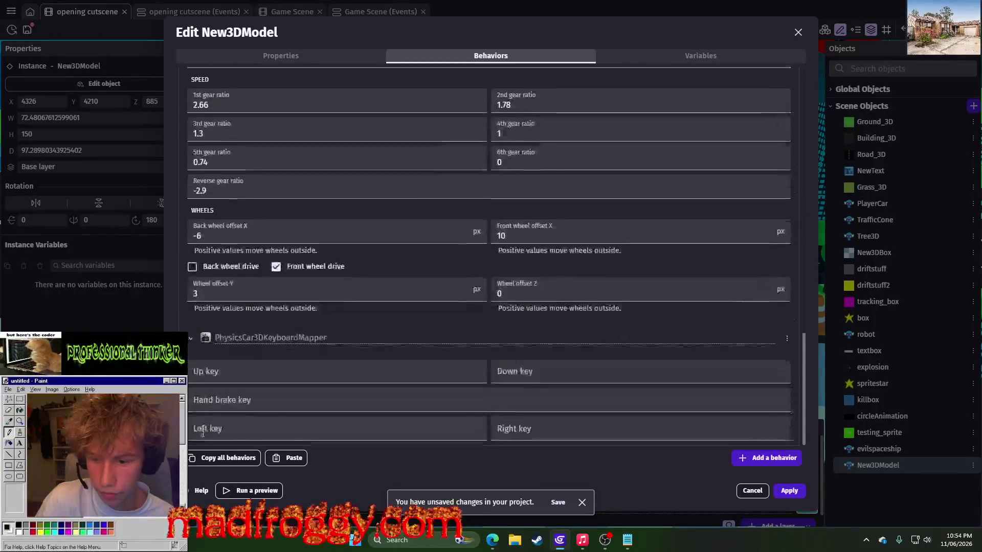
click(203, 358)
click(558, 337)
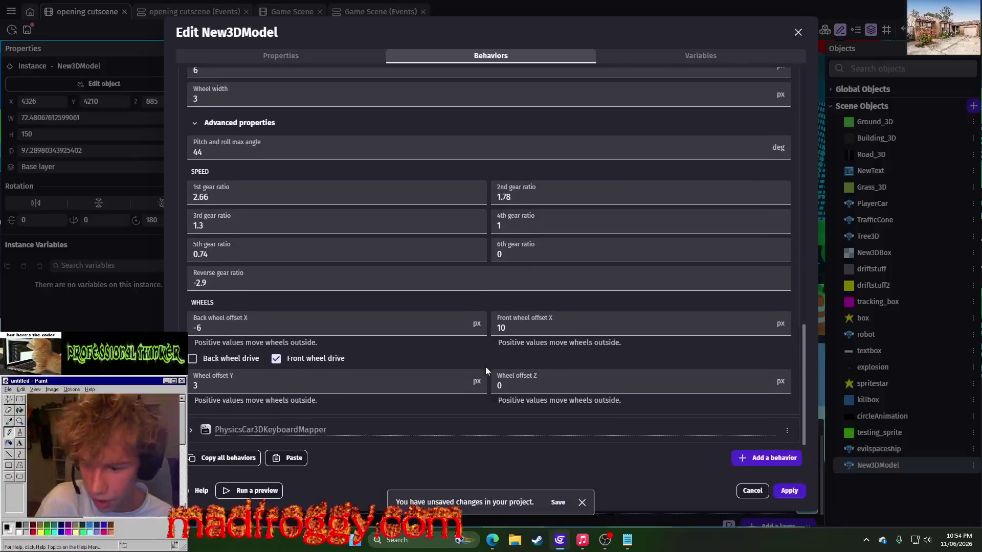
click(189, 429)
click(244, 369)
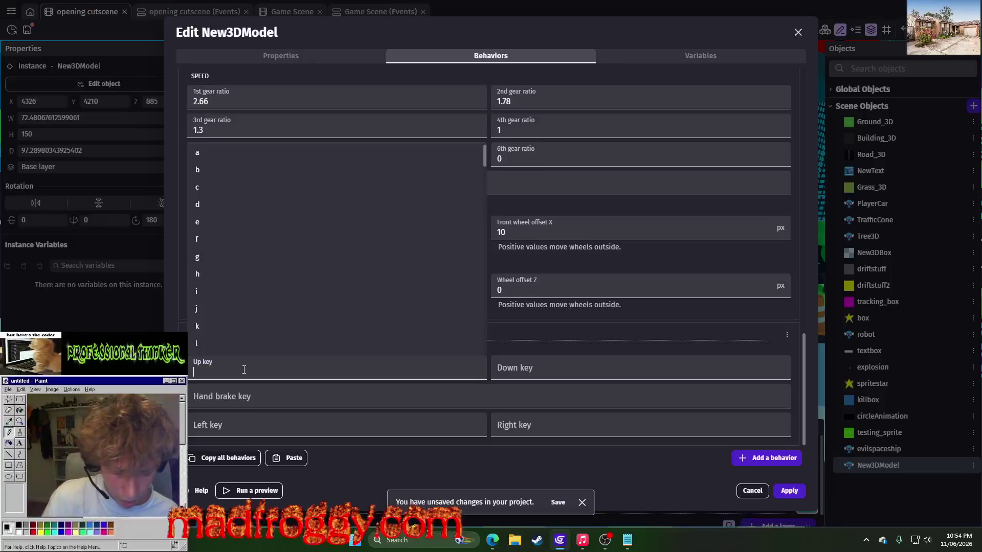
text(w)
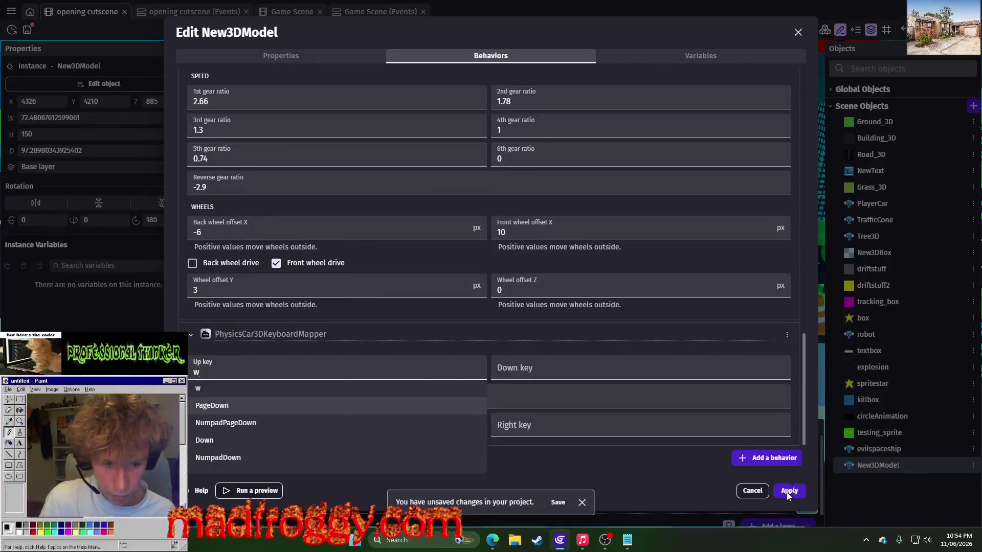
click(788, 493)
click(788, 492)
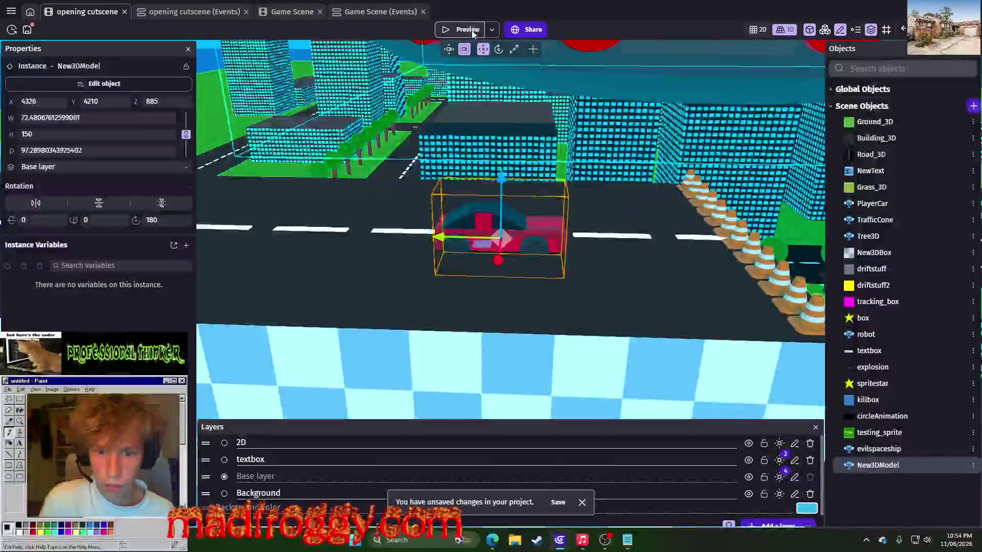
click(471, 30)
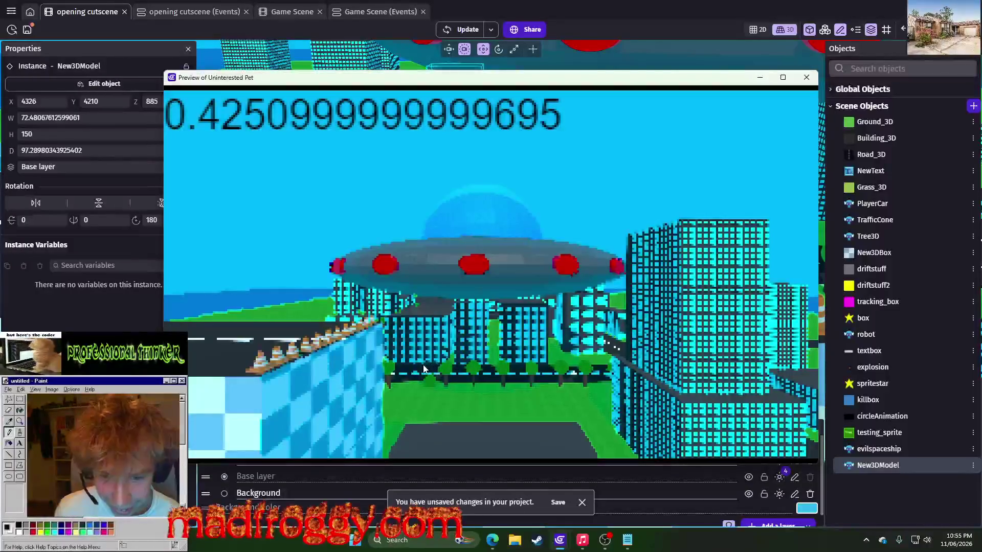
click(814, 78)
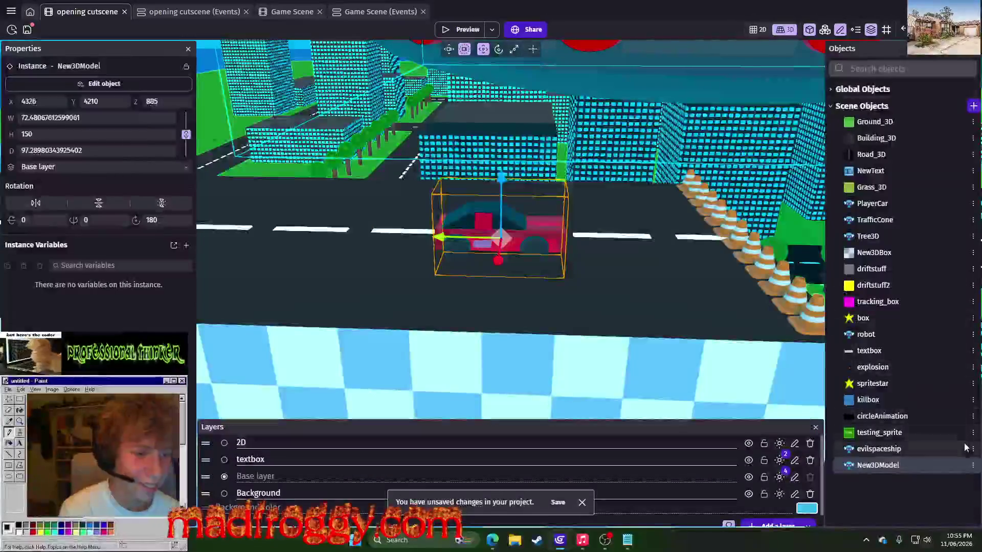
In New3DModel's Behaviors, enter w as the KeyboardMapper's Right key, apply, and preview.
click(973, 465)
click(885, 335)
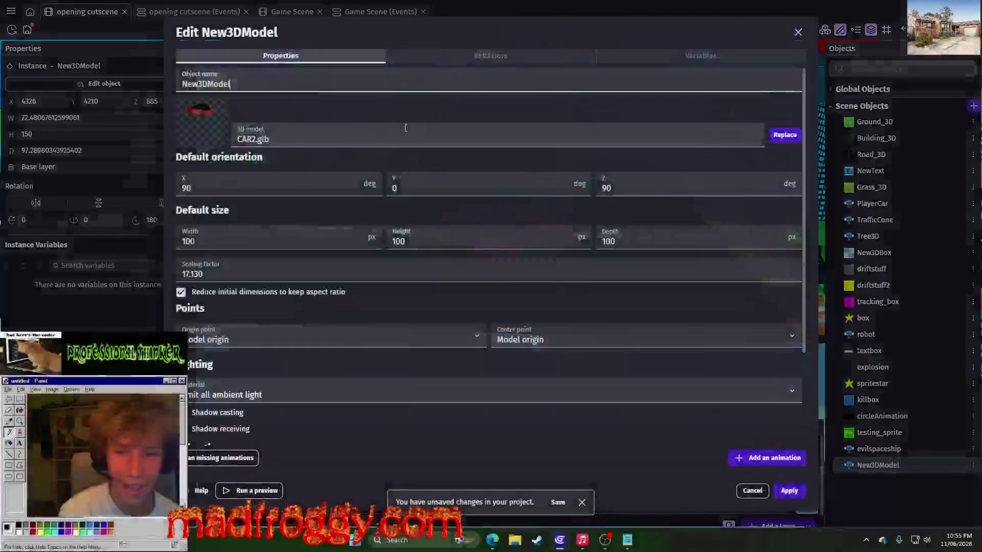
click(432, 52)
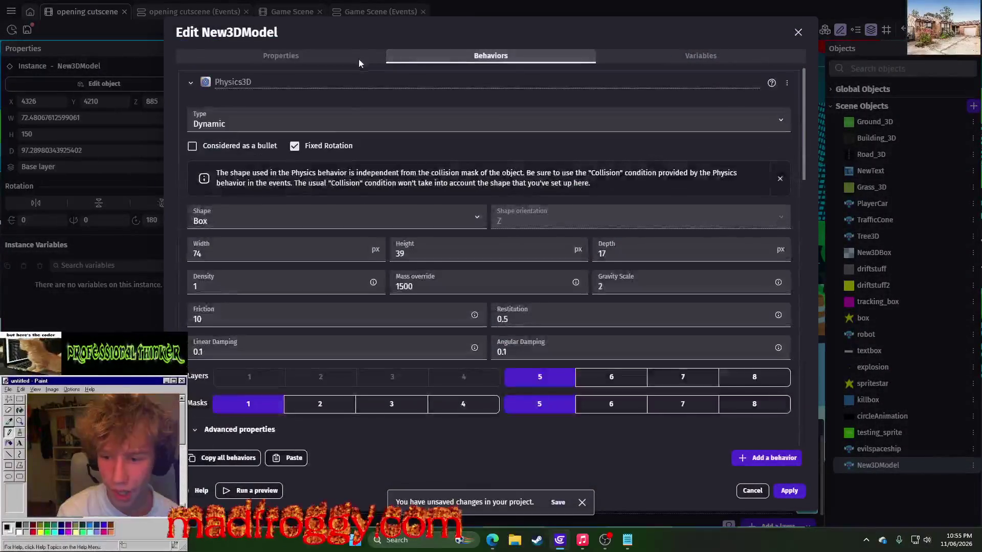
scroll(327, 228, down, 20)
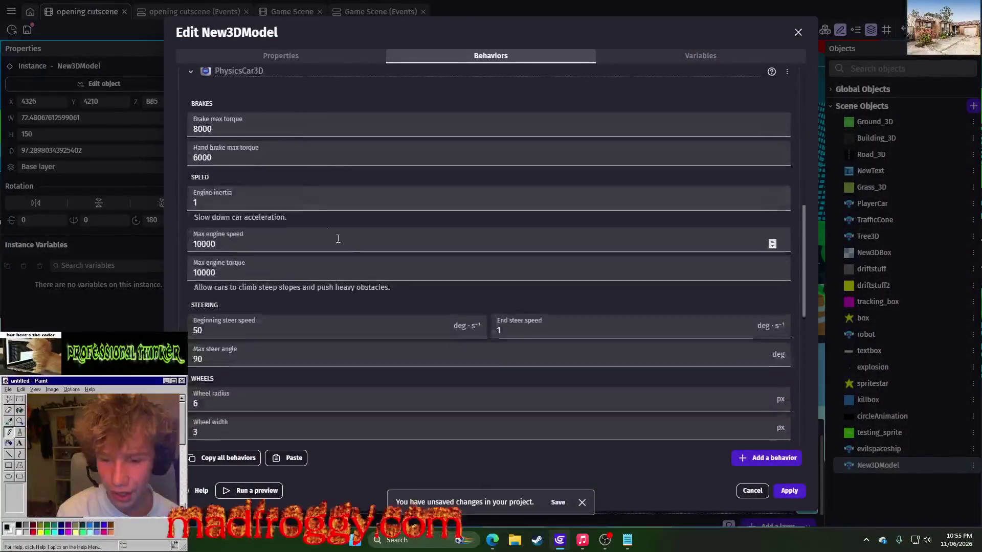
scroll(252, 241, up, 2)
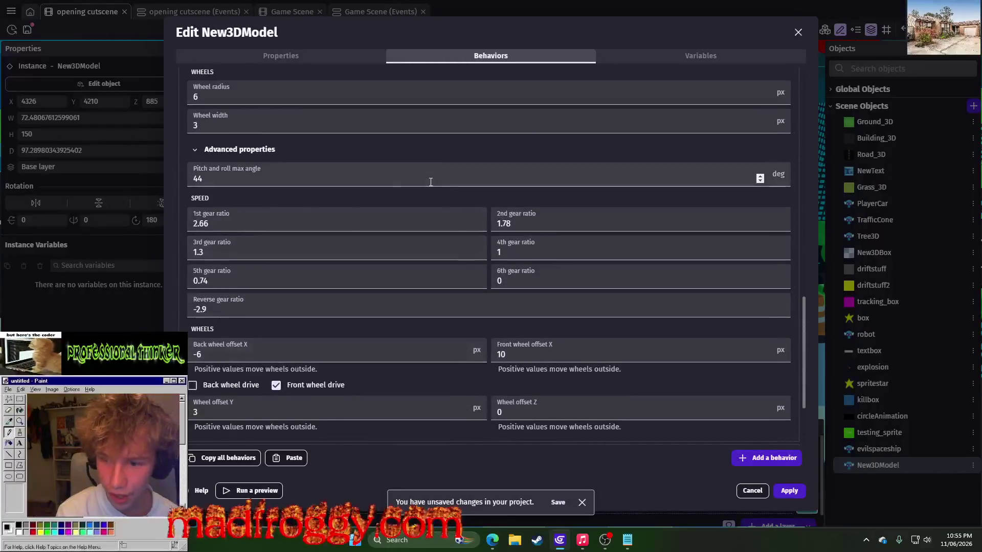
scroll(368, 276, down, 3)
click(309, 372)
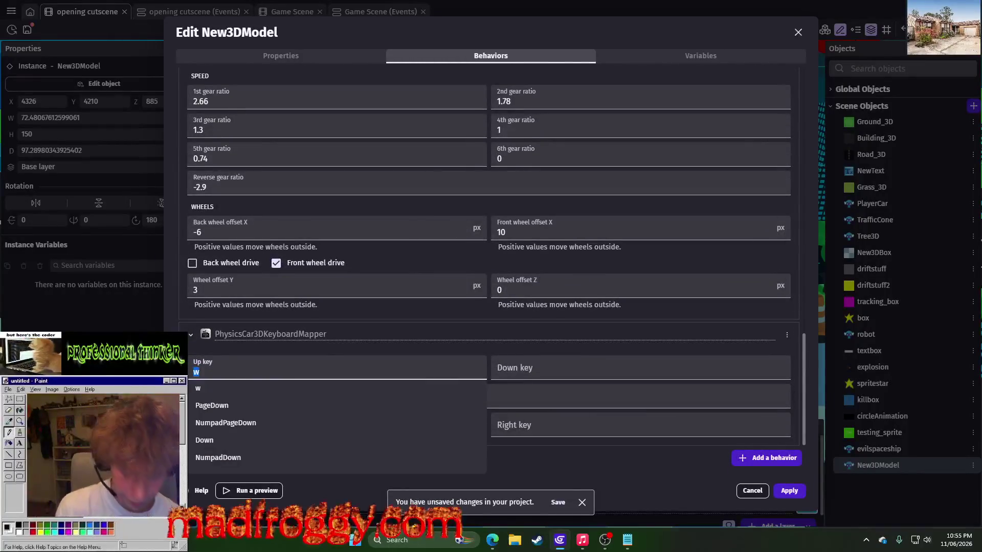
click(526, 334)
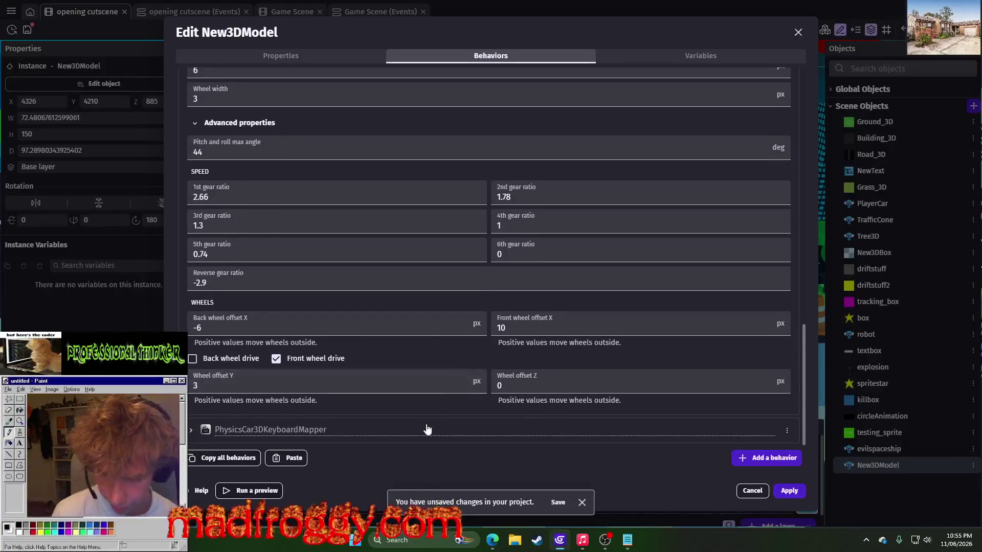
click(427, 429)
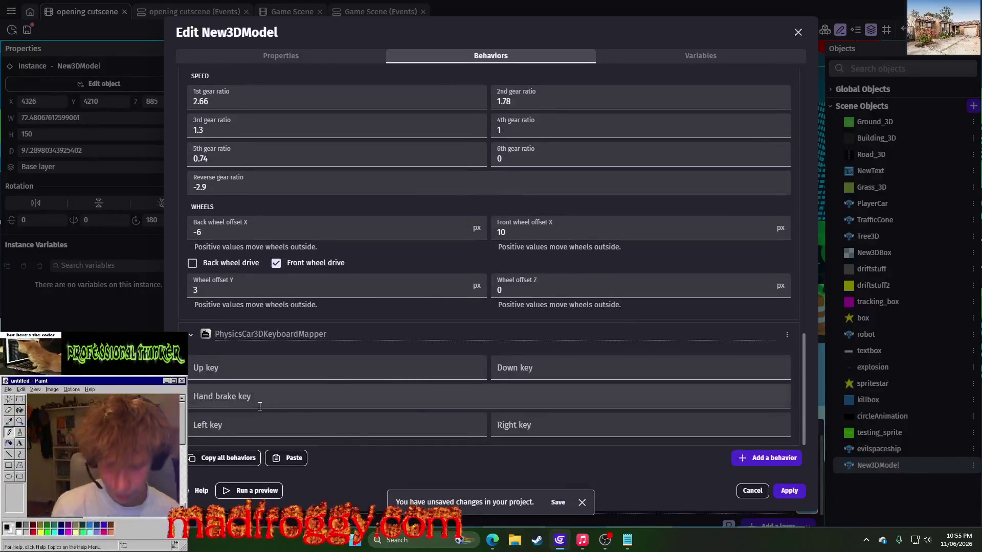
click(577, 435)
text(w)
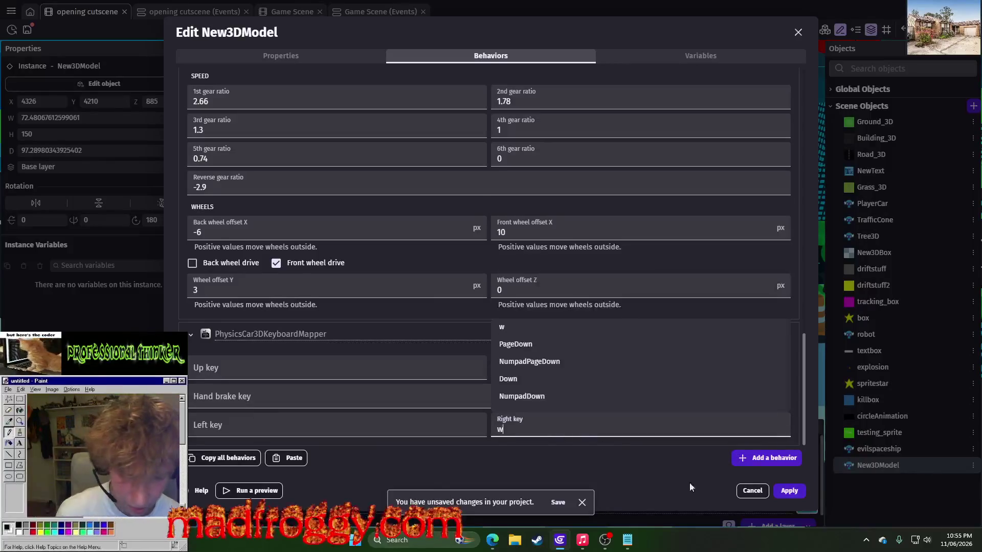
click(787, 491)
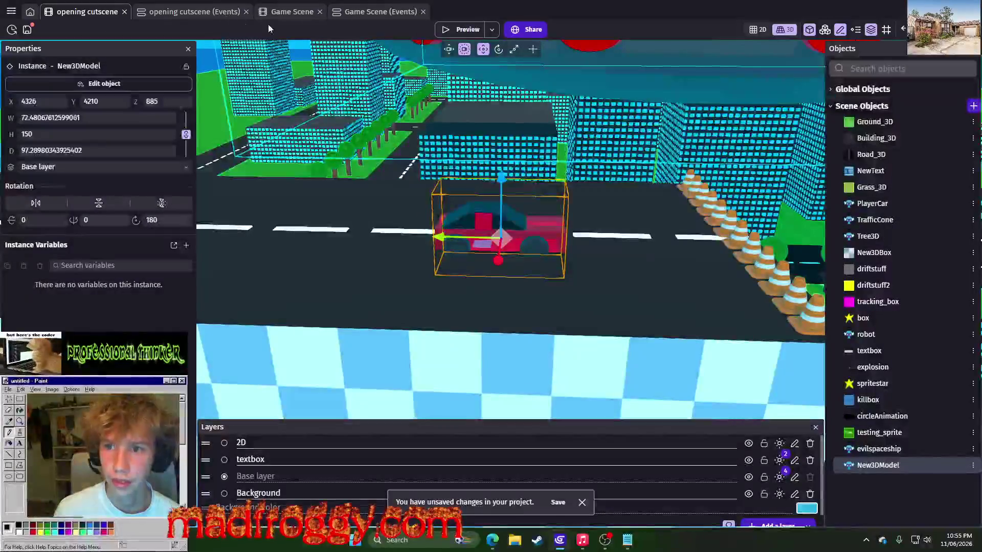
click(447, 30)
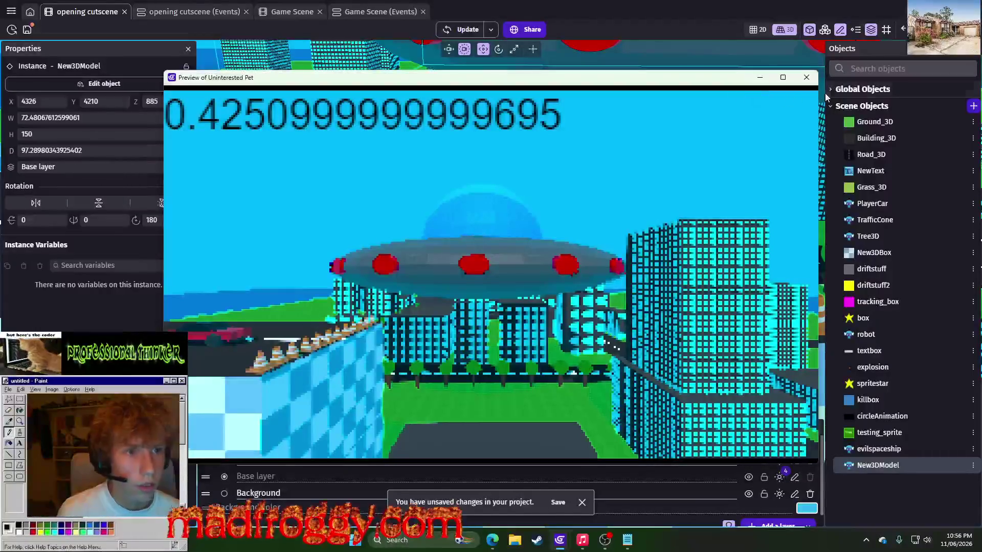
Close the running car test preview.
click(806, 80)
Delete the Simulate pressing Forward key action for PlayerCar, then return to the scene editor.
click(212, 12)
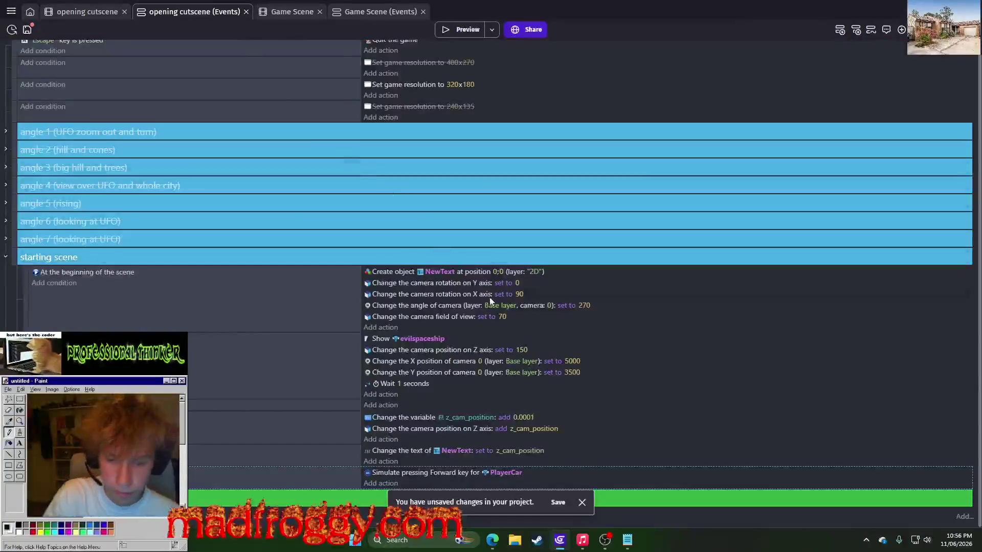
click(426, 471)
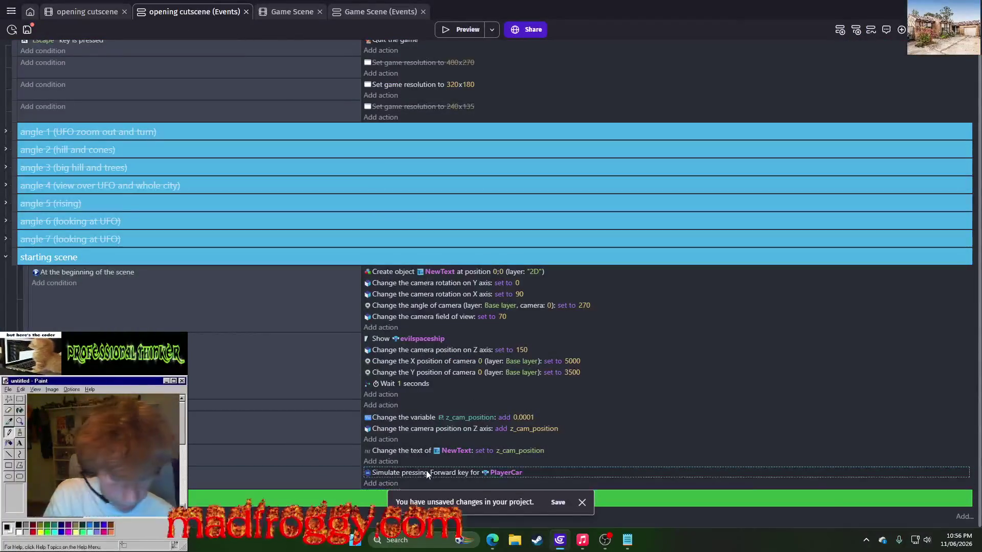
key(Delete)
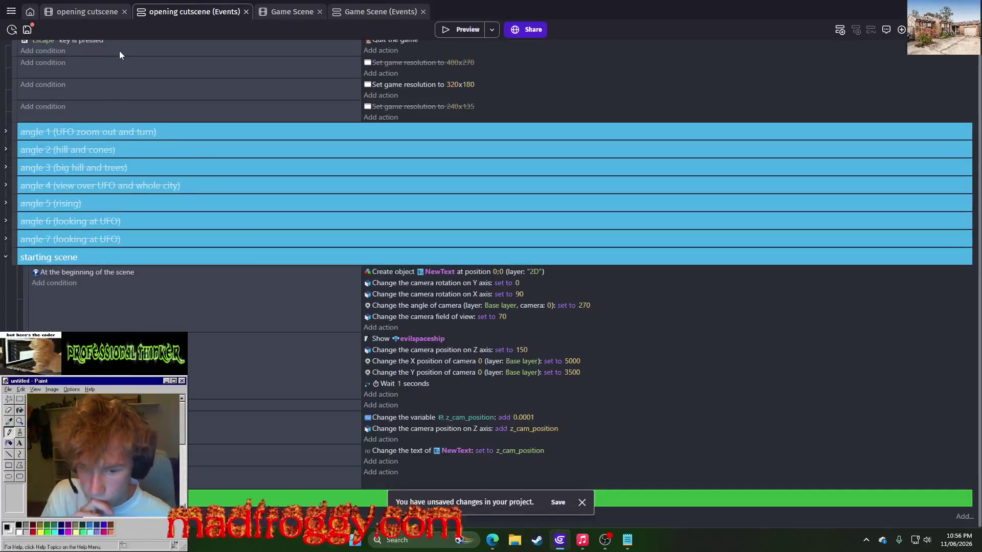
click(86, 15)
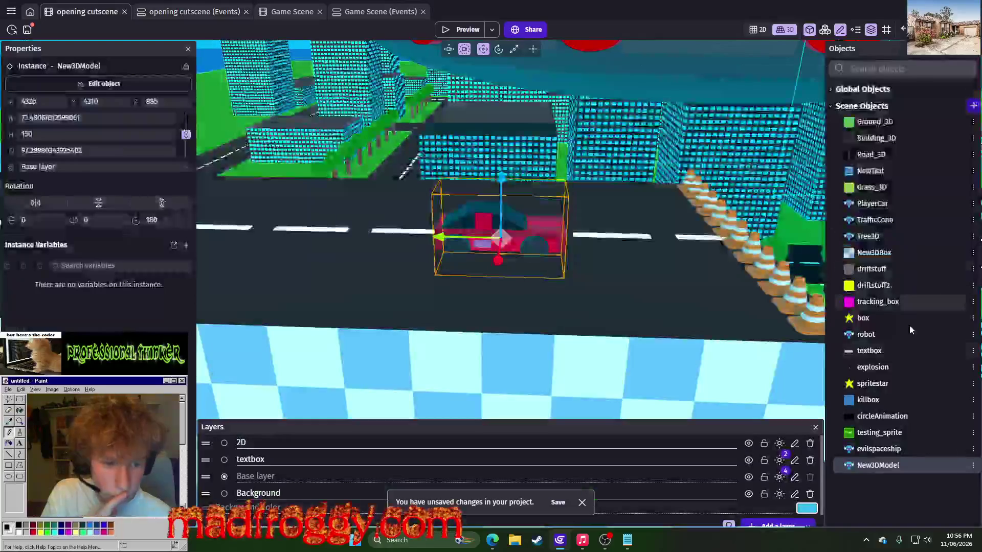
click(973, 449)
Open New3DModel's Behaviors in the object editor and select the KeyboardMapper's Left key field.
click(967, 455)
click(973, 466)
click(912, 340)
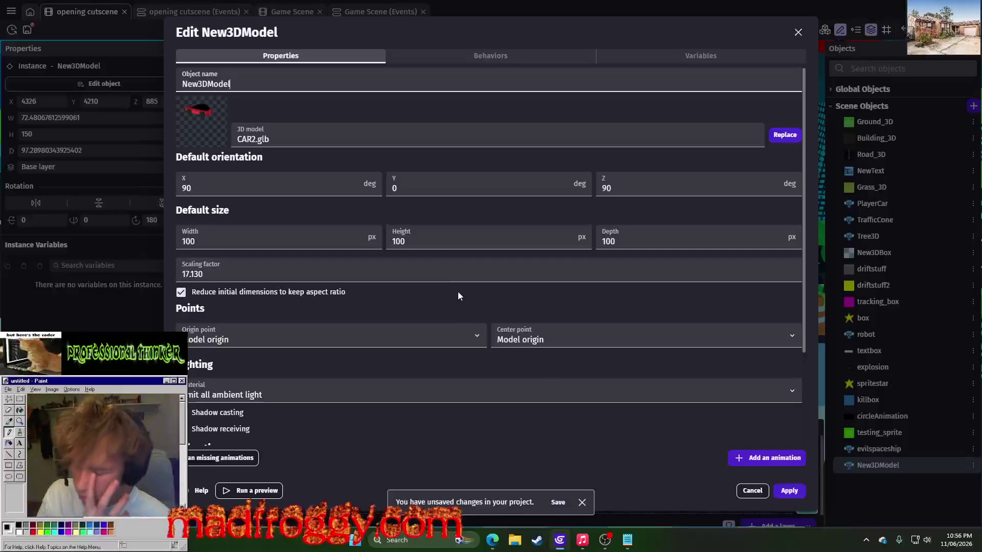
click(467, 56)
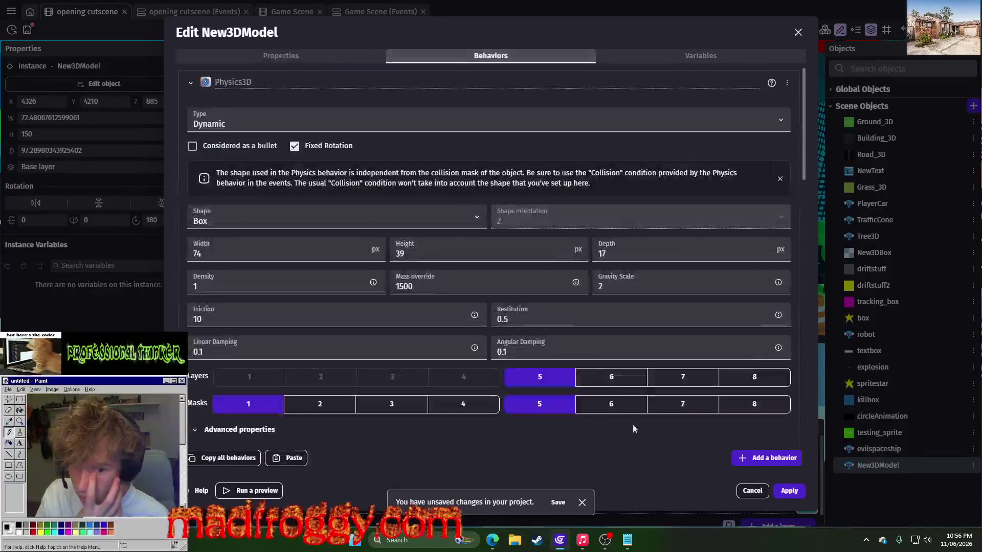
scroll(627, 413, down, 10)
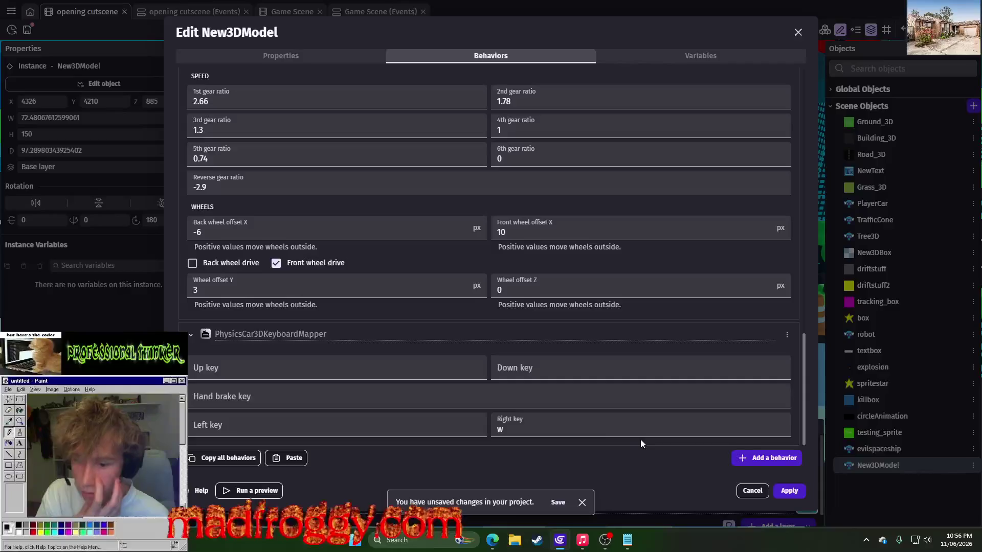
click(391, 428)
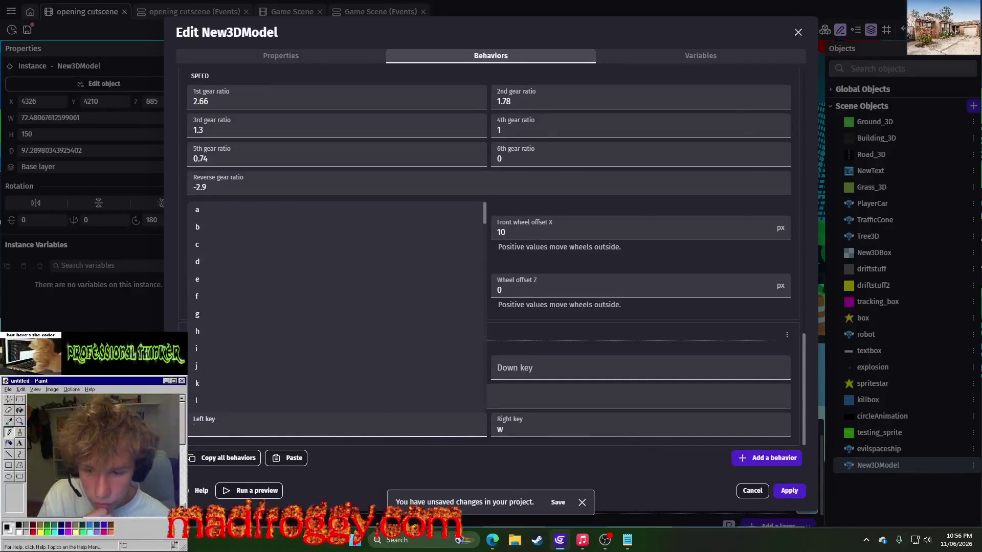
key(Escape)
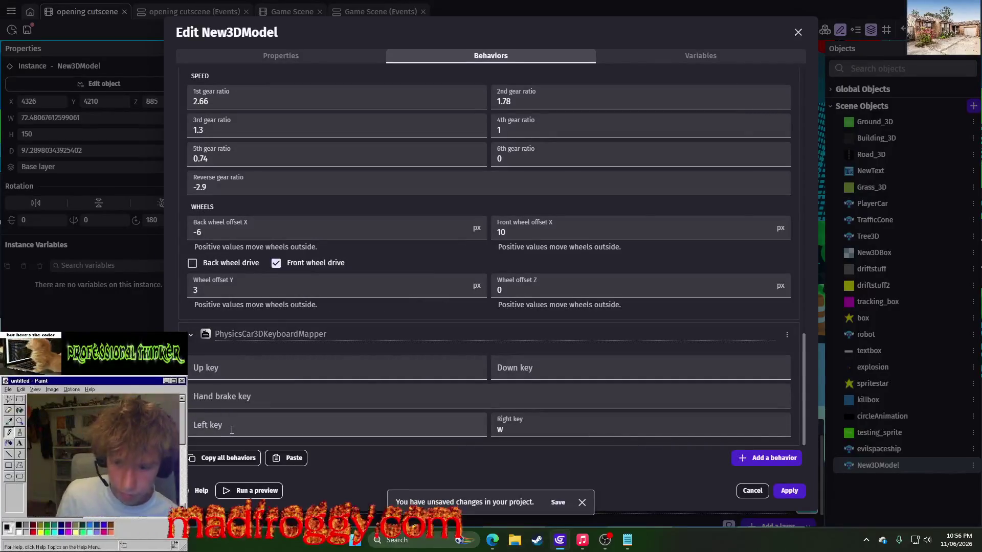
click(236, 428)
key(Escape)
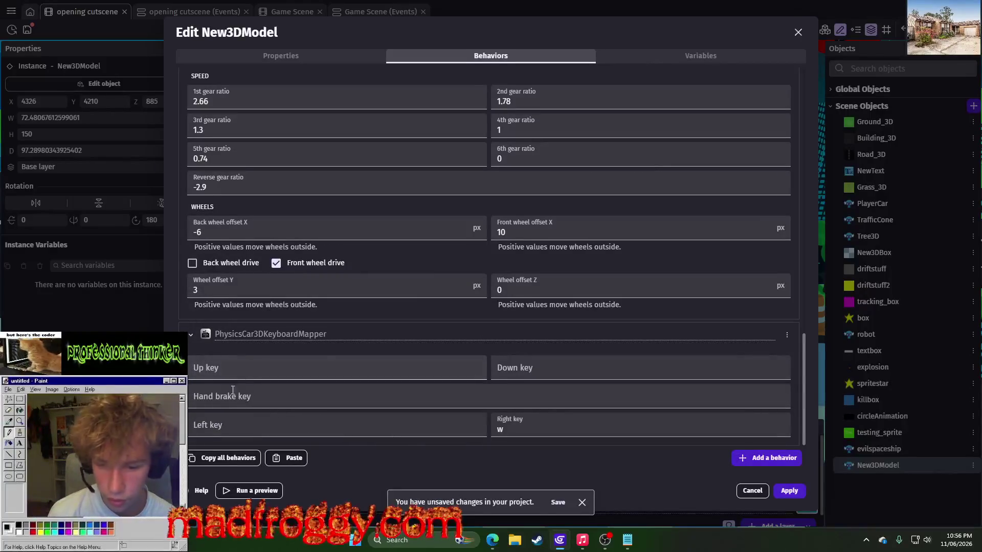
click(203, 424)
Map Left a, Up w, Down s and hand brake Space, apply, and launch a preview.
text(a)
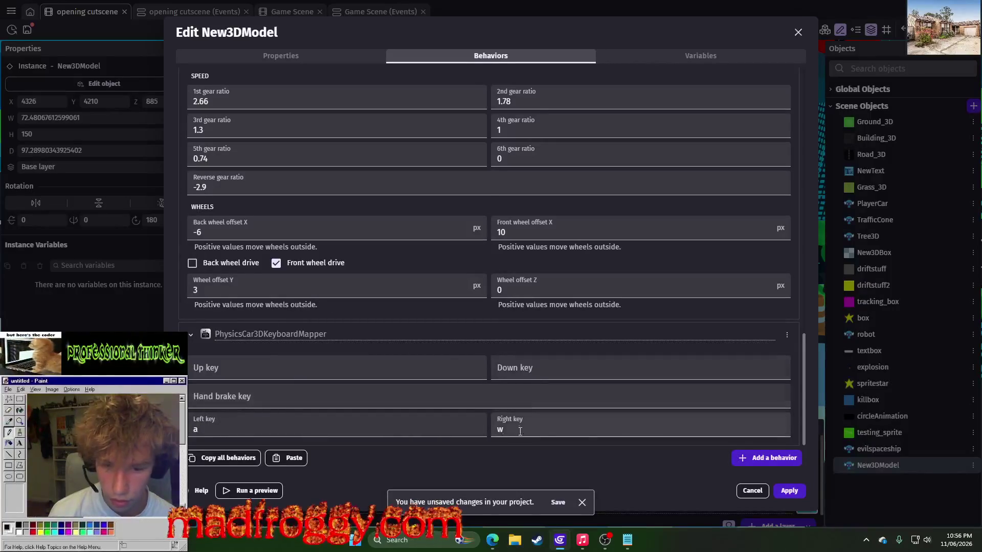
text(d)
click(281, 359)
text(w)
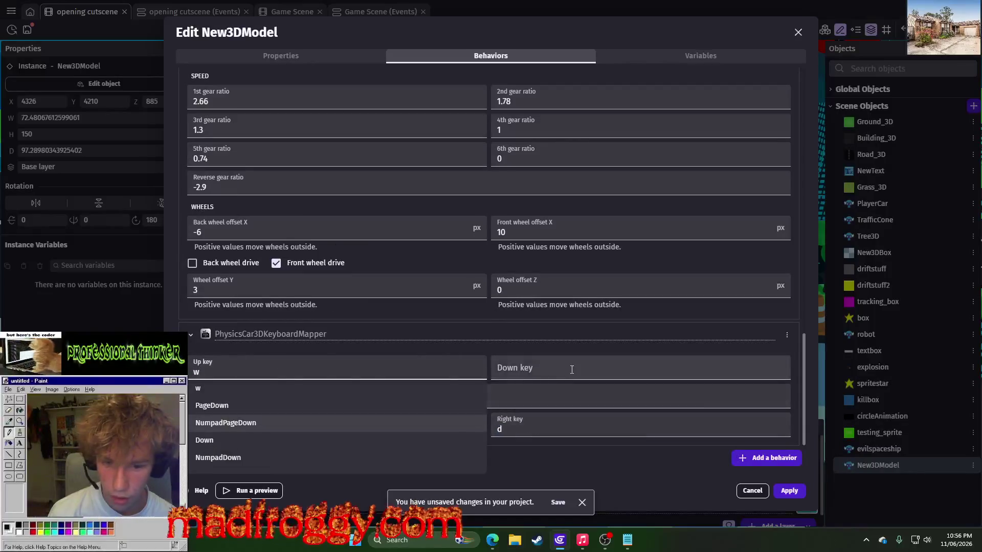
click(552, 369)
text(spac)
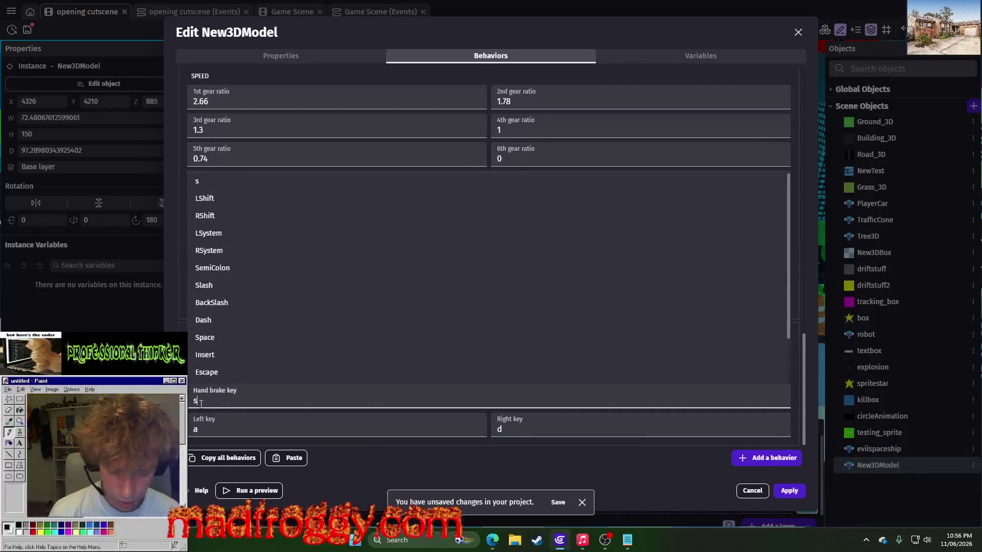
click(201, 402)
text(spa)
click(287, 417)
click(789, 491)
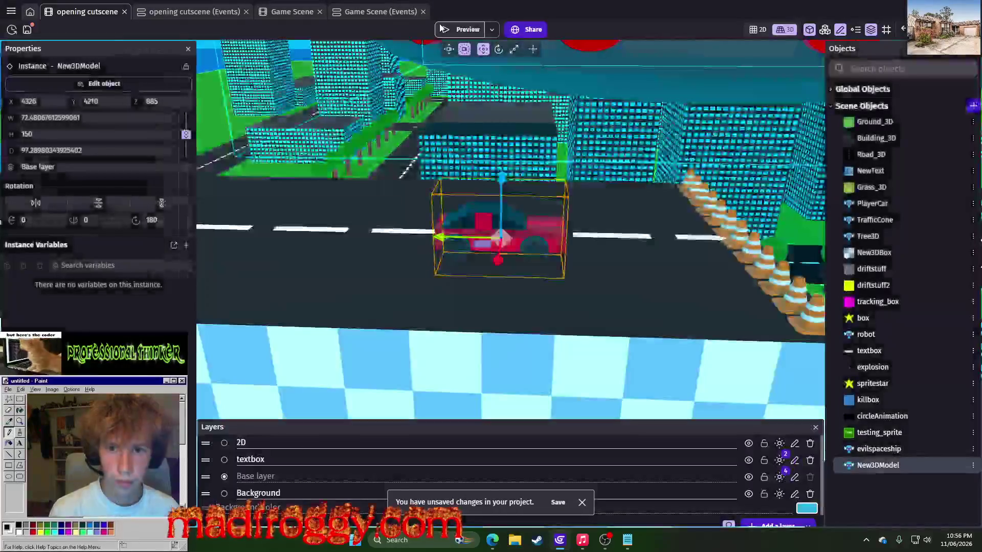
click(441, 29)
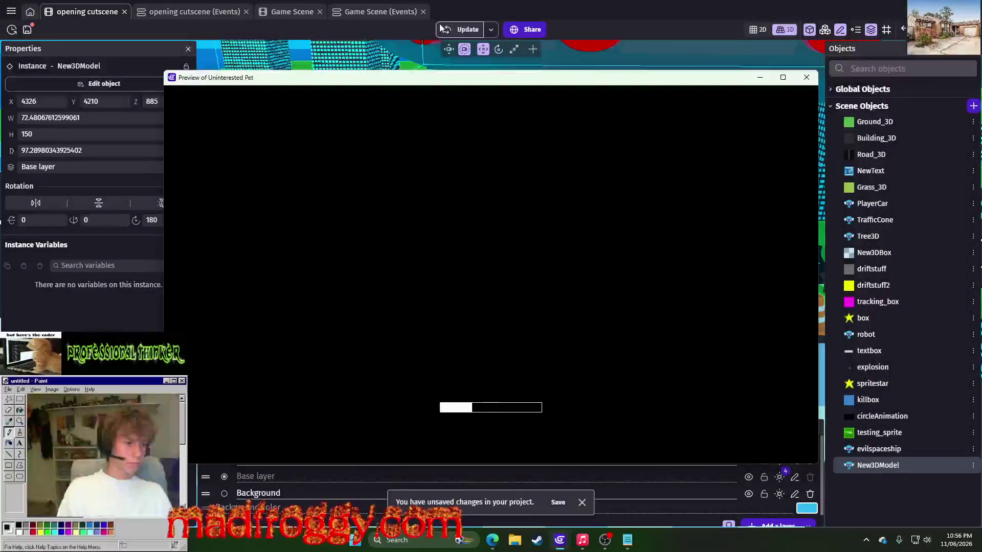
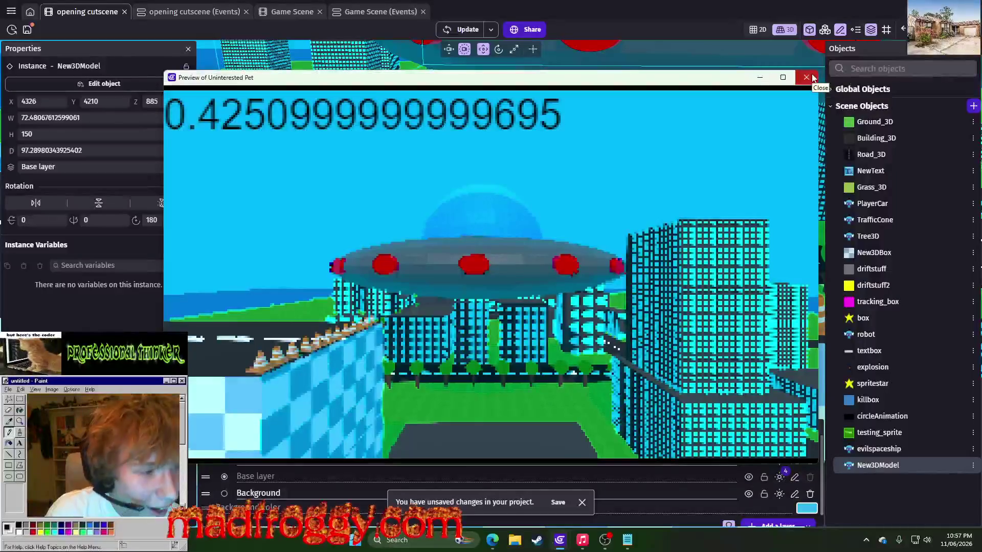
Close the preview, zoom in on the car, and open New3DModel's Edit object settings.
click(813, 77)
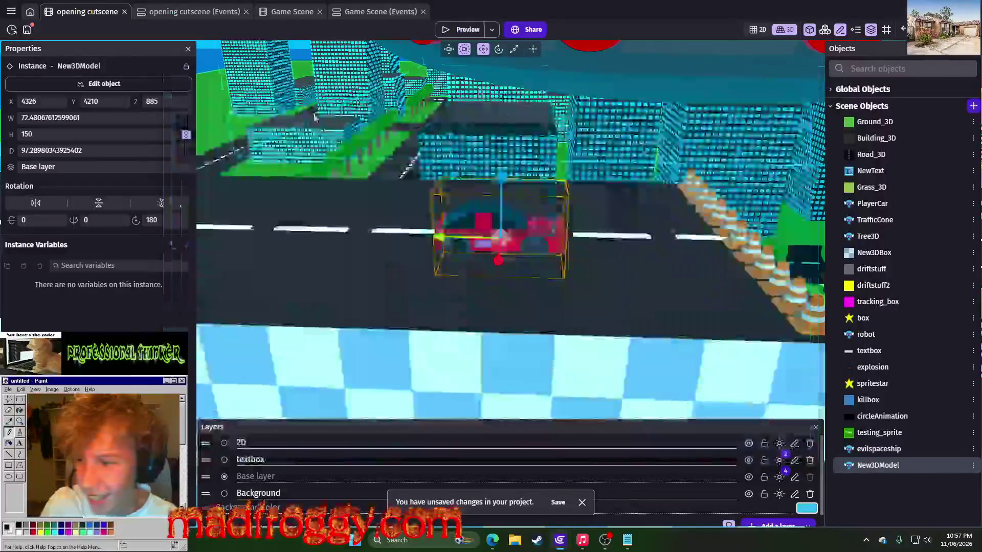
scroll(516, 240, up, 5)
scroll(515, 240, up, 3)
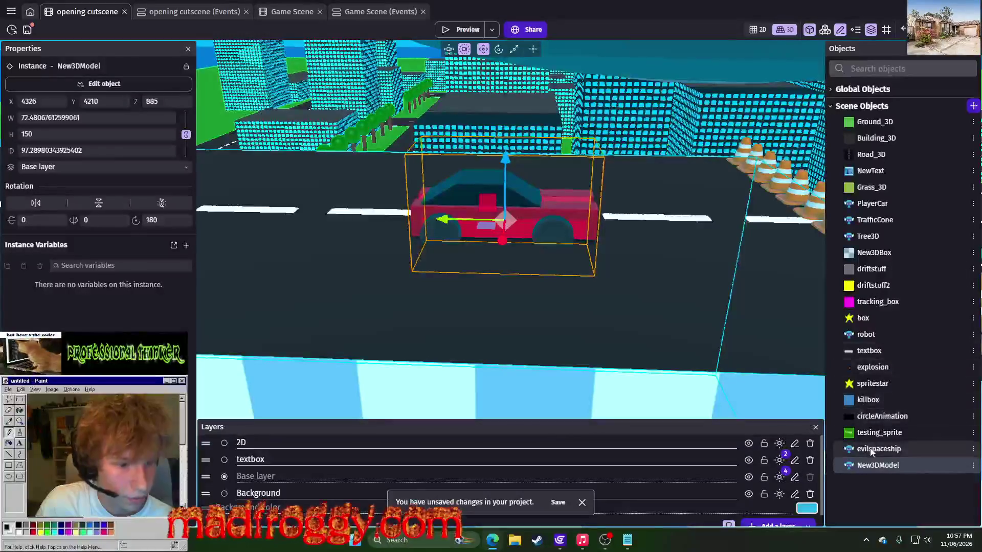
right_click(900, 465)
click(886, 342)
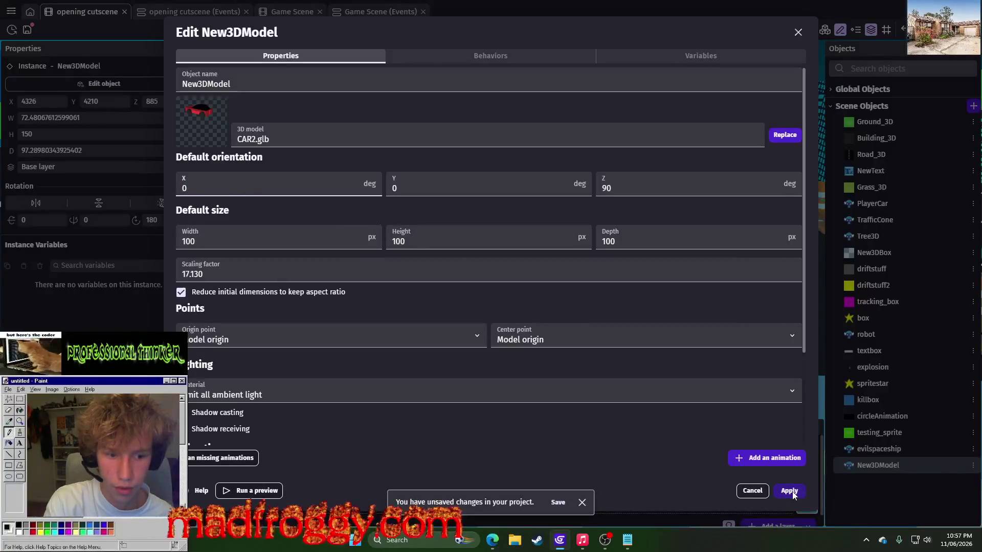
Check PlayerCar's default orientation in its object settings, then cancel without changes.
key(Escape)
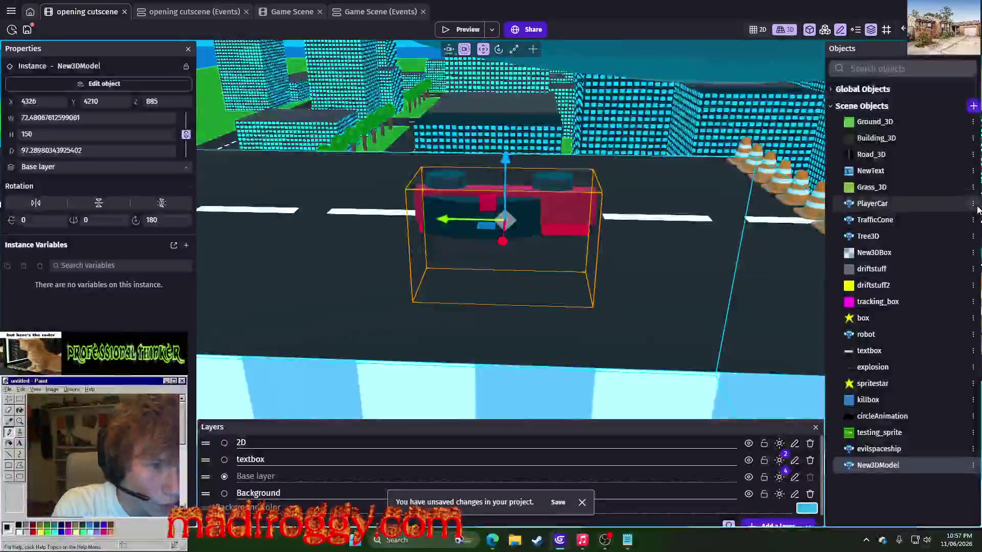
click(973, 203)
click(867, 295)
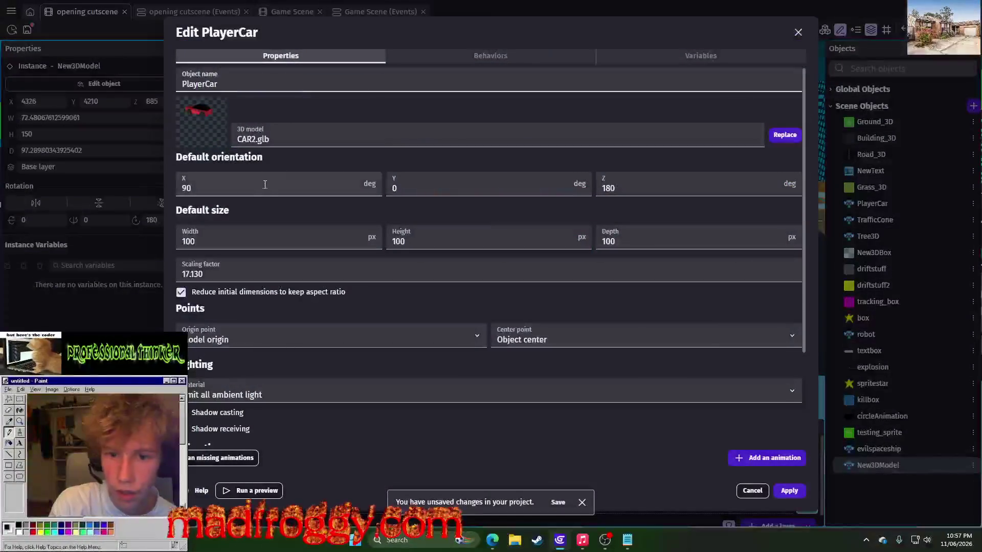
click(746, 493)
Set New3DModel's default orientation to X 90 and Z 180 degrees and apply.
click(973, 465)
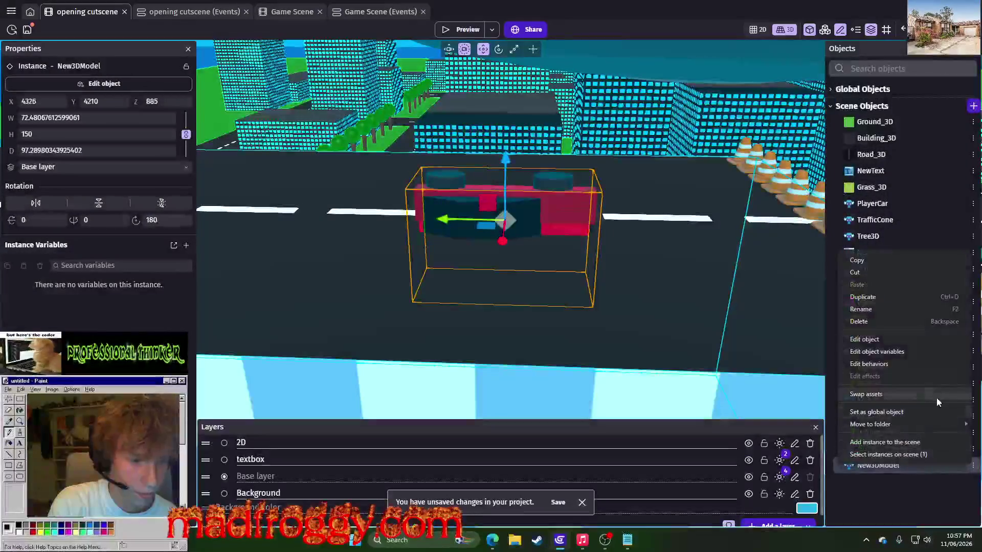
click(882, 341)
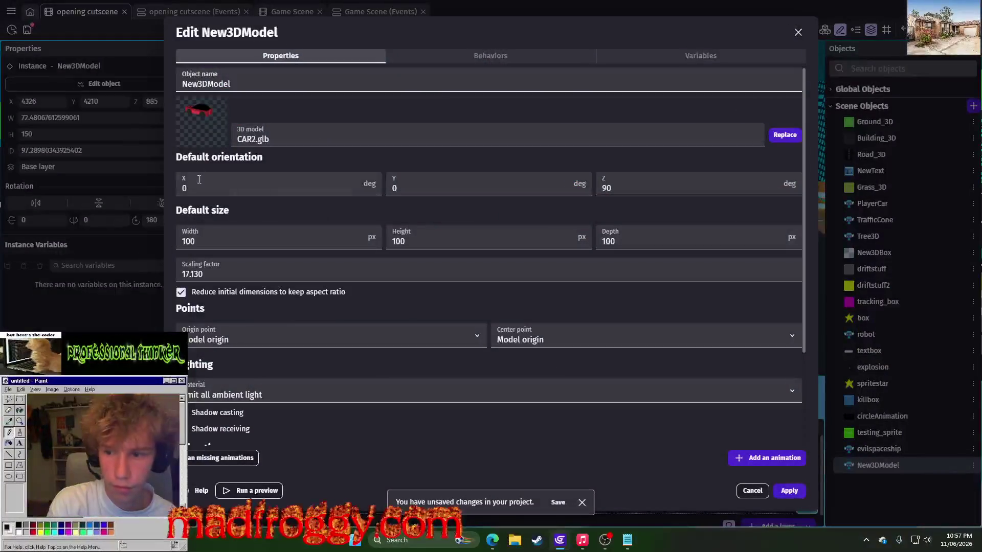
text(90)
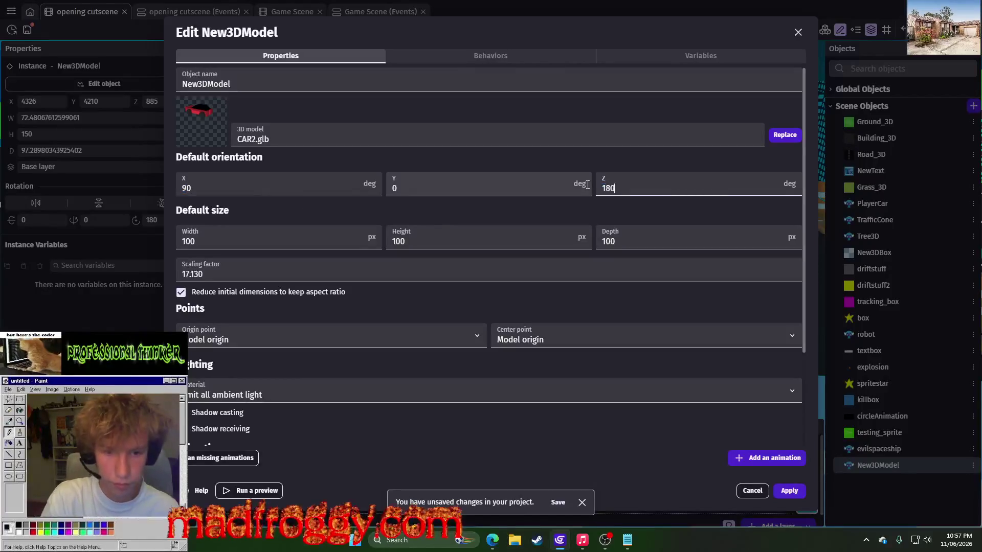
click(789, 491)
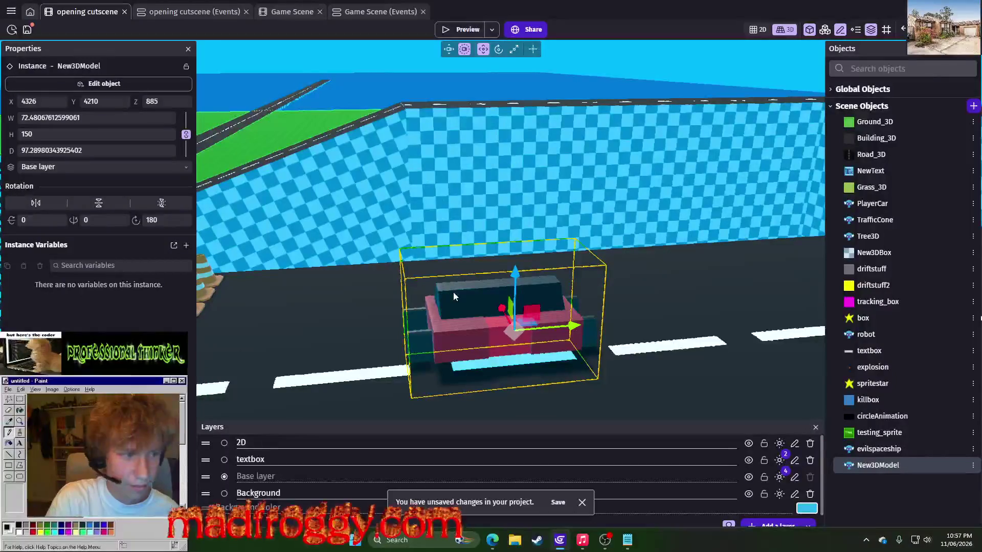
Delete the old car instance and place a new New3DModel car on the road.
key(Delete)
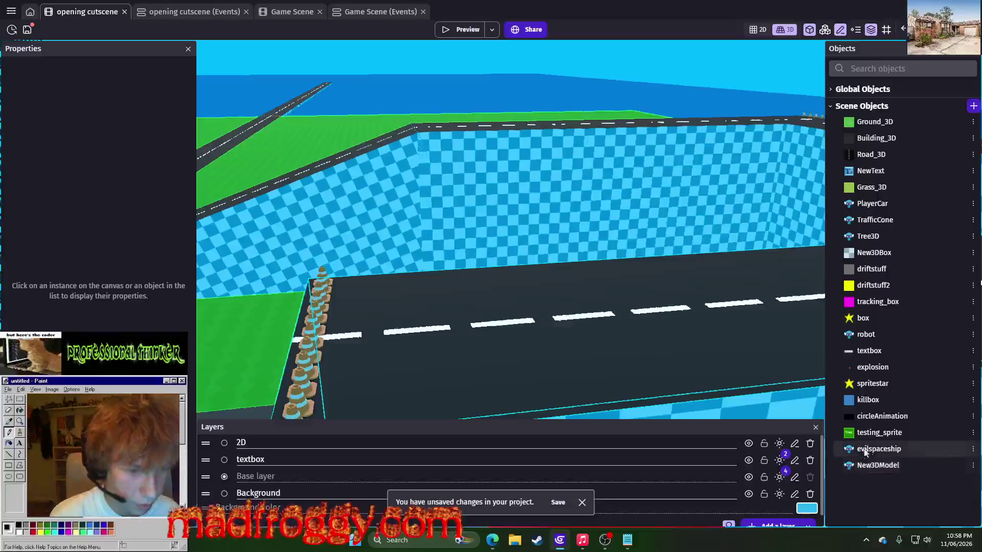
drag(865, 466, 501, 326)
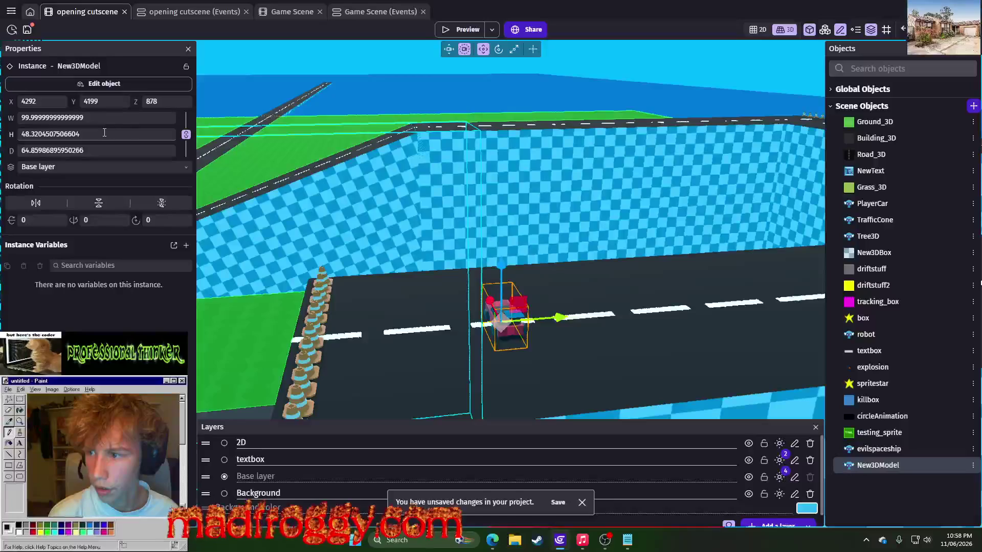
click(358, 179)
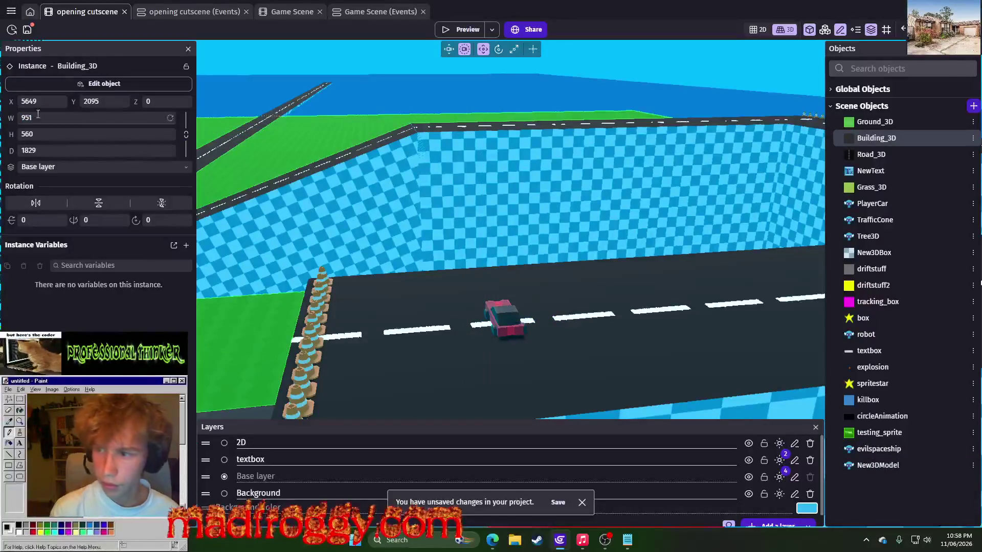
key(ctrl+z)
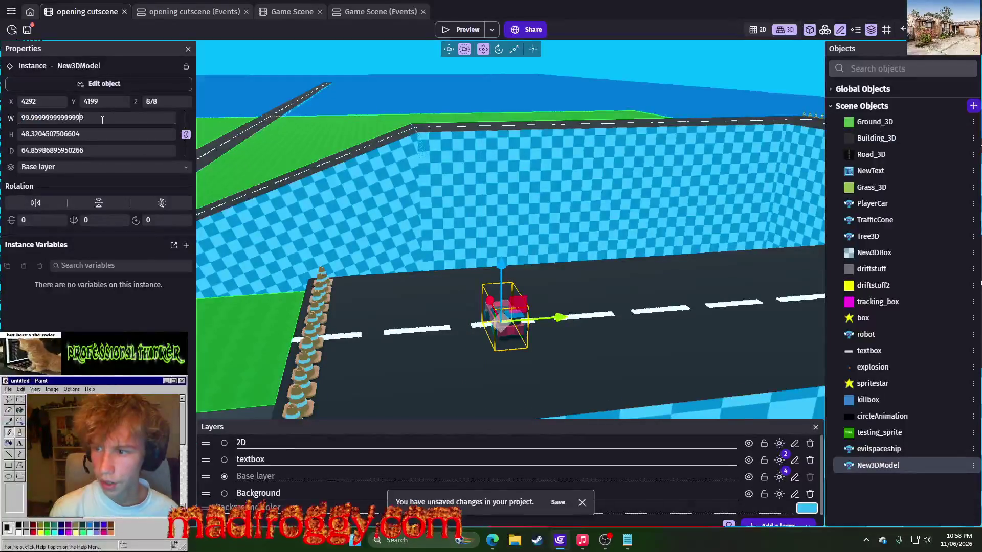
Give the new car a width of 150 and a Z rotation of -90.
text(15)
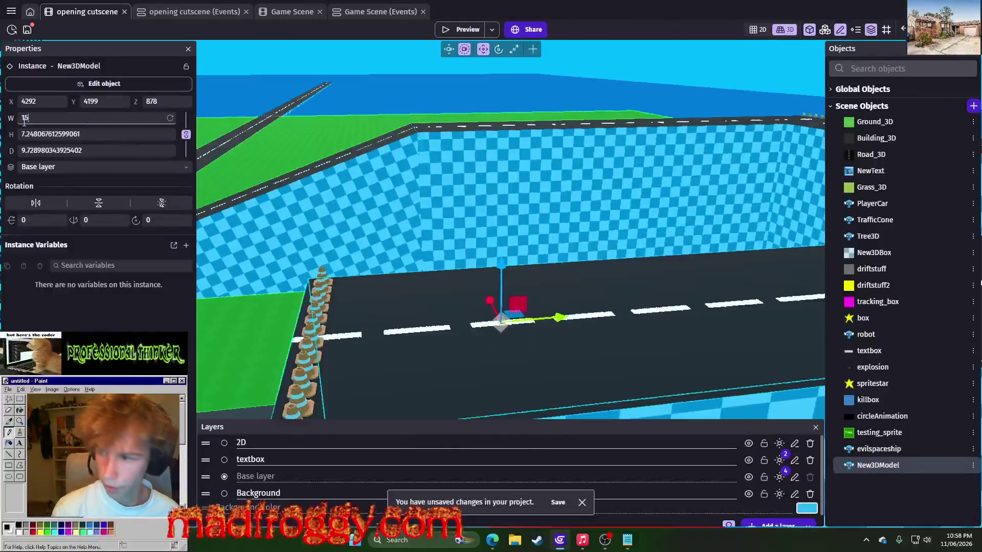
text(0)
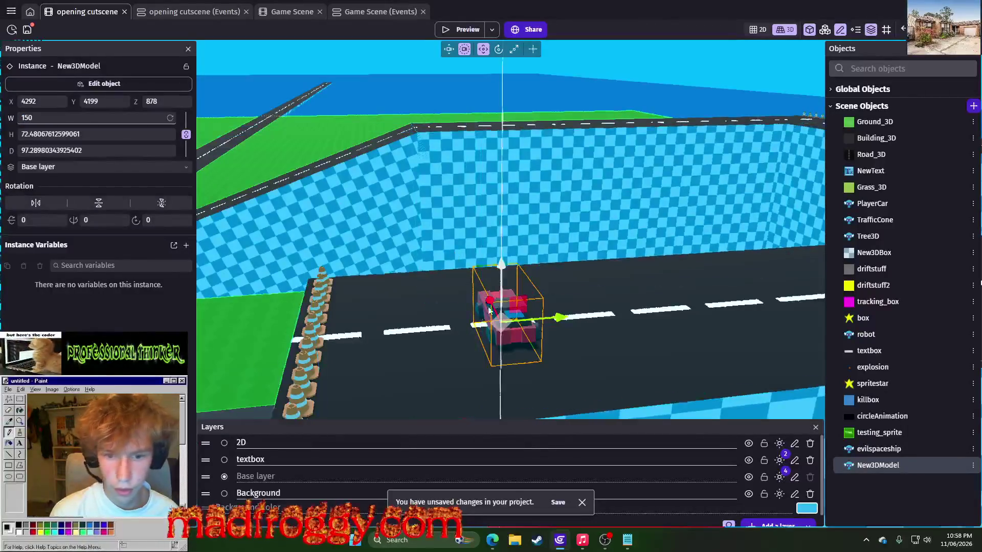
click(153, 220)
text(-24)
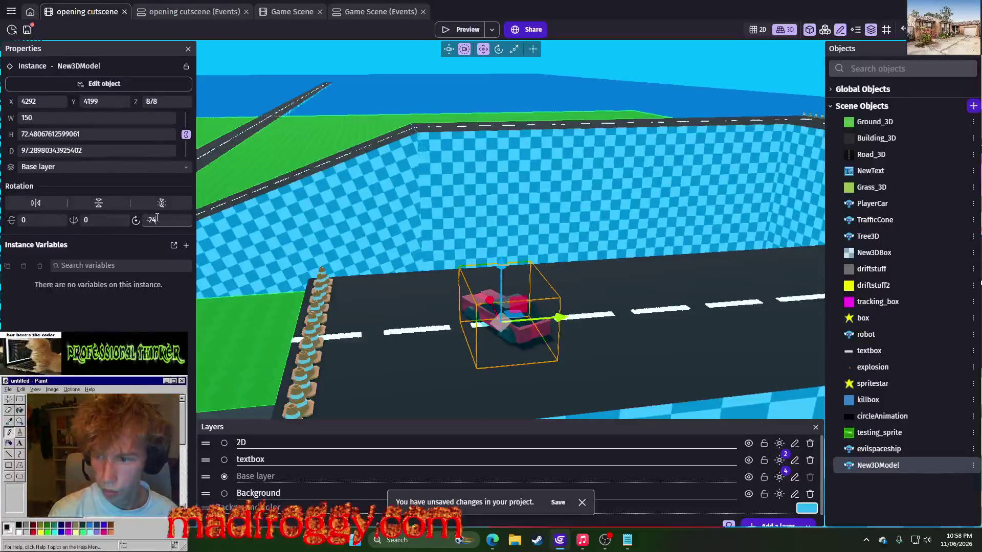
key(BackSpace)
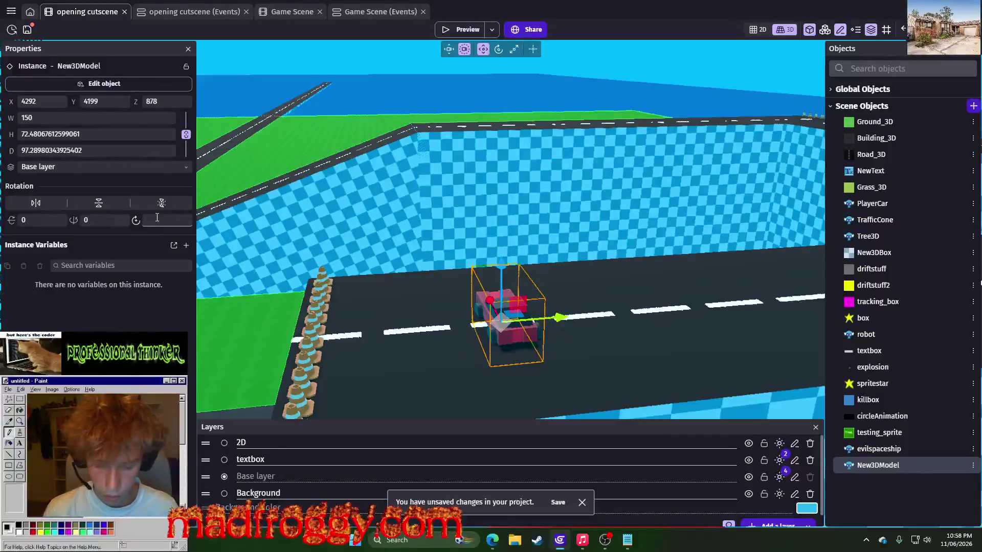
text(-90)
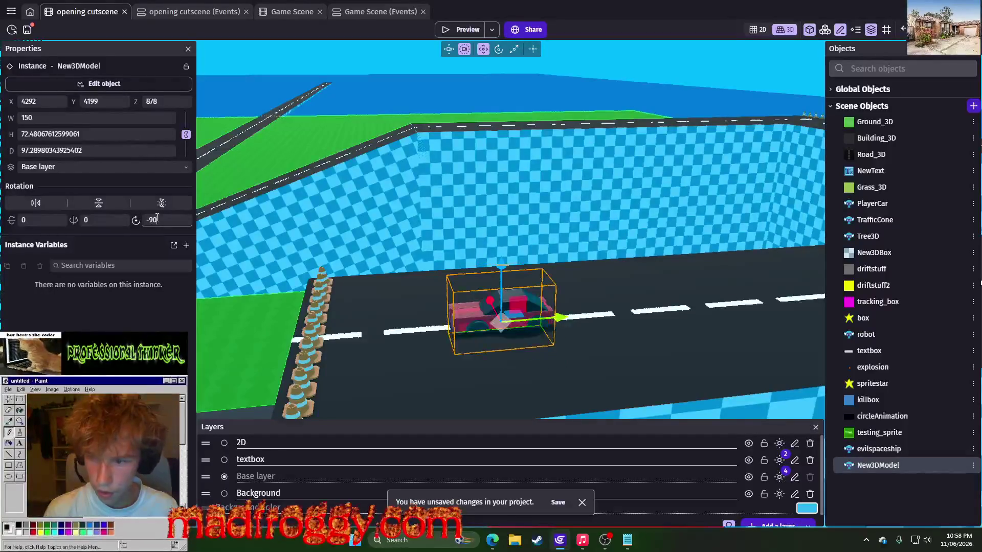
Nudge the car slightly up and further along the road, then launch a preview.
click(413, 235)
click(501, 294)
drag(501, 278, 504, 264)
drag(503, 302, 574, 297)
click(506, 83)
click(588, 66)
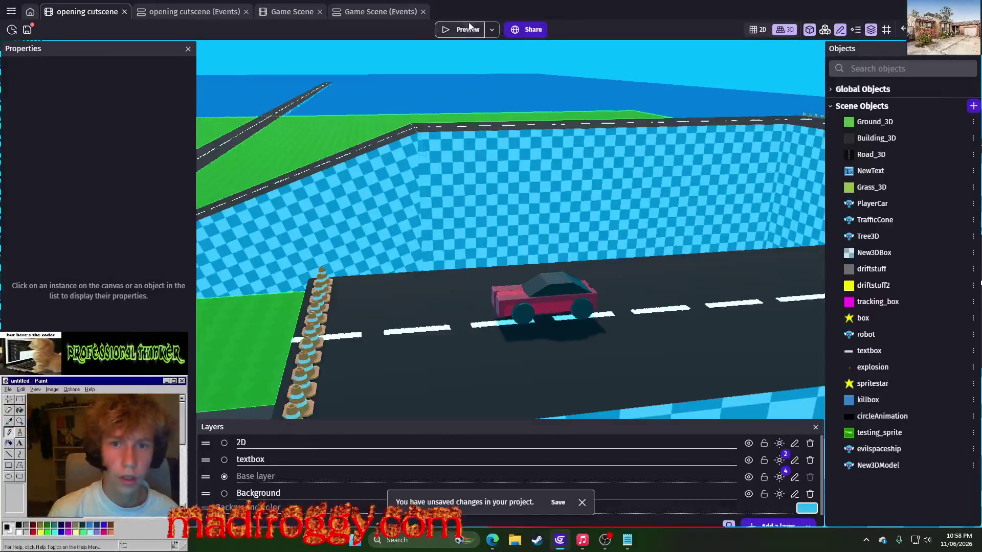
click(469, 28)
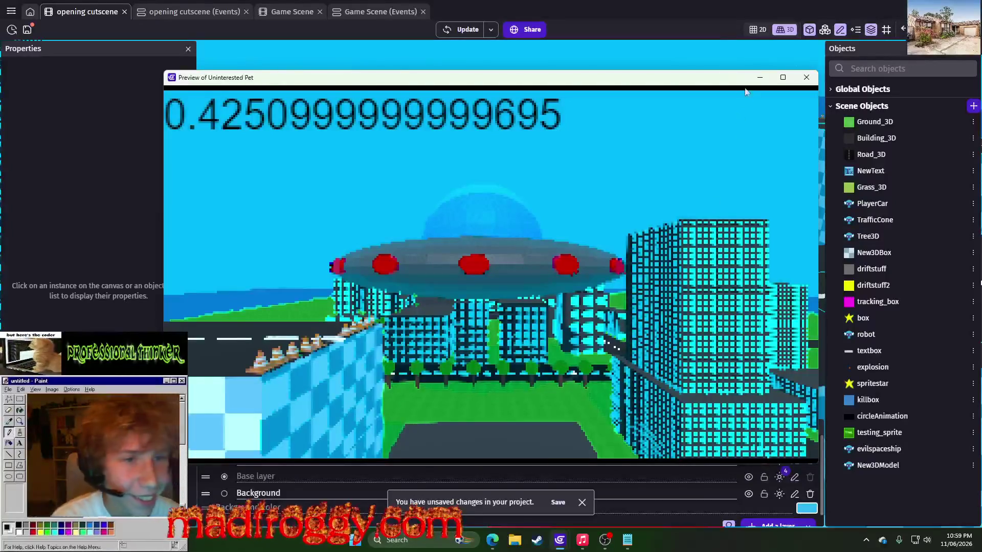
Close the game preview after watching the UFO over the city.
click(806, 77)
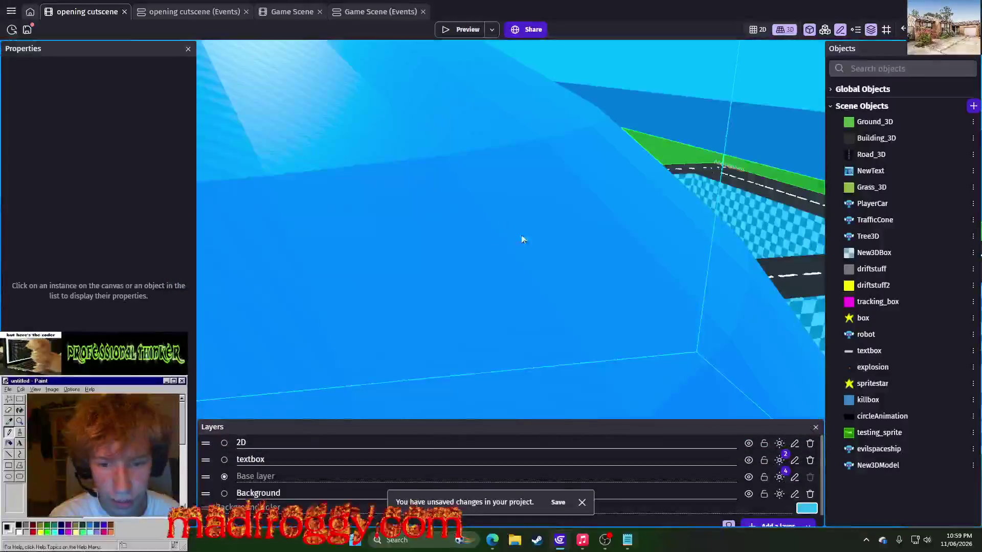
Orbit and zoom the 3D view down the road, then toward the UFO and over the city.
mouse_move(523, 141)
mouse_down()
mouse_move(548, 90)
mouse_move(608, 160)
mouse_up()
scroll(607, 161, down, 5)
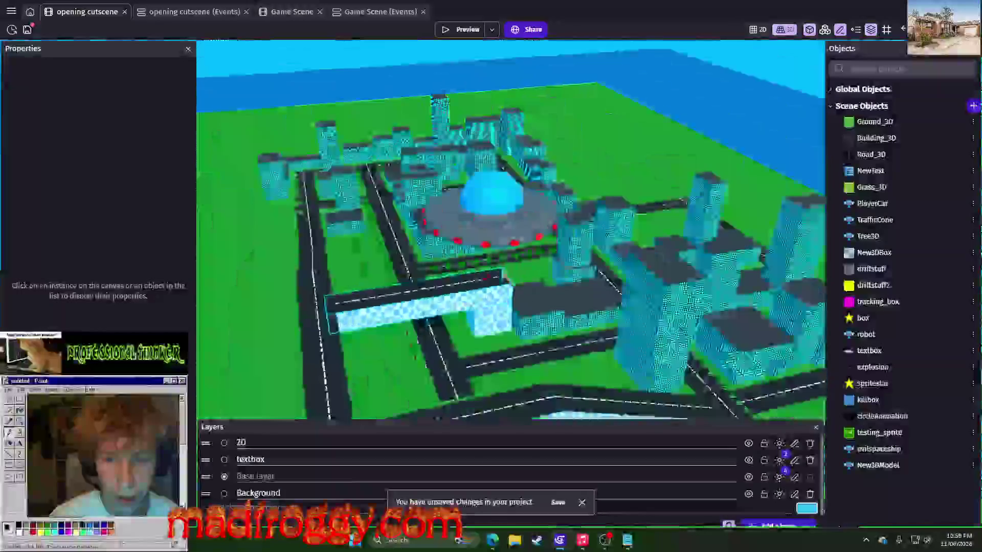
scroll(680, 265, up, 5)
scroll(680, 265, up, 5)
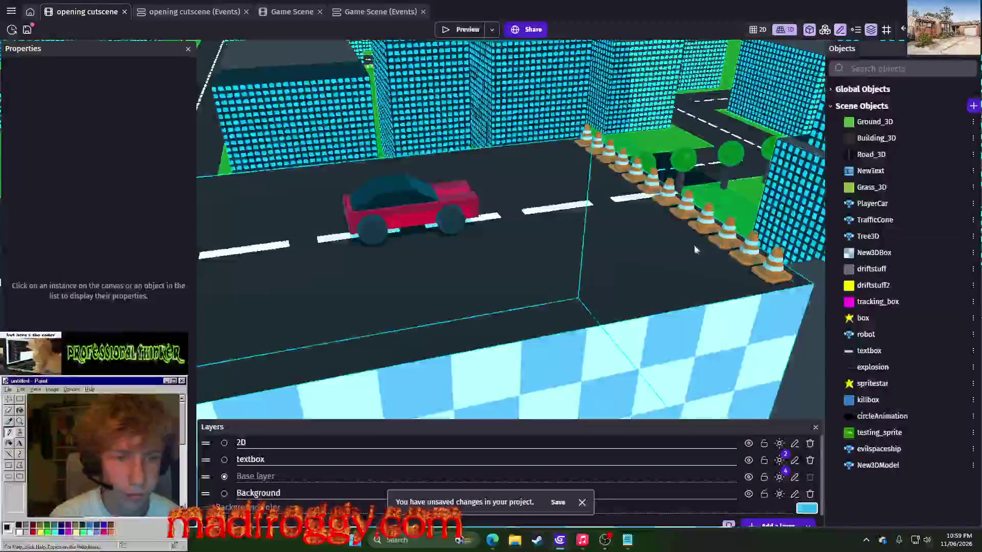
drag(680, 265, 680, 322)
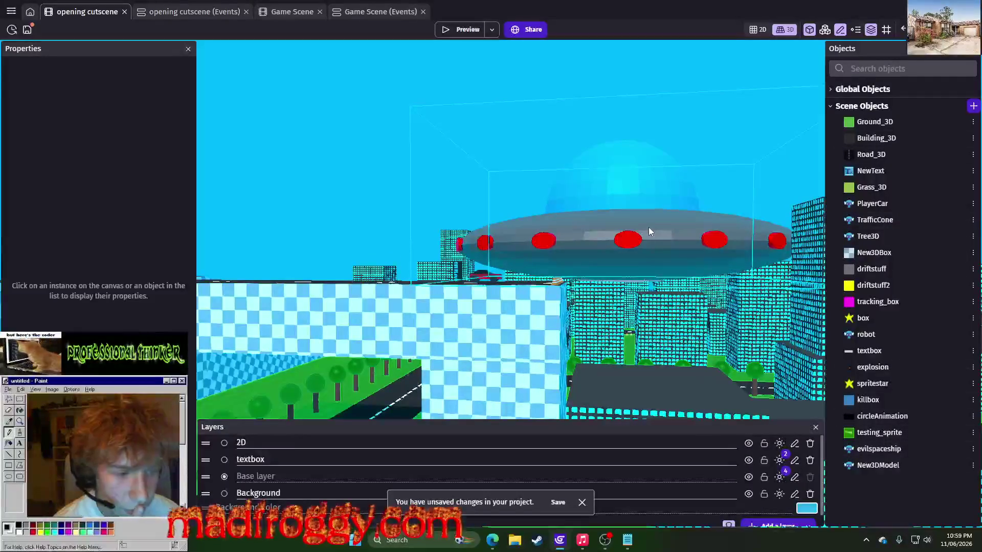
drag(462, 285, 650, 220)
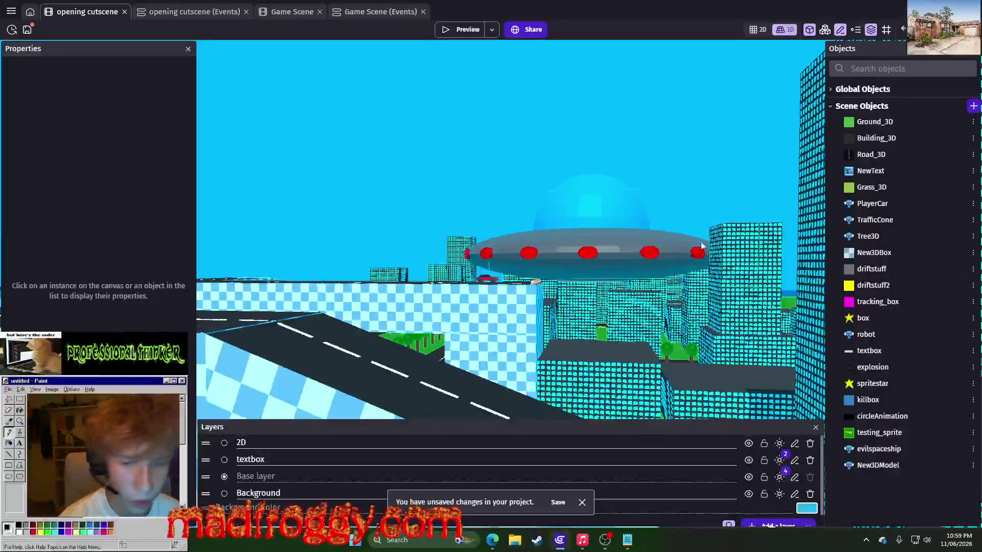
mouse_move(649, 216)
mouse_down()
mouse_move(681, 321)
mouse_move(660, 246)
mouse_up()
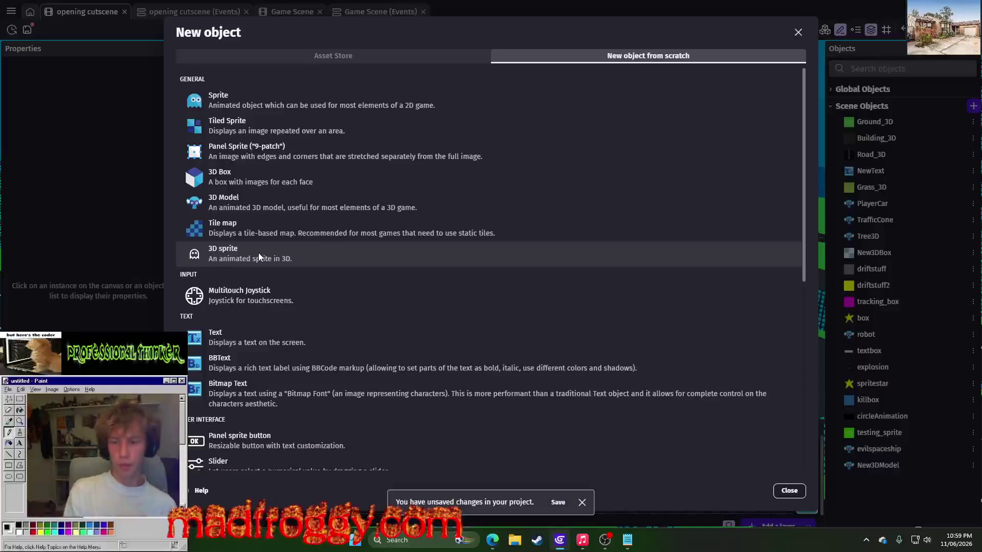
Create a new 3D Box and fill its front-face image with orange-brown.
click(342, 183)
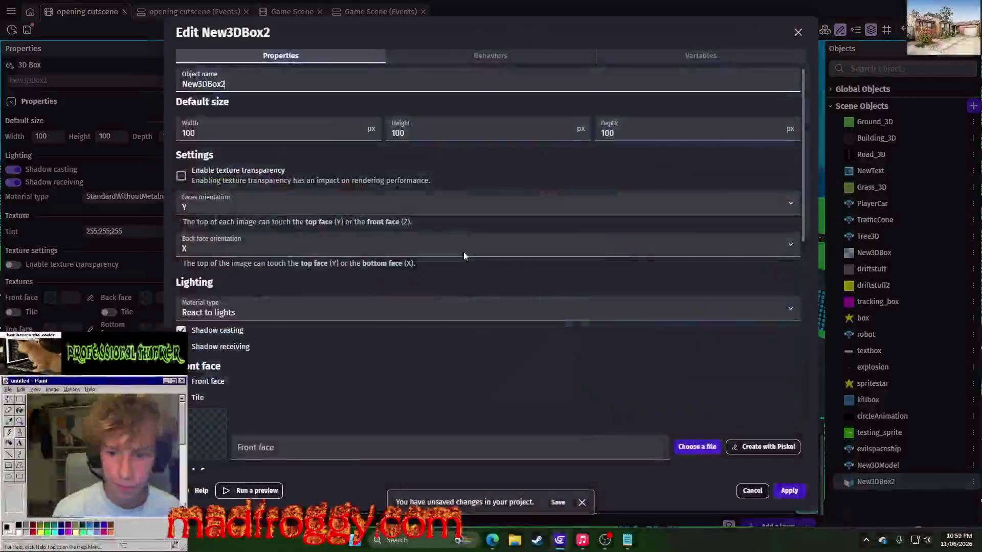
click(743, 448)
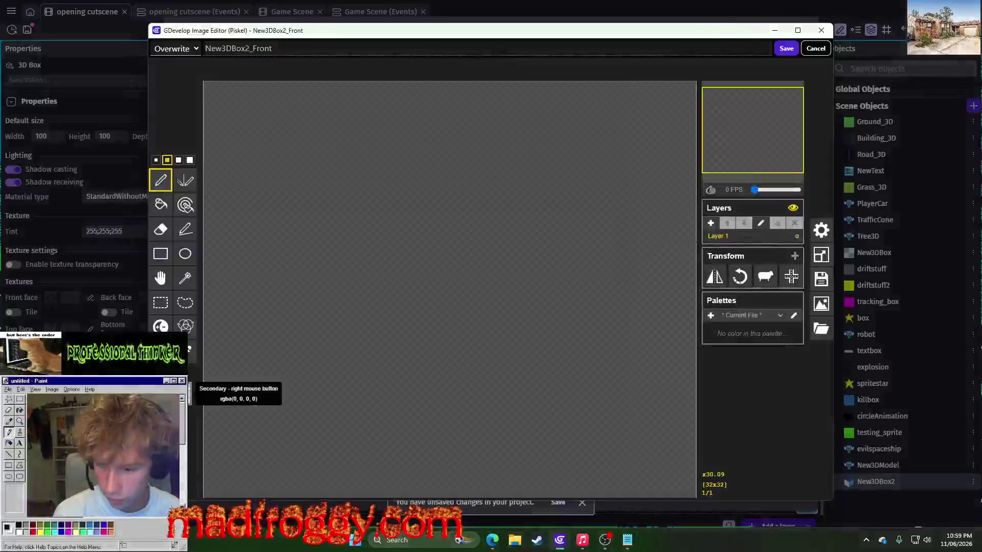
click(179, 380)
click(259, 406)
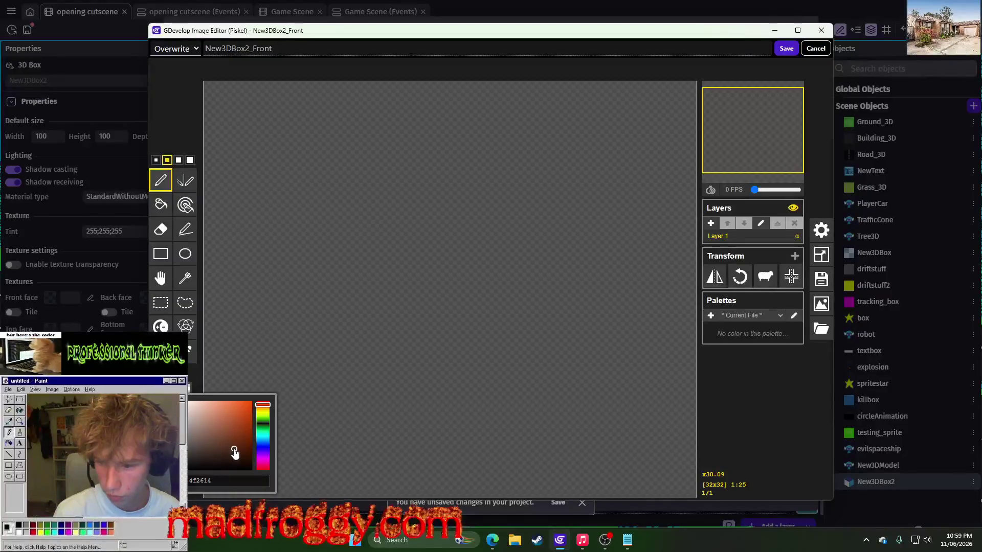
click(160, 203)
click(471, 287)
scroll(465, 284, down, 3)
scroll(460, 286, up, 2)
Draw wavy lighter-brown wood-grain stripes across the whole canvas with the Pen.
click(179, 380)
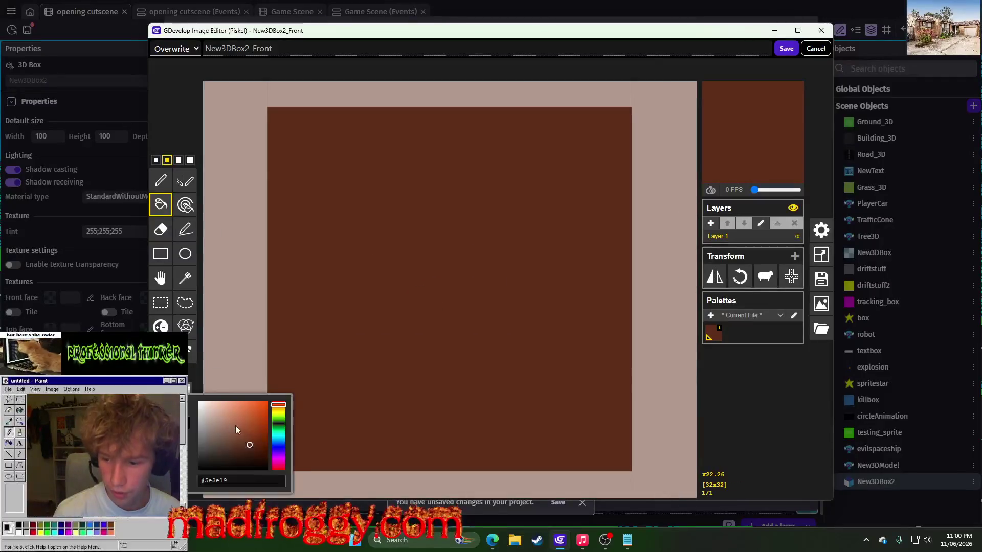
click(160, 180)
mouse_move(342, 158)
mouse_down()
mouse_move(380, 173)
mouse_move(598, 182)
mouse_up()
drag(307, 311, 561, 308)
drag(588, 449, 444, 449)
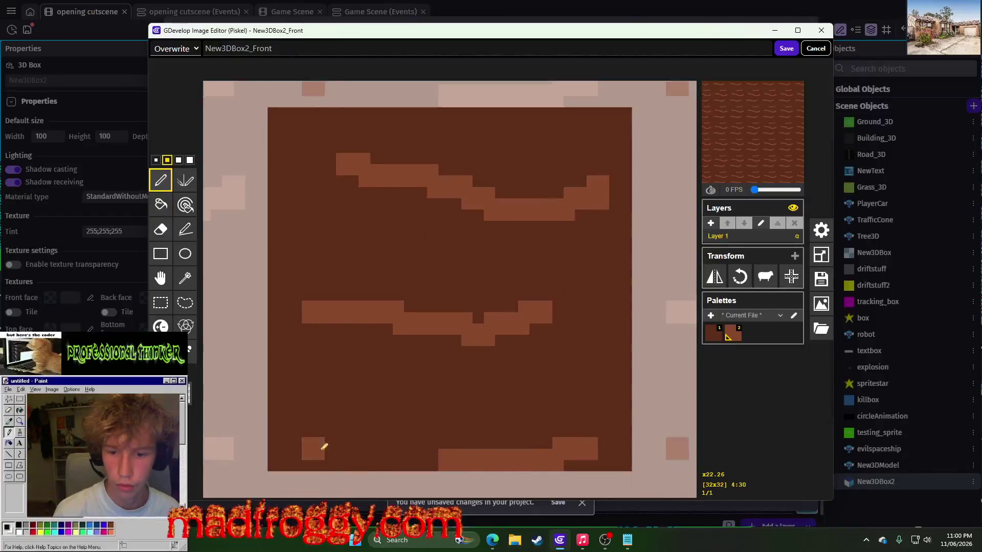
drag(313, 450, 342, 409)
drag(422, 404, 603, 404)
drag(312, 204, 427, 258)
mouse_move(444, 136)
mouse_down()
mouse_move(542, 113)
mouse_move(615, 157)
mouse_up()
scroll(473, 324, down, 1)
scroll(478, 323, up, 1)
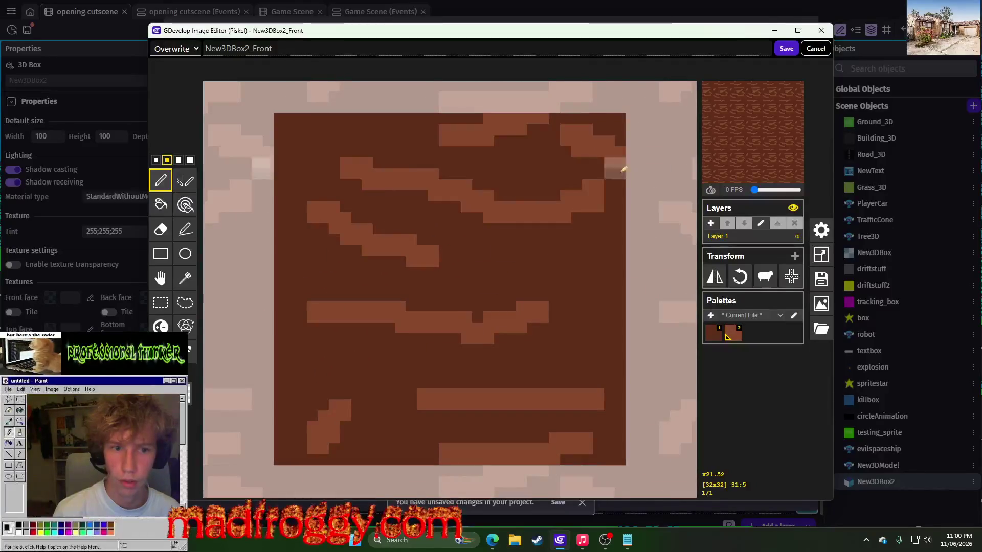
drag(314, 270, 340, 278)
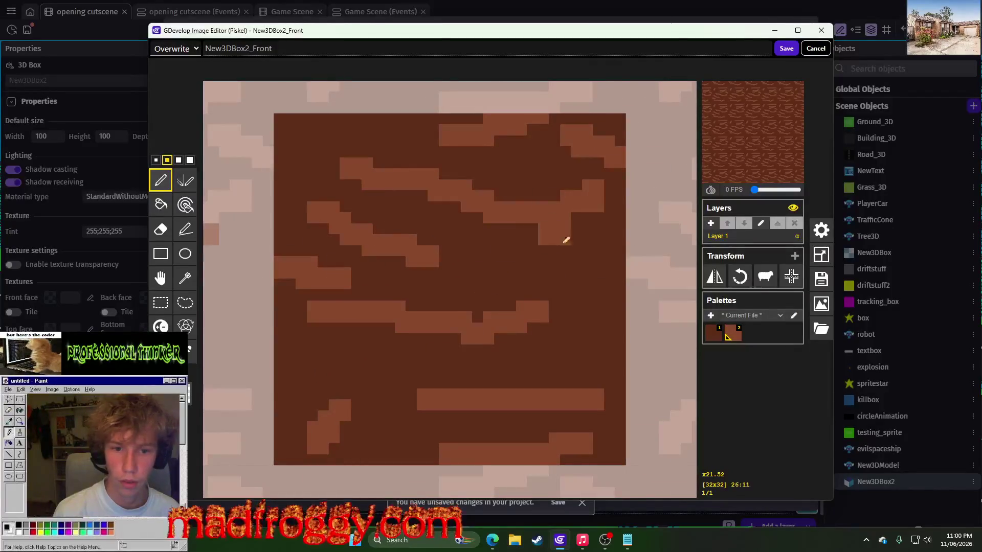
drag(566, 339, 609, 296)
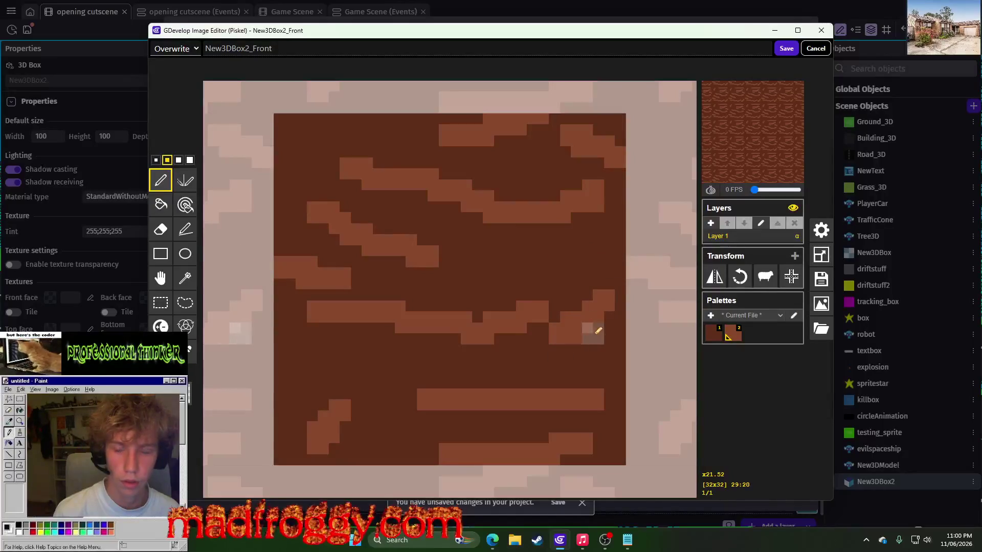
scroll(599, 331, down, 5)
scroll(374, 266, up, 2)
drag(354, 206, 355, 212)
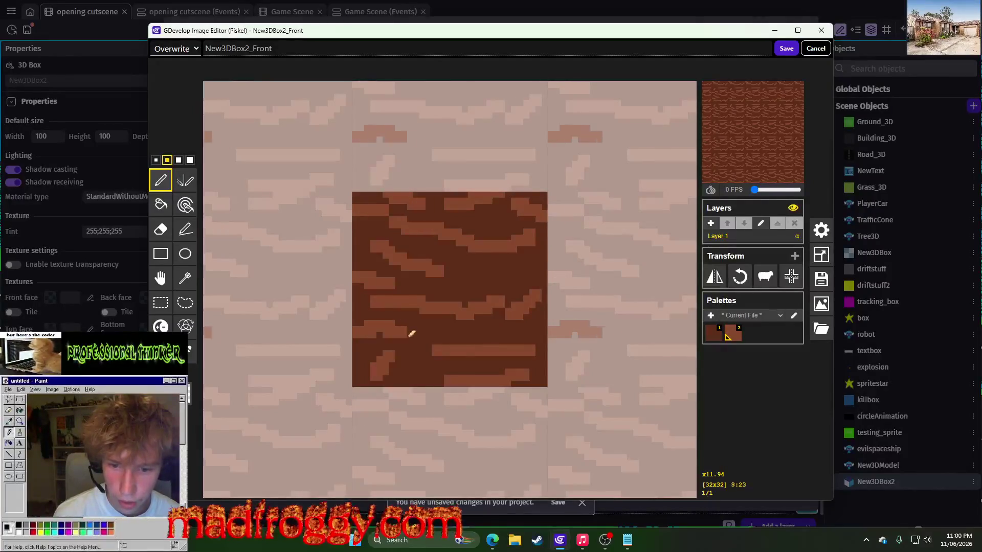
Undo the old stripes back to the dark brown fill and repaint evenly spaced wavy bands.
mouse_move(400, 376)
mouse_down()
mouse_move(432, 324)
mouse_move(442, 326)
mouse_up()
key(ctrl+z)
key(ctrl+z)
key(ctrl+z)
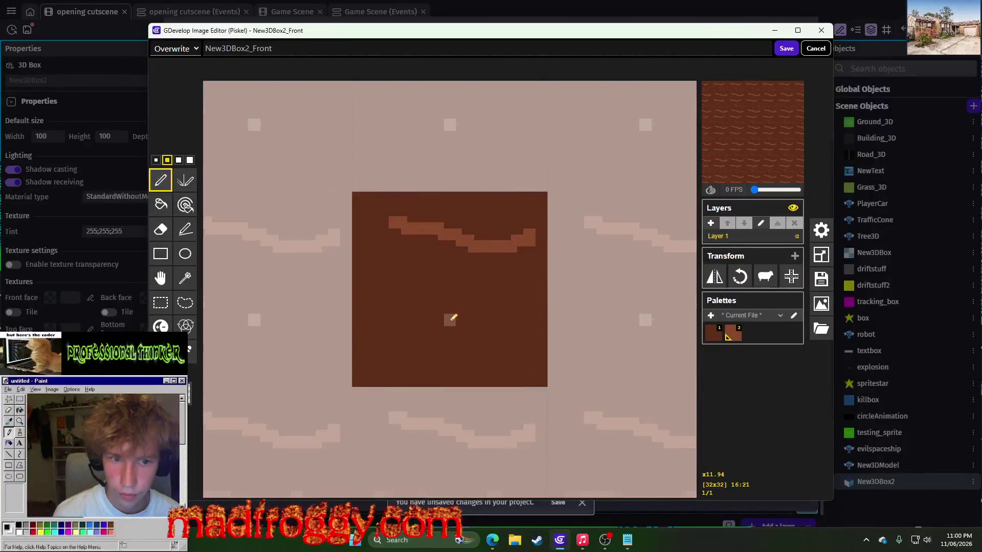
key(ctrl+y)
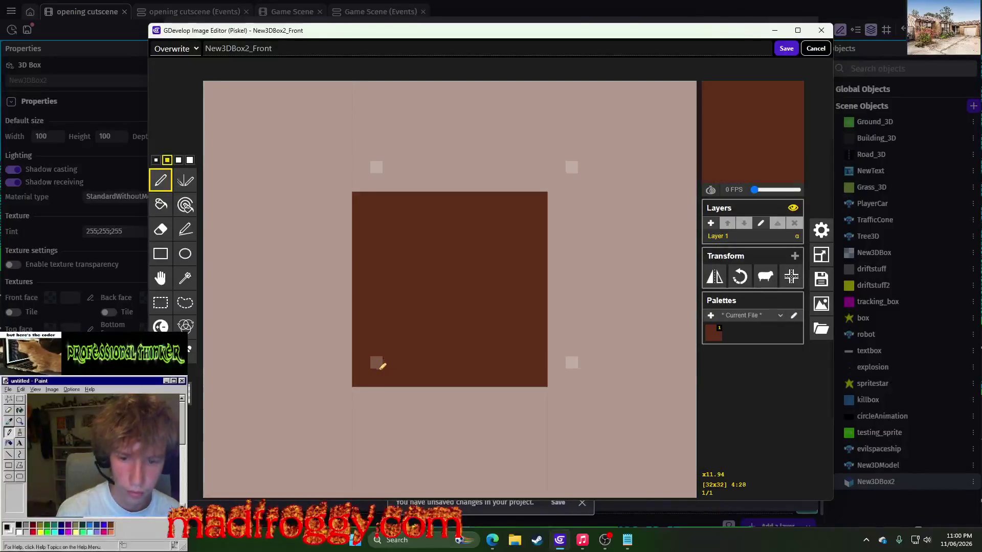
drag(357, 372, 545, 353)
drag(545, 314, 356, 313)
mouse_move(356, 264)
mouse_down()
mouse_move(552, 262)
mouse_move(506, 225)
mouse_move(379, 212)
mouse_move(354, 220)
mouse_move(545, 197)
mouse_up()
scroll(552, 284, down, 1)
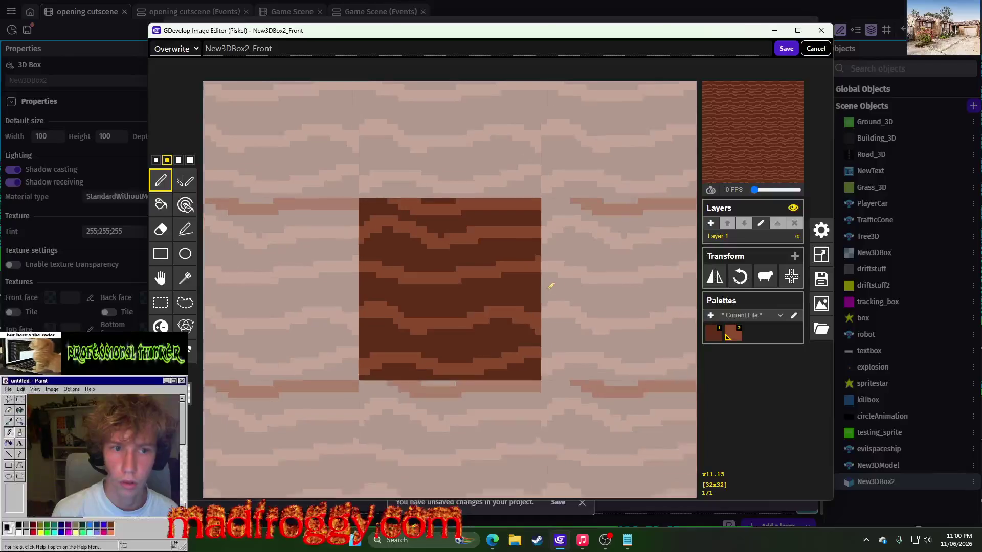
scroll(478, 287, up, 2)
key(super)
key(super)
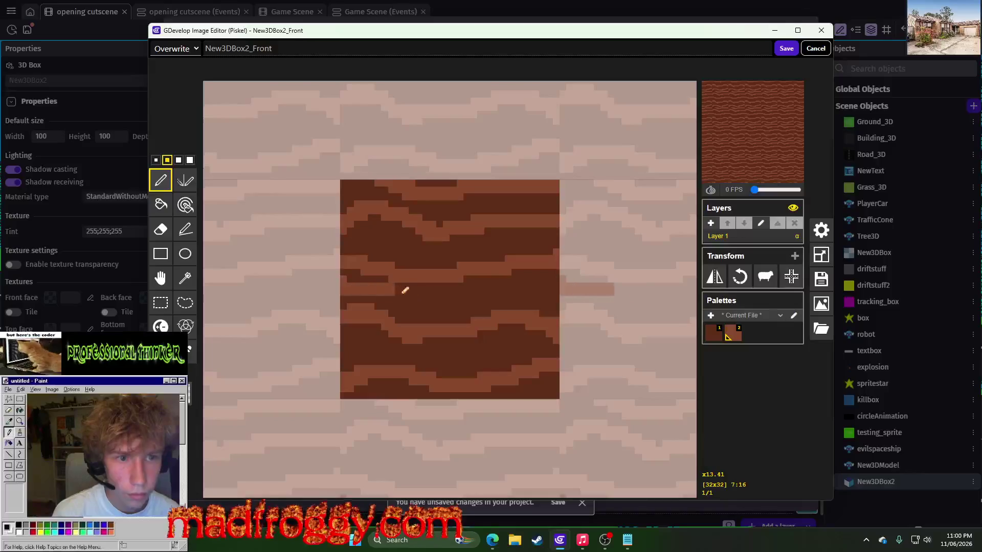
Darken the left band, shift pixels into place, fill the empty bottom row, and save.
mouse_move(404, 290)
mouse_down()
mouse_move(358, 289)
mouse_move(544, 395)
mouse_move(551, 368)
mouse_up()
click(160, 303)
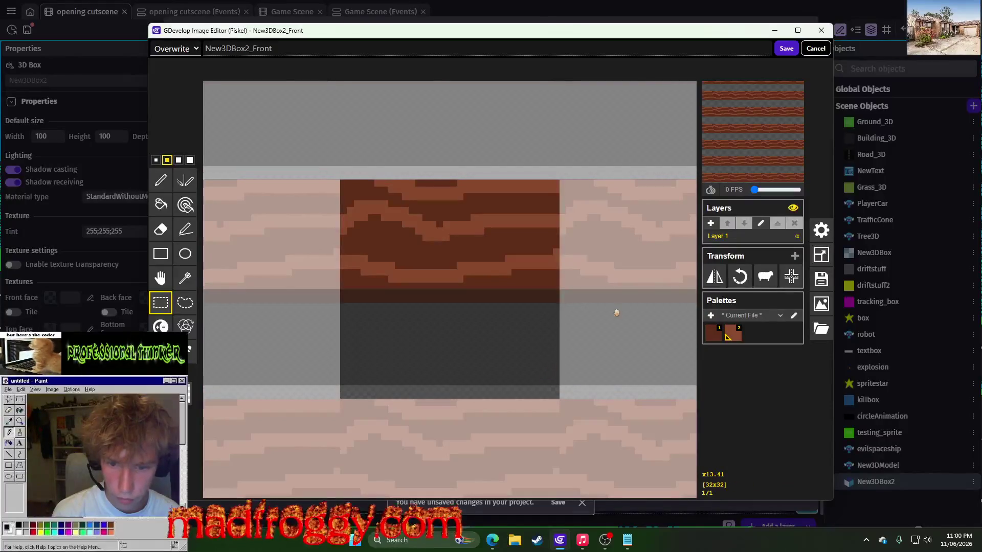
click(616, 312)
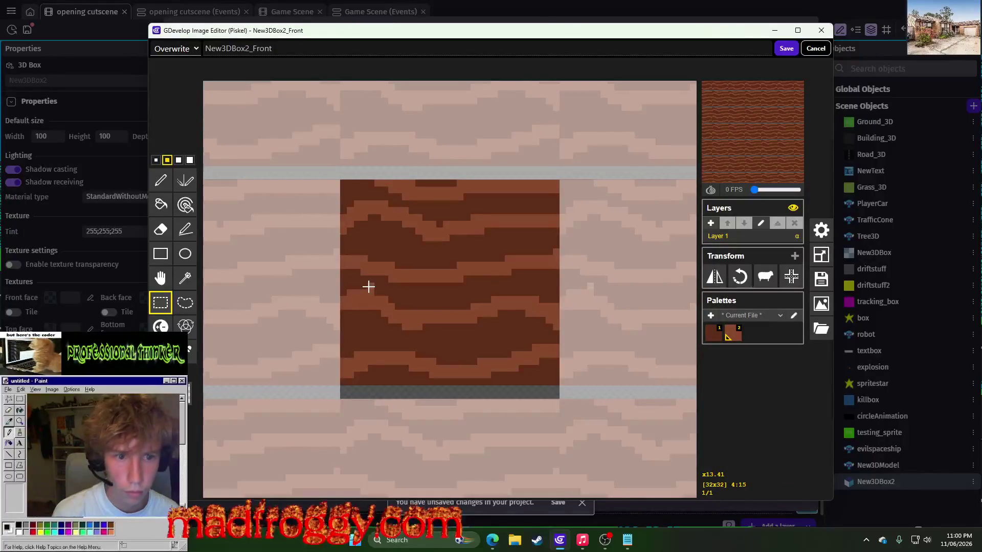
scroll(418, 349, up, 1)
click(161, 214)
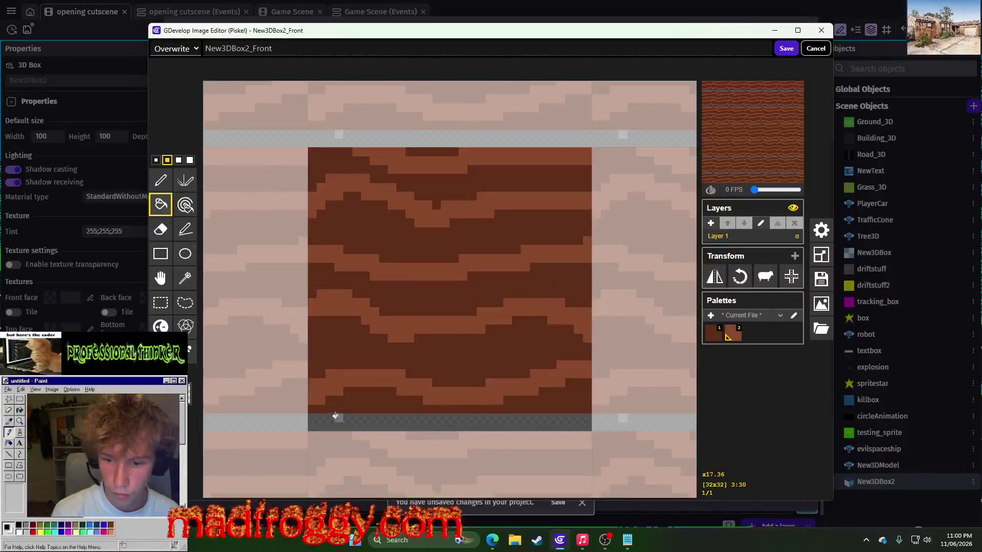
scroll(365, 404, up, 1)
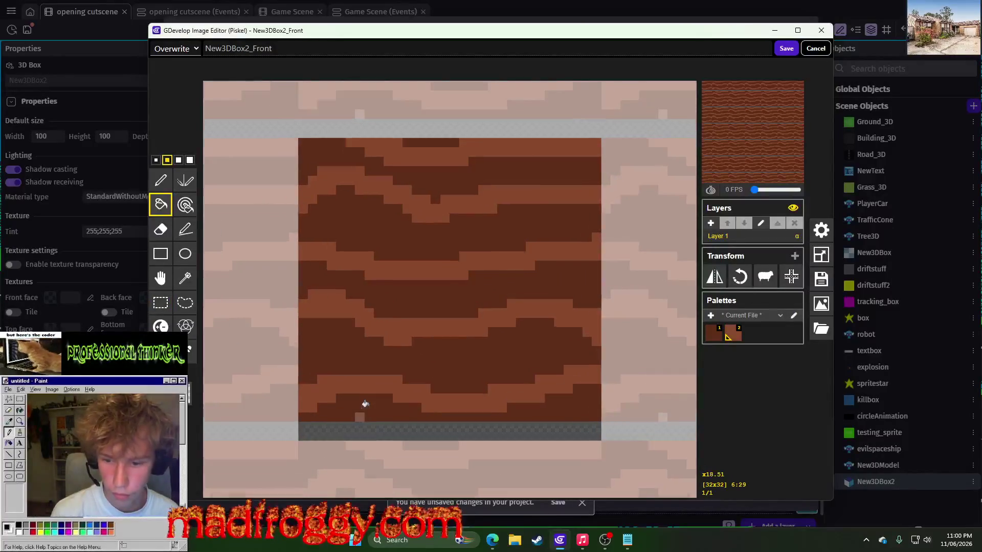
click(355, 424)
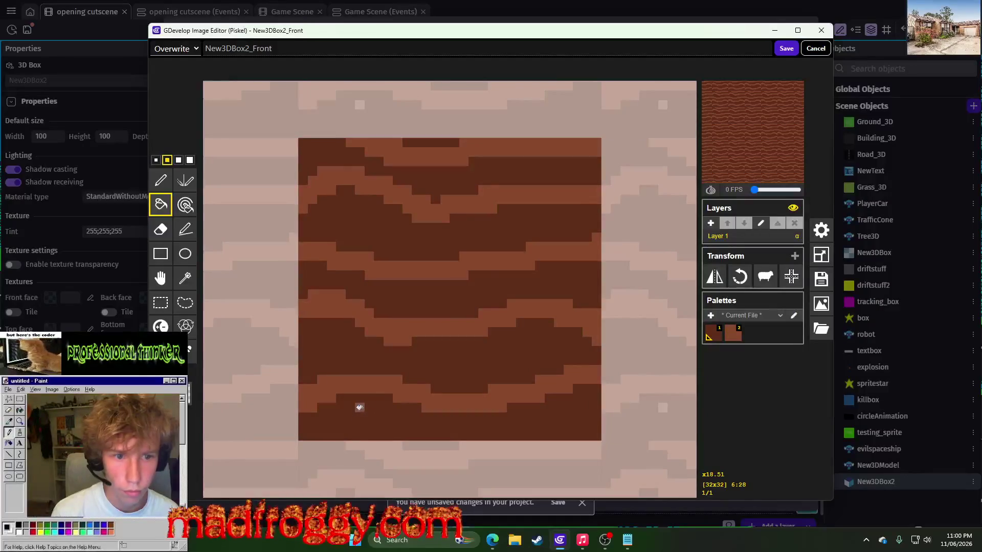
click(785, 49)
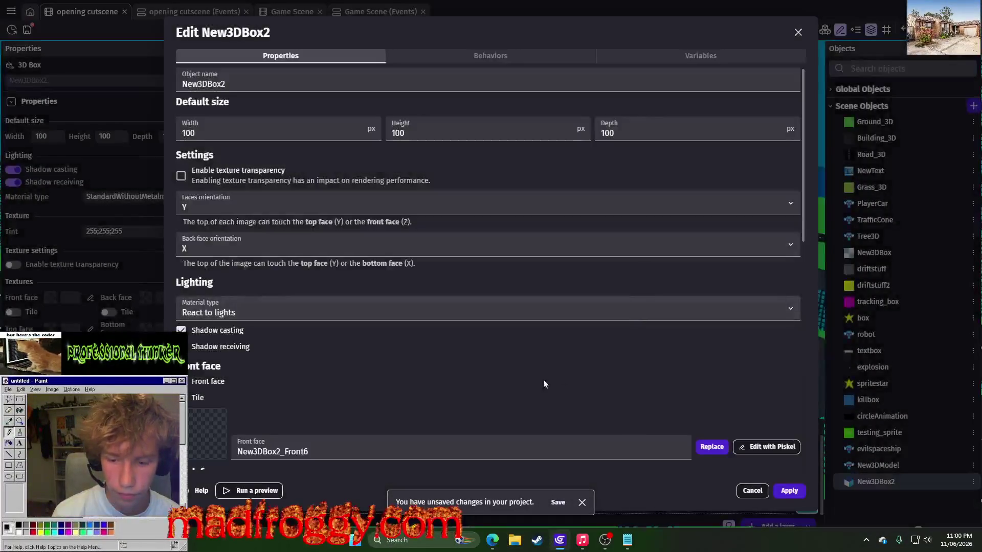
Set New3DBox2's back and left faces to the New3DBox2_Front6 texture.
scroll(543, 383, down, 5)
click(359, 195)
click(290, 308)
click(289, 320)
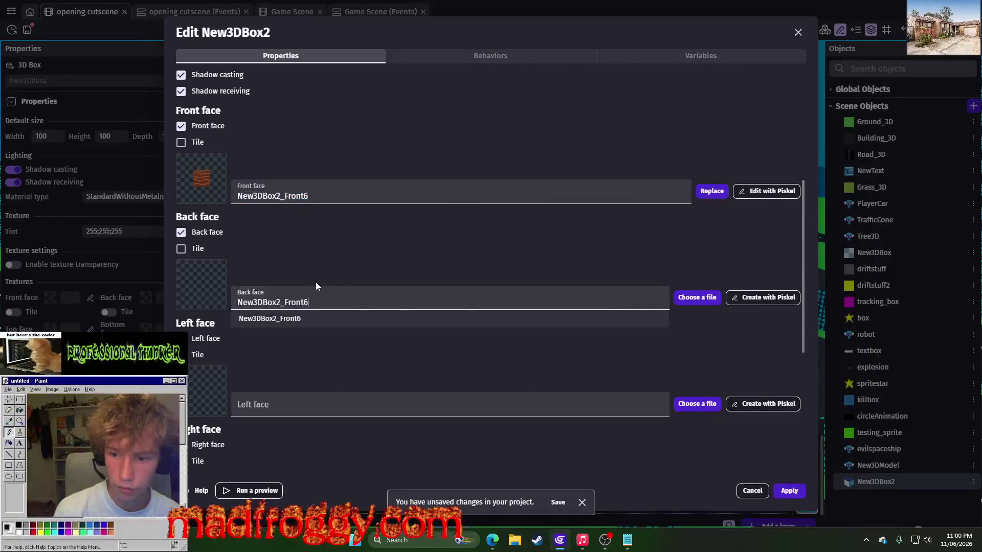
scroll(315, 282, down, 4)
click(288, 199)
text(New3DBox2_Front6)
click(289, 220)
Set the right, top and bottom faces to New3DBox2_Front6 too, and apply.
click(289, 305)
text(New3DBox2_Front6)
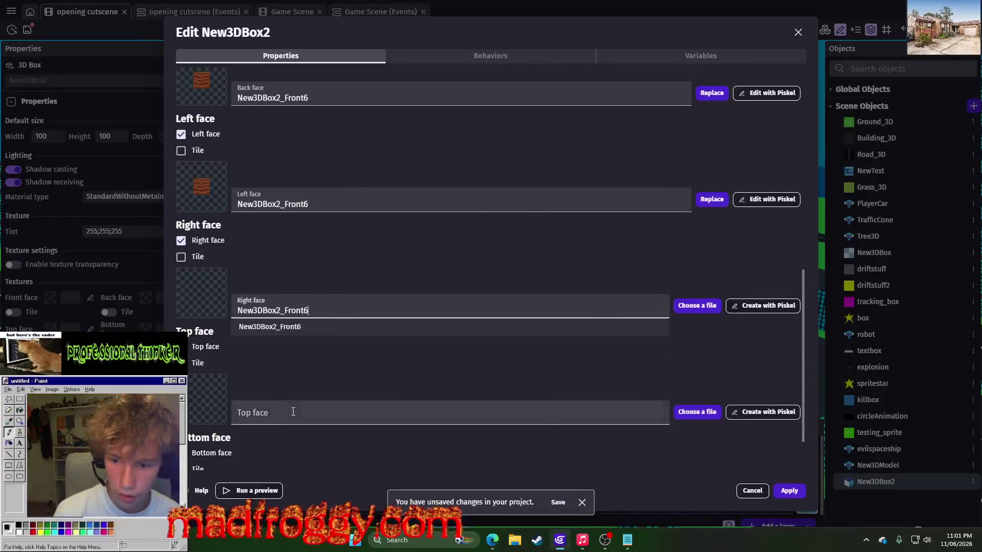
click(292, 412)
text(New3DBox2_Front6)
scroll(286, 409, down, 1)
click(288, 457)
text(New3DBox2_Front6)
click(357, 297)
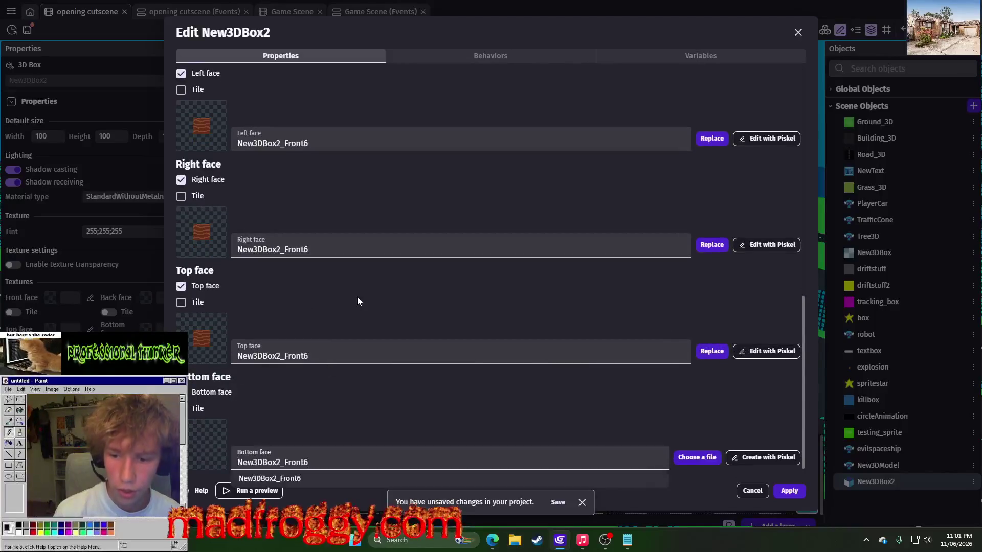
scroll(357, 296, up, 10)
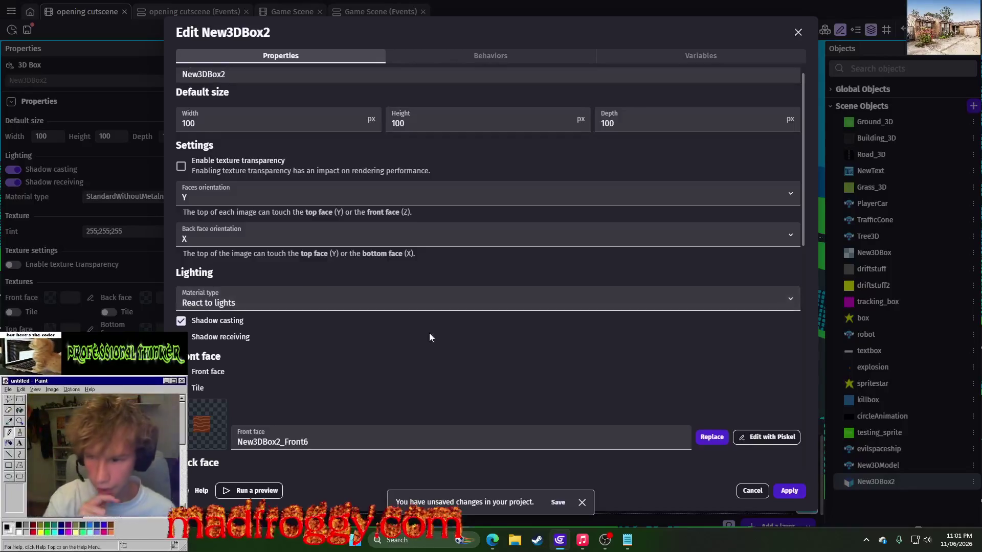
scroll(429, 333, up, 1)
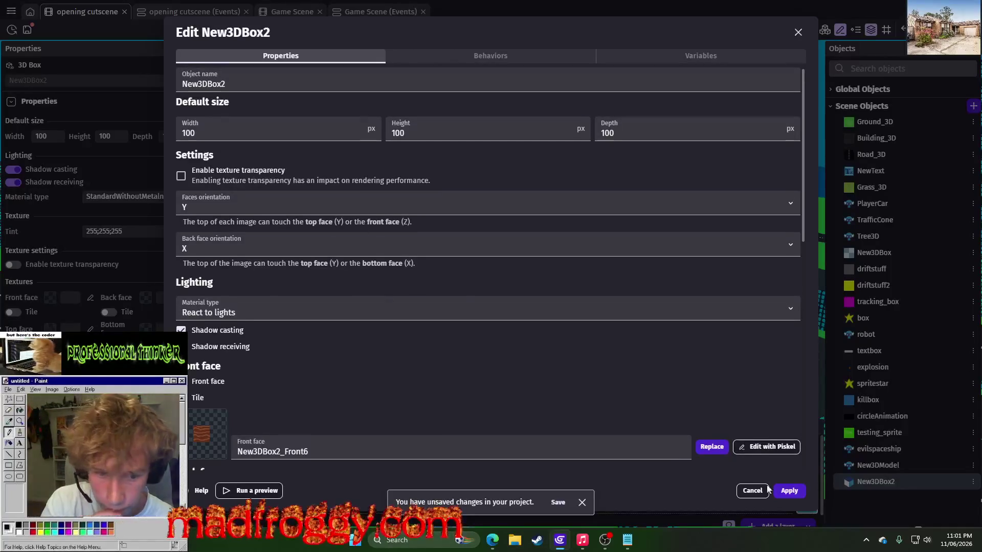
click(784, 492)
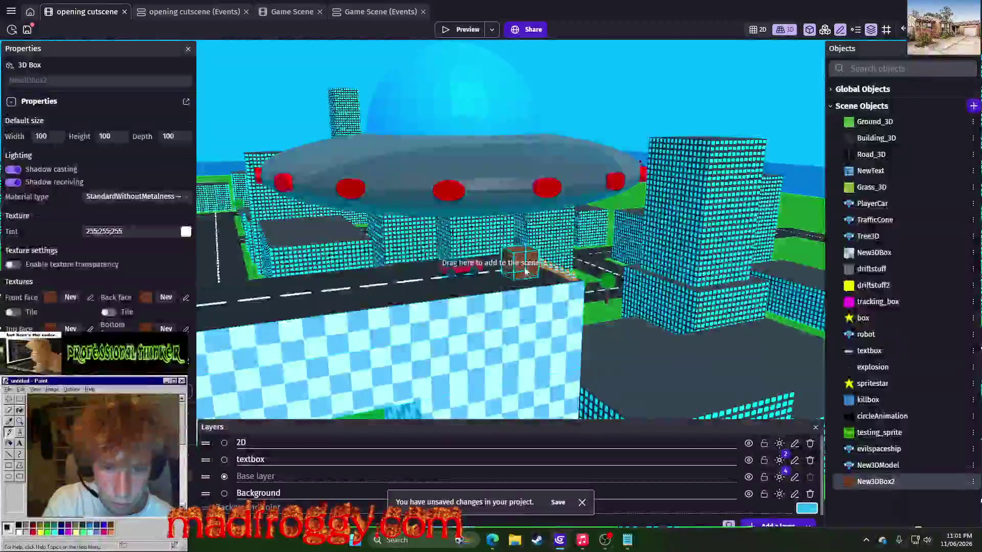
Select the wooden box and rename the New3DBox2 object to 'wood'.
click(612, 295)
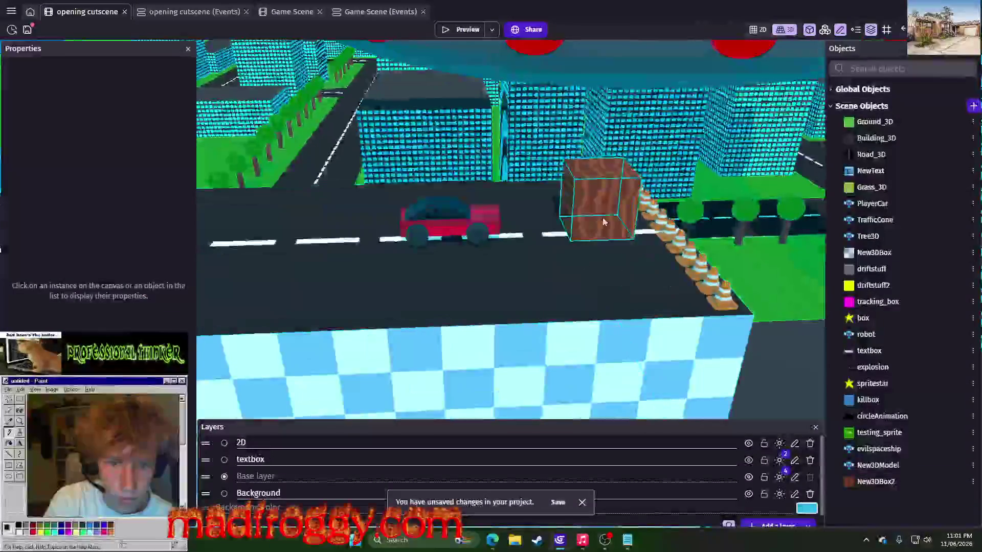
click(560, 222)
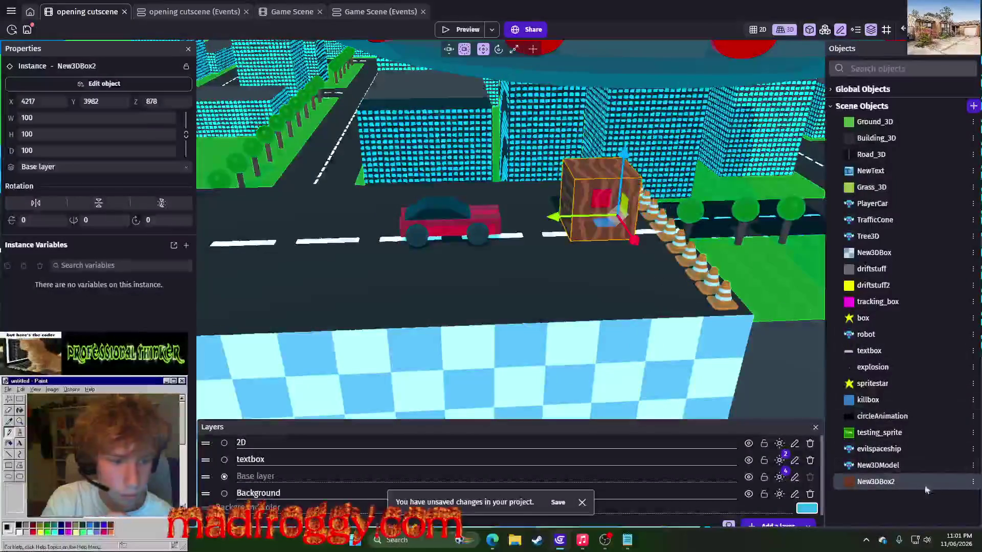
click(973, 481)
click(905, 353)
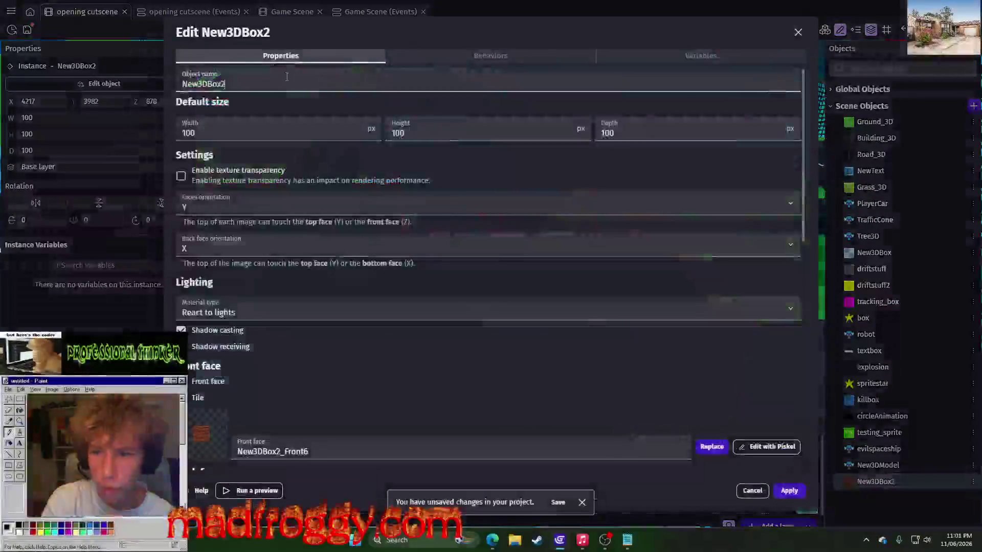
text(qoo)
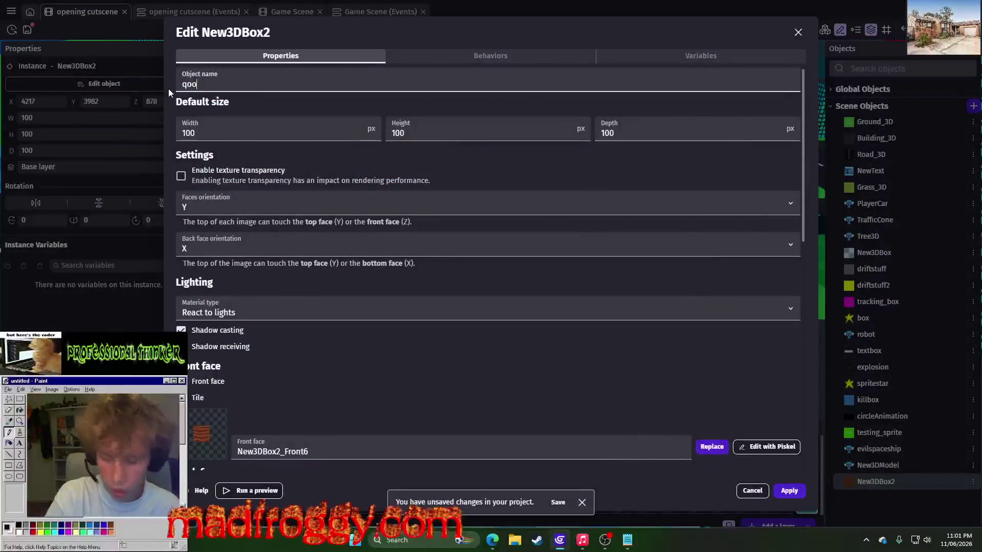
key(BackSpace)
text(woodf)
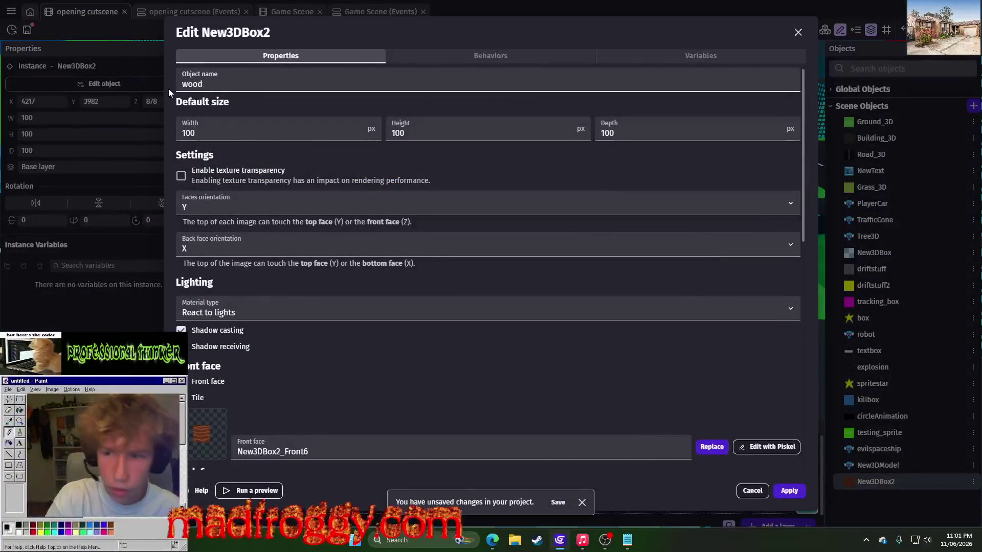
Add a Physics3D behavior with Type set to Static to wood and apply.
click(394, 57)
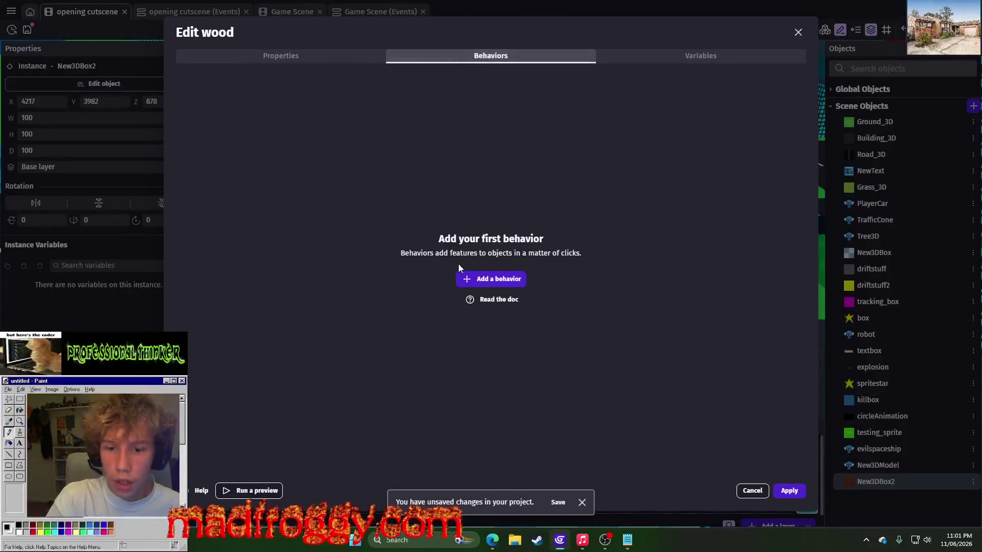
click(471, 283)
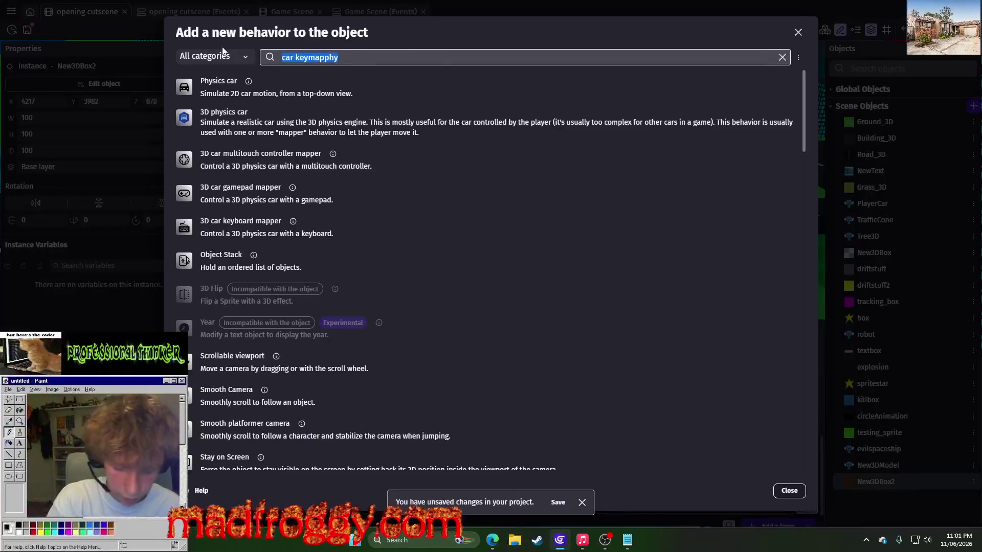
text(physics)
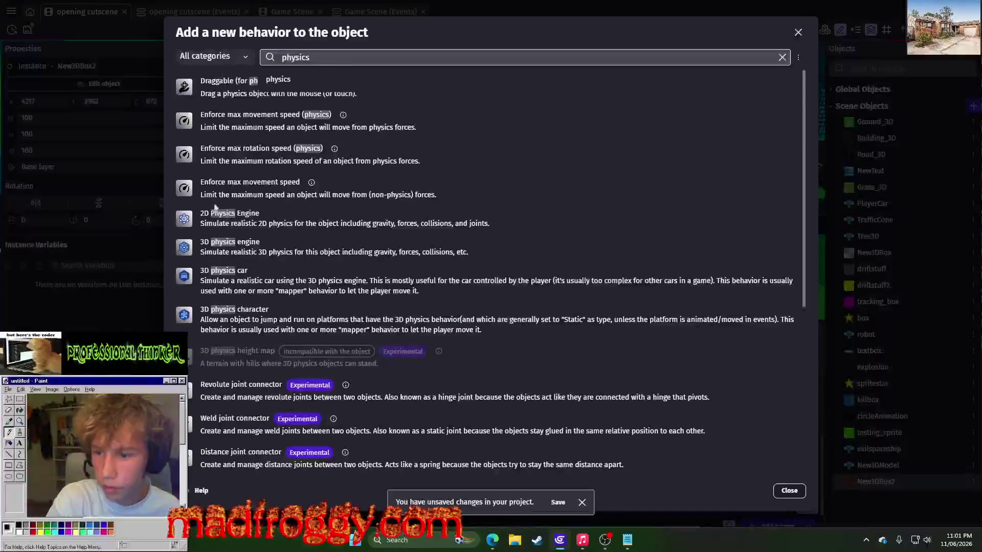
click(262, 253)
click(252, 121)
click(215, 142)
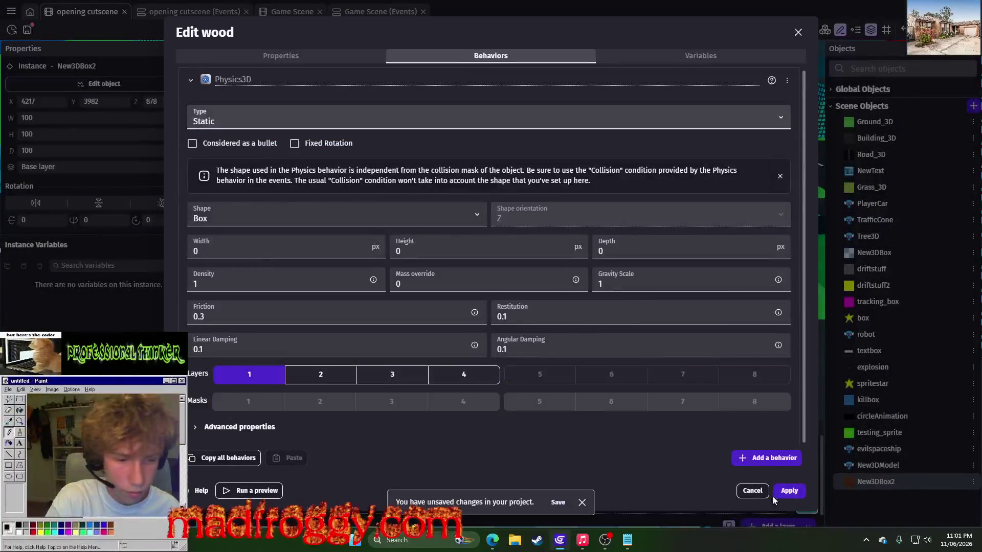
click(789, 491)
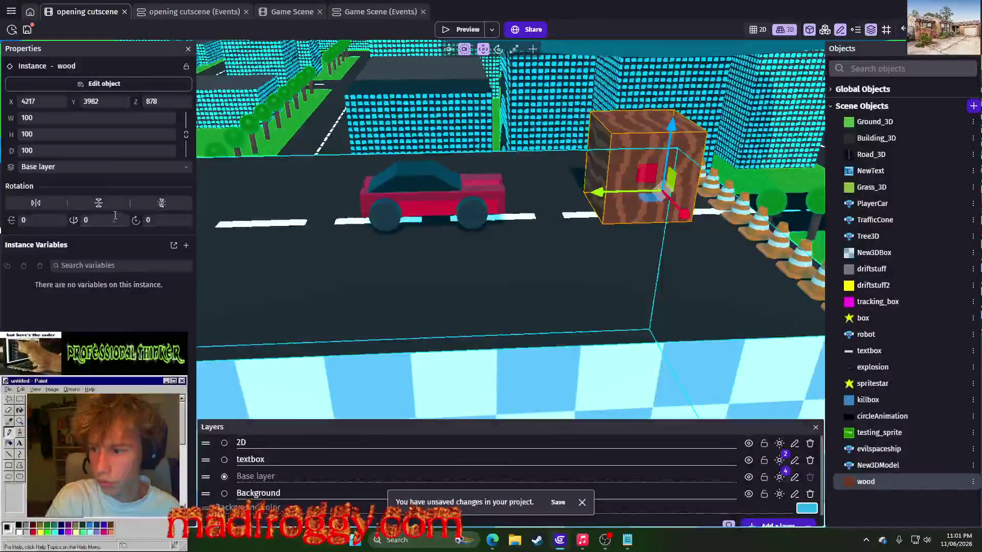
Focus on the wood cube, squash it into a thin slab, and rotate it 90°.
click(534, 48)
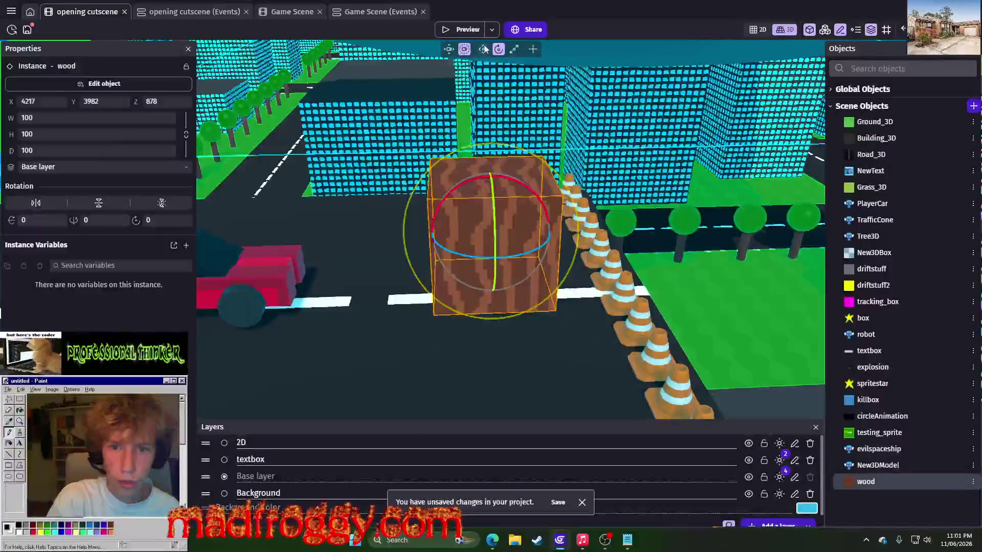
drag(545, 217, 538, 250)
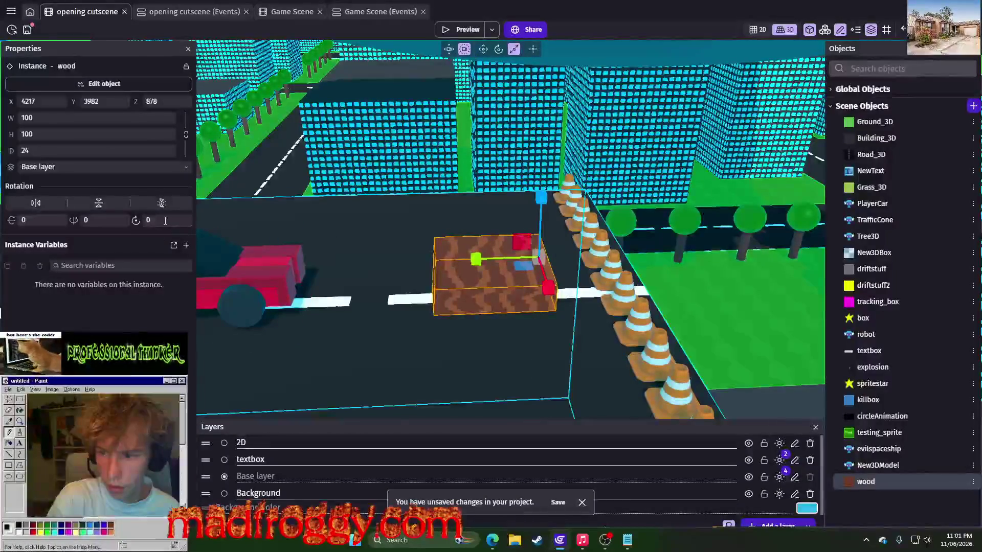
text(90)
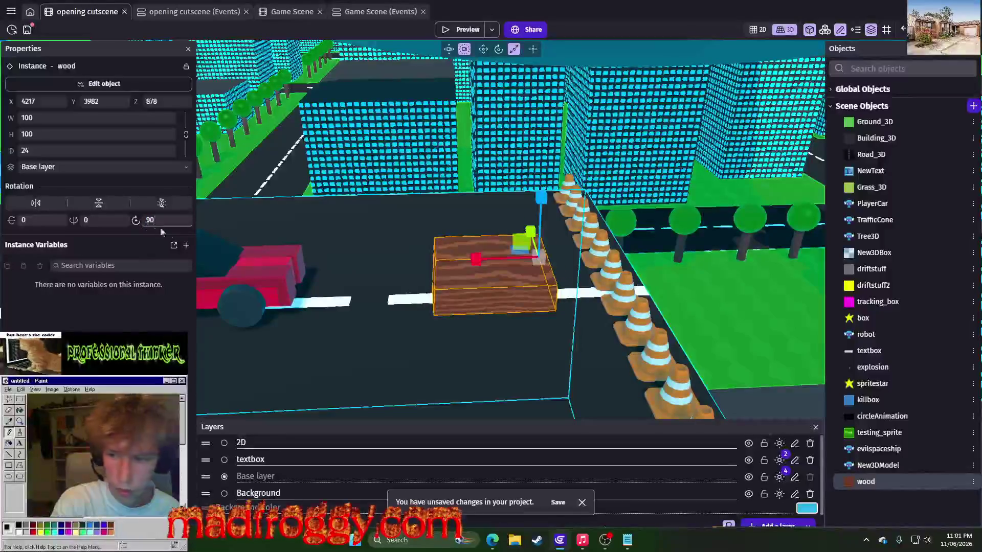
scroll(462, 231, down, 3)
scroll(462, 231, up, 4)
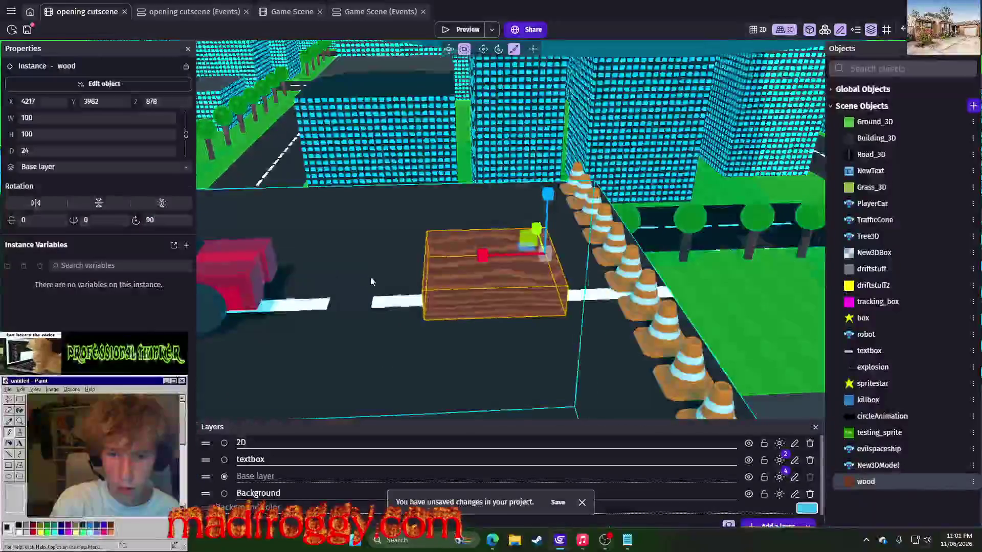
Stretch the wood plank to width 250 and tilt it 27° around the X axis.
drag(376, 277, 495, 271)
scroll(495, 271, down, 5)
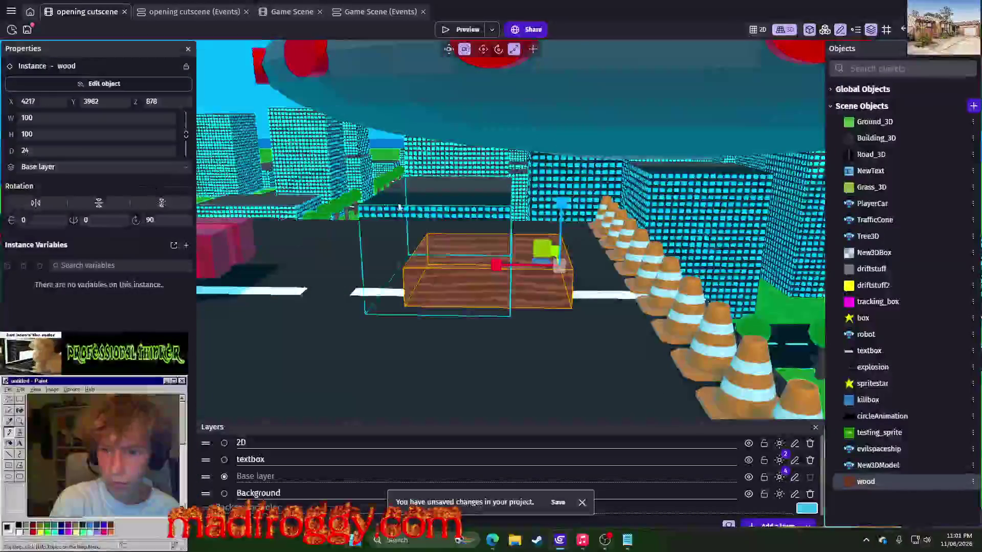
scroll(379, 265, up, 4)
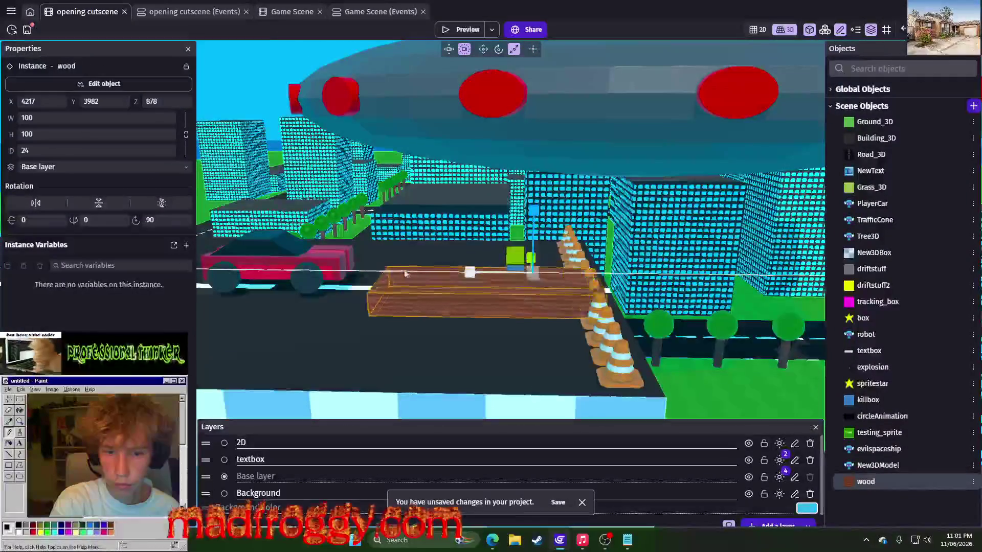
mouse_move(378, 266)
mouse_down()
mouse_move(495, 271)
mouse_move(449, 217)
mouse_move(409, 200)
mouse_up()
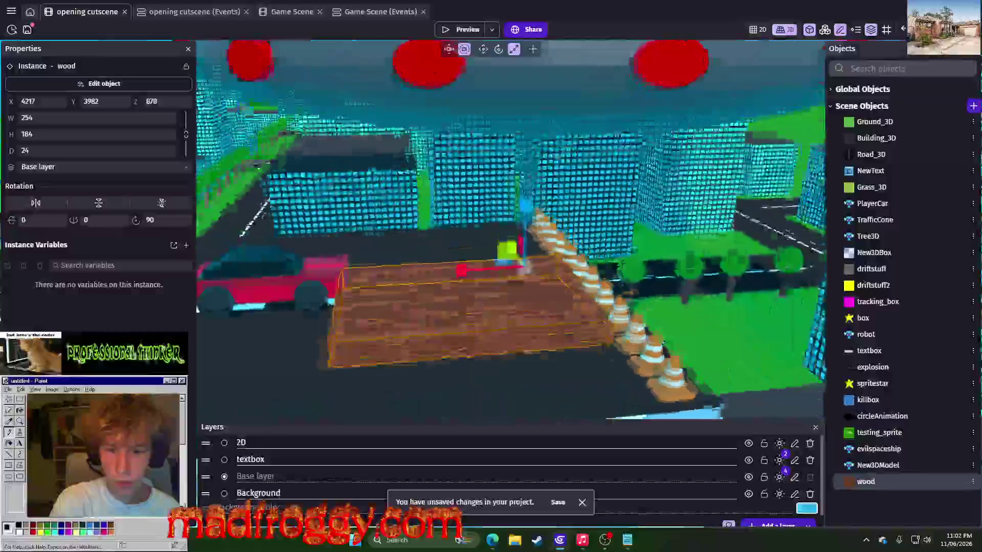
drag(468, 265, 466, 265)
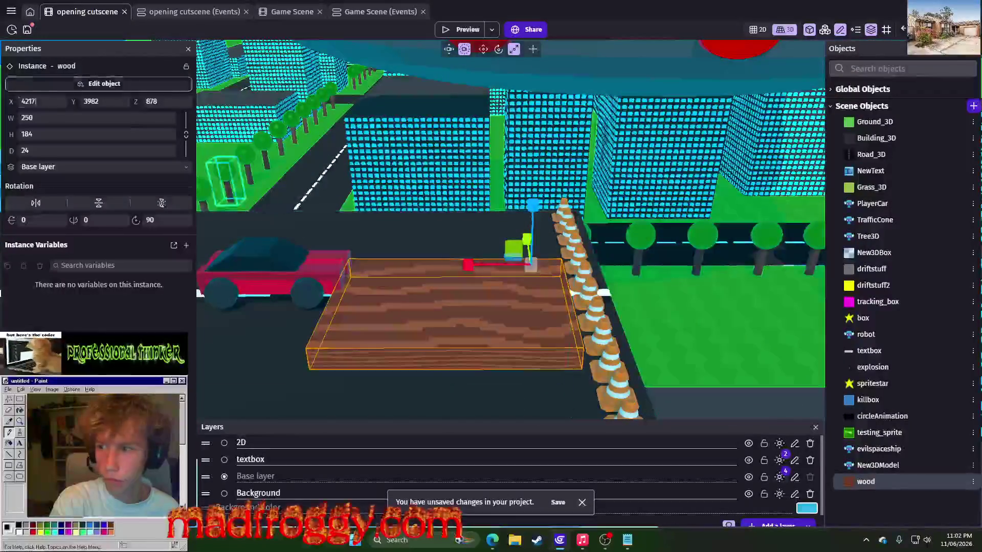
drag(8, 221, 28, 221)
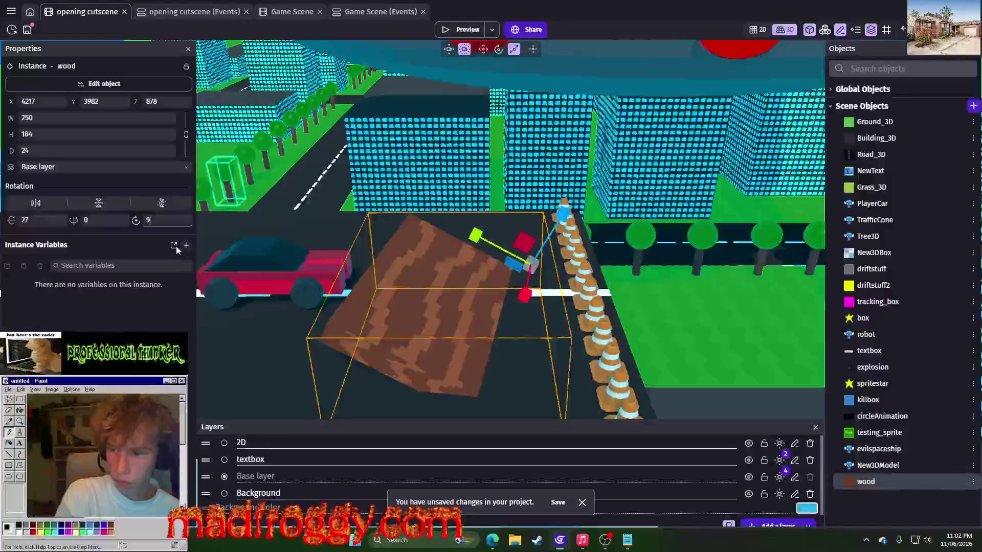
text(0)
click(230, 225)
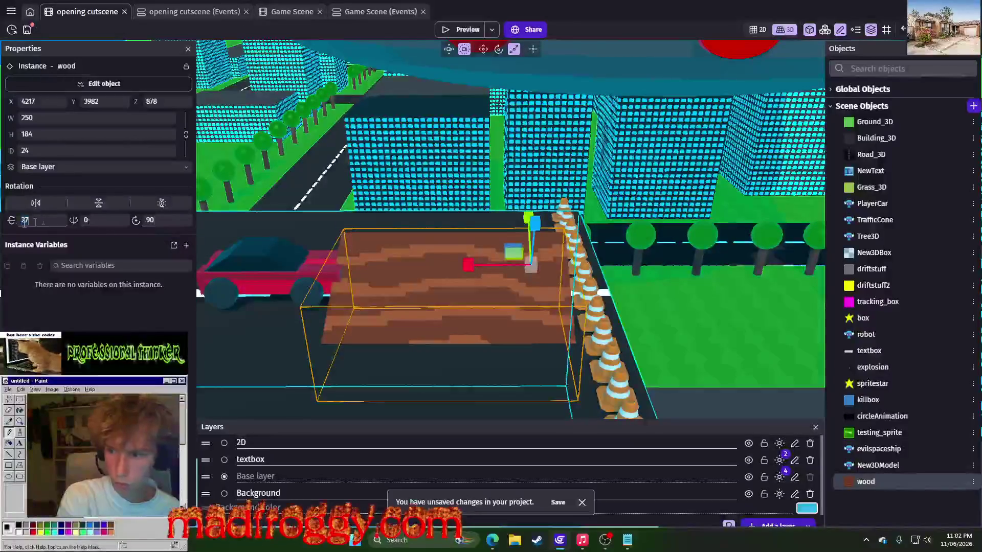
click(340, 237)
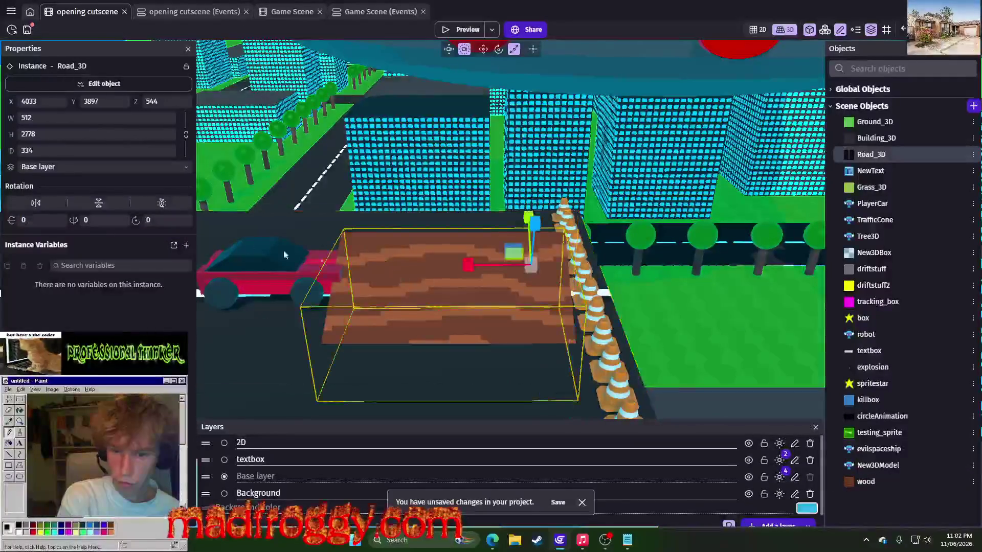
Clear the wood plank's X tilt, move it beside the cones, and reset its rotations to 0.
key(BackSpace)
key(BackSpace)
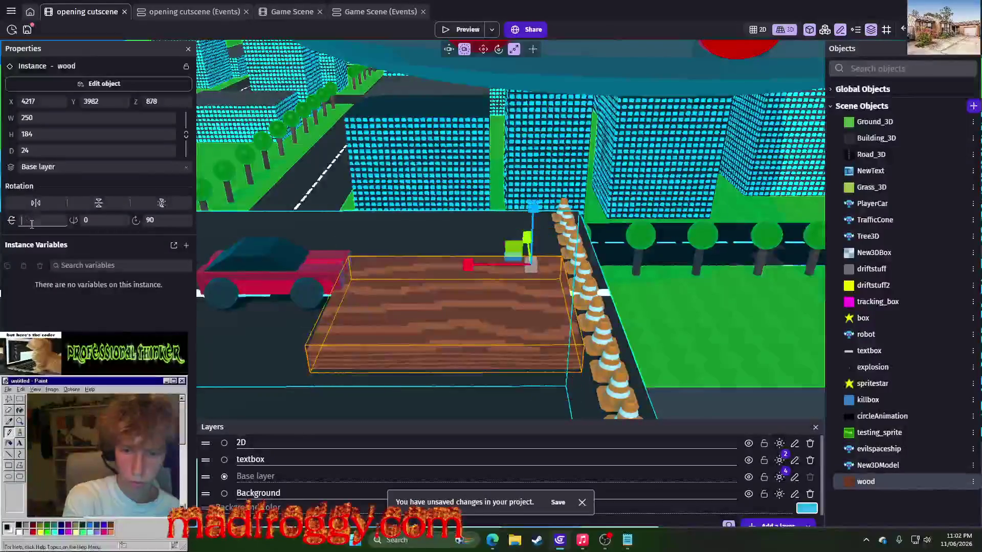
text(0)
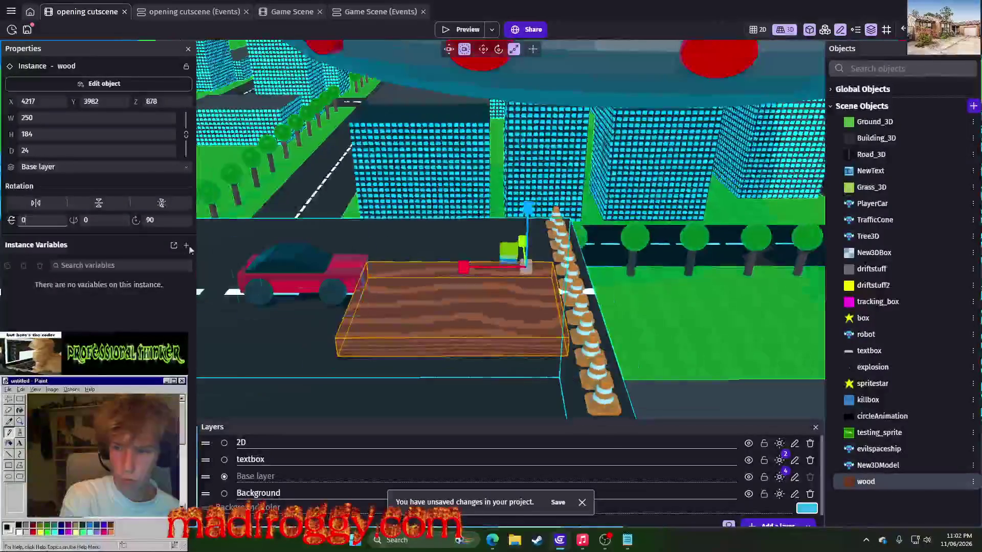
text(45)
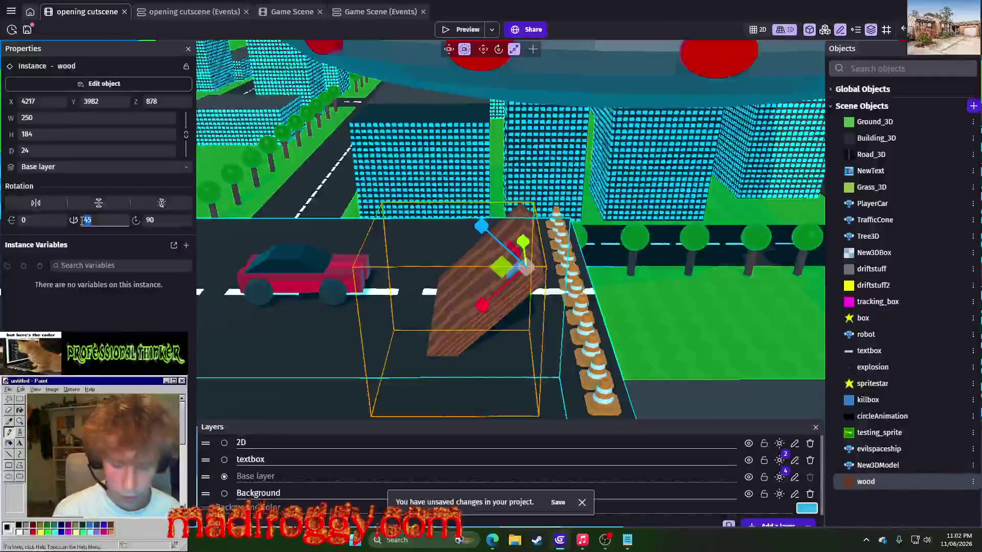
text(2)
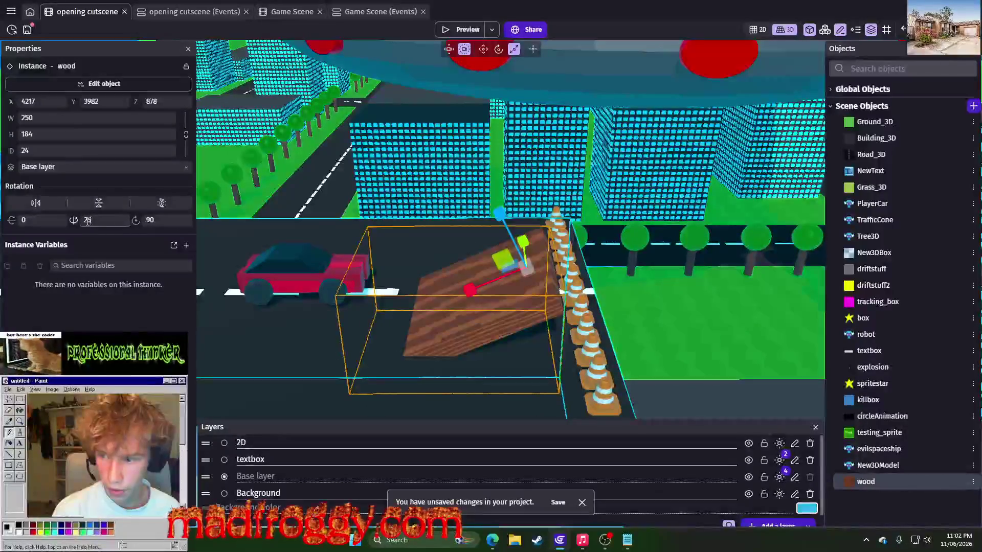
text(15)
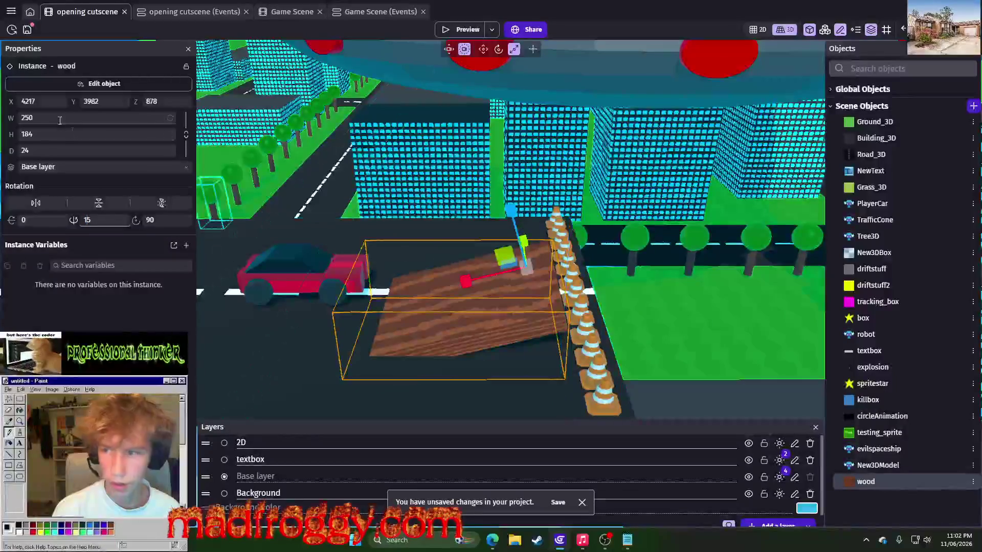
click(483, 51)
drag(499, 273, 503, 256)
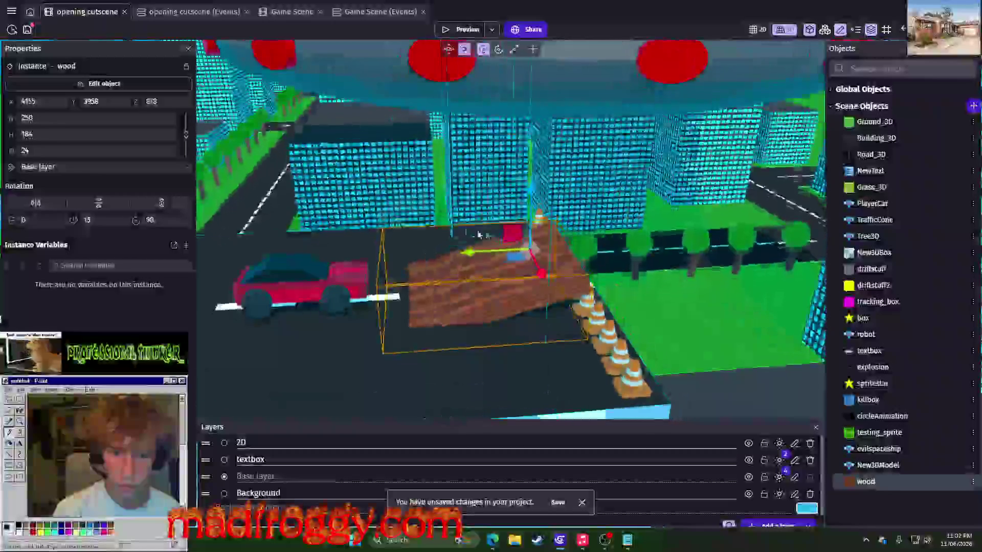
mouse_move(519, 215)
mouse_down()
mouse_move(518, 189)
mouse_move(582, 172)
mouse_move(581, 188)
mouse_move(484, 285)
mouse_move(487, 216)
mouse_move(594, 254)
mouse_up()
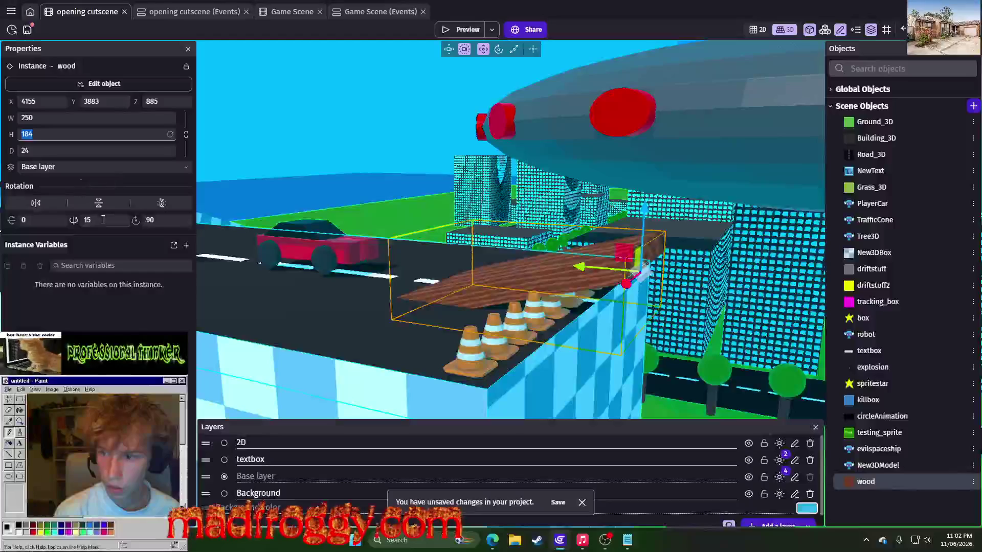
text(0)
key(Tab)
Narrow the wood piece to width 52, stand it upright with 90° rotation, and reposition it.
text(0)
mouse_move(381, 267)
mouse_down()
mouse_move(429, 283)
mouse_move(578, 90)
mouse_move(117, 178)
mouse_up()
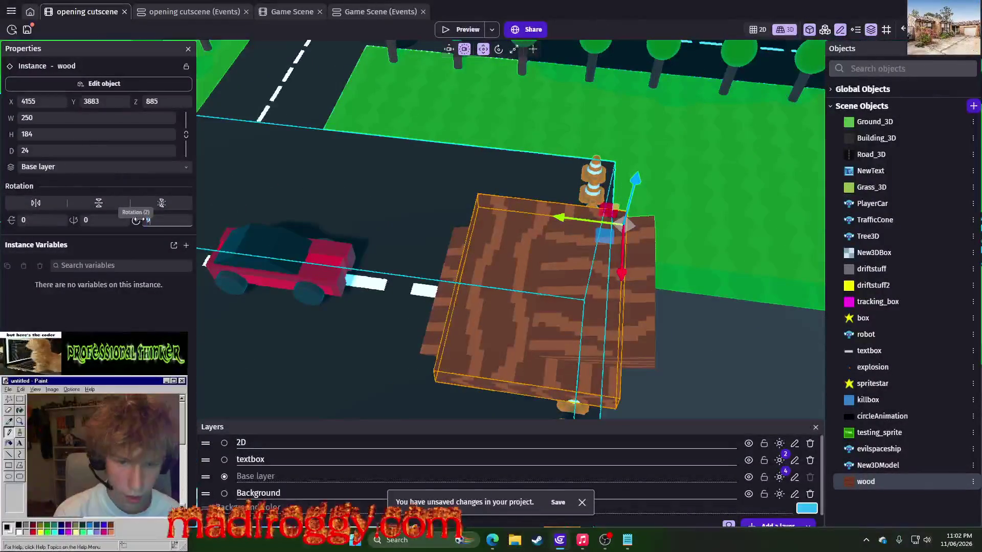
text(0)
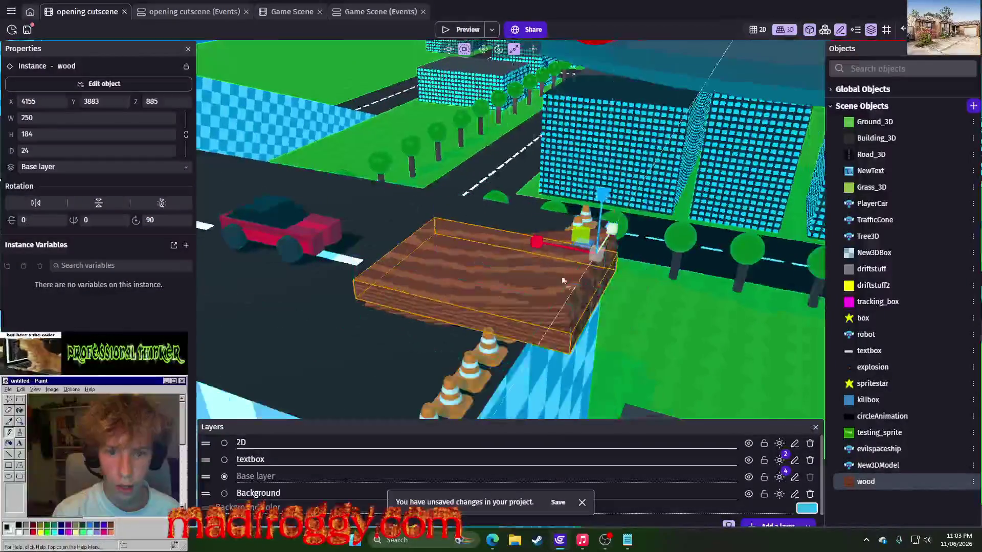
drag(558, 241, 579, 252)
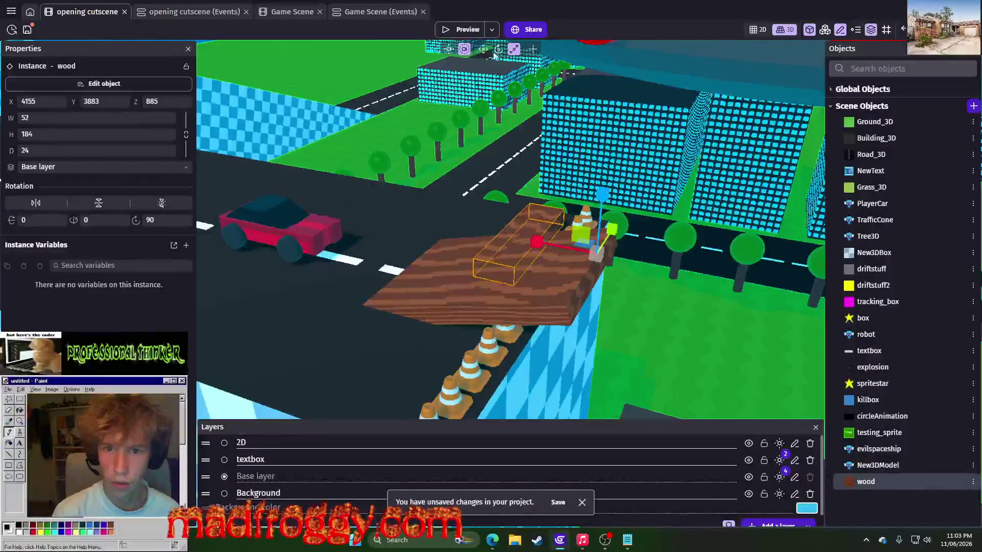
mouse_move(634, 292)
mouse_down()
mouse_move(465, 336)
mouse_move(563, 292)
mouse_move(460, 230)
mouse_up()
triple_click(96, 218)
text(-6)
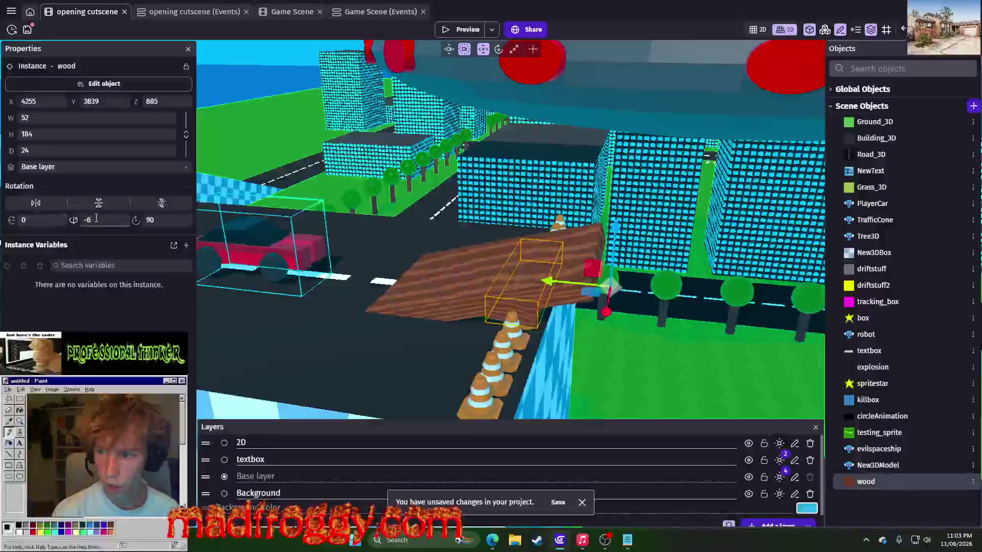
text(90)
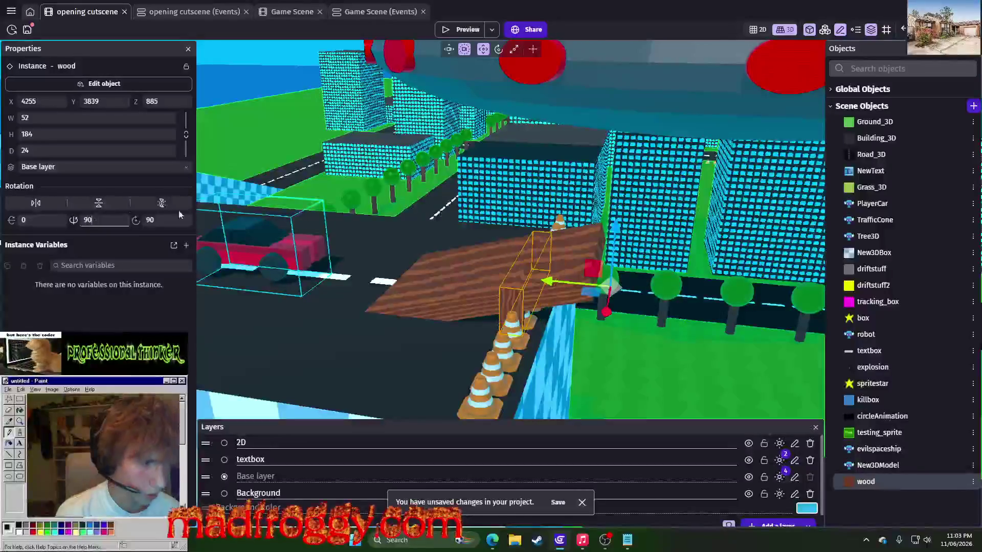
mouse_move(557, 287)
mouse_down()
mouse_move(569, 281)
mouse_move(556, 255)
mouse_move(569, 254)
mouse_up()
drag(627, 203, 625, 225)
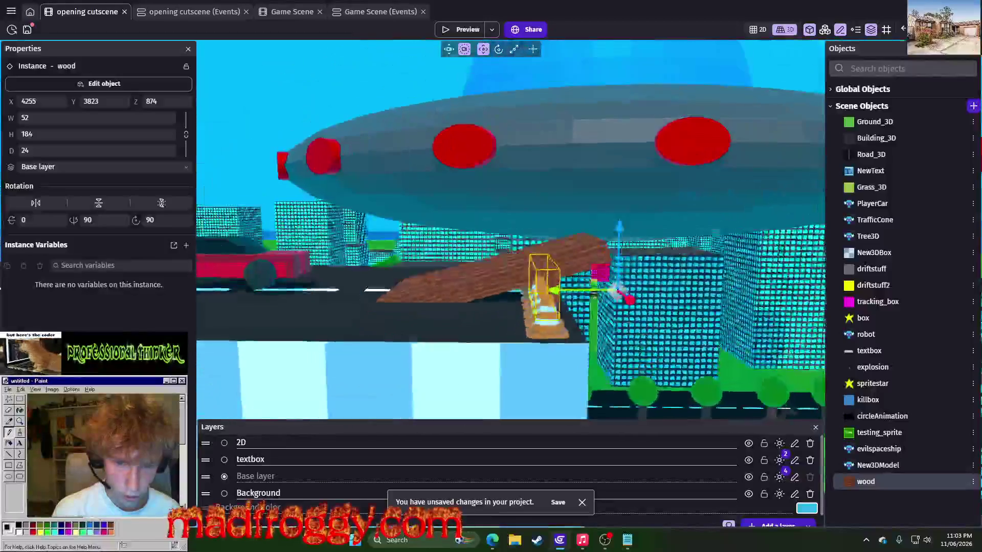
drag(563, 292, 563, 292)
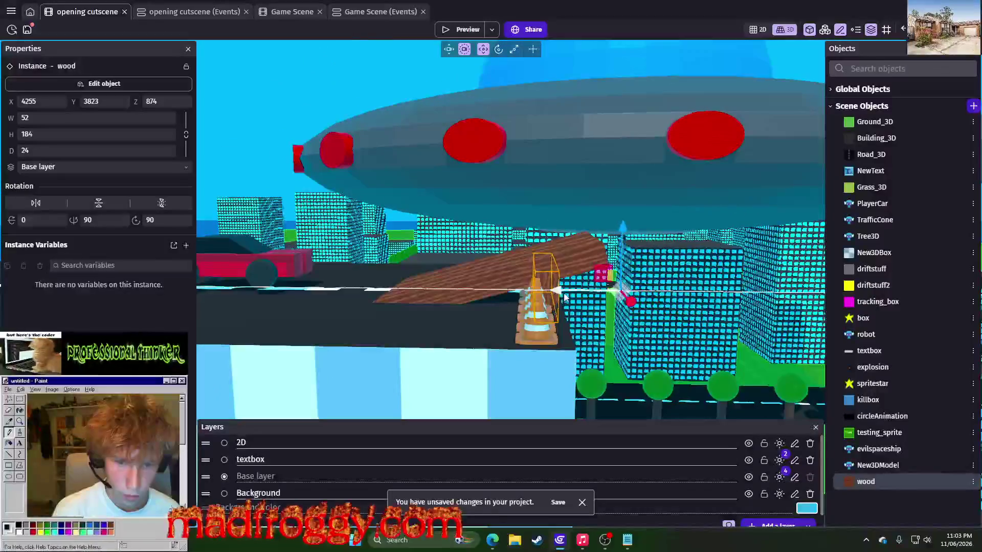
Lift one traffic cone higher, then clear the selection.
click(746, 319)
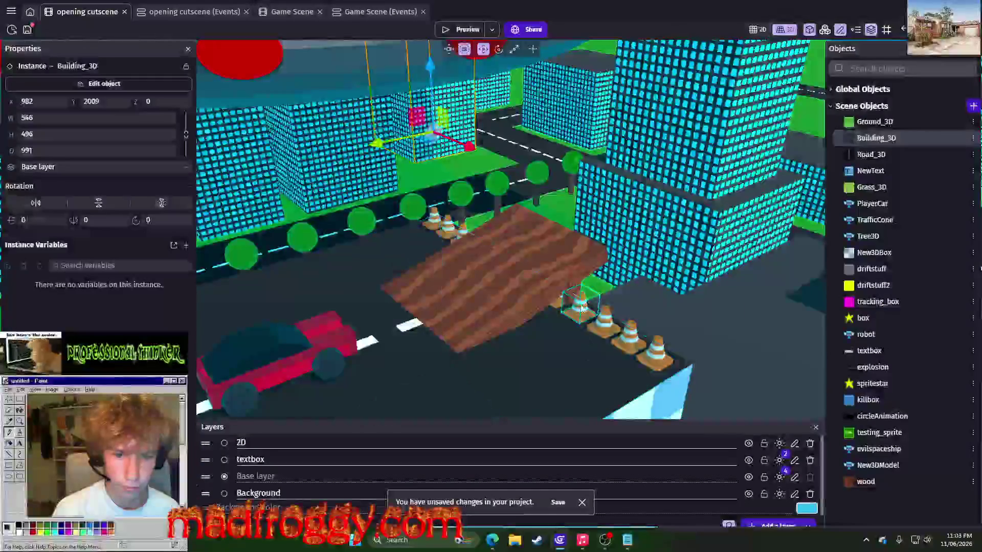
click(570, 296)
drag(570, 297, 581, 202)
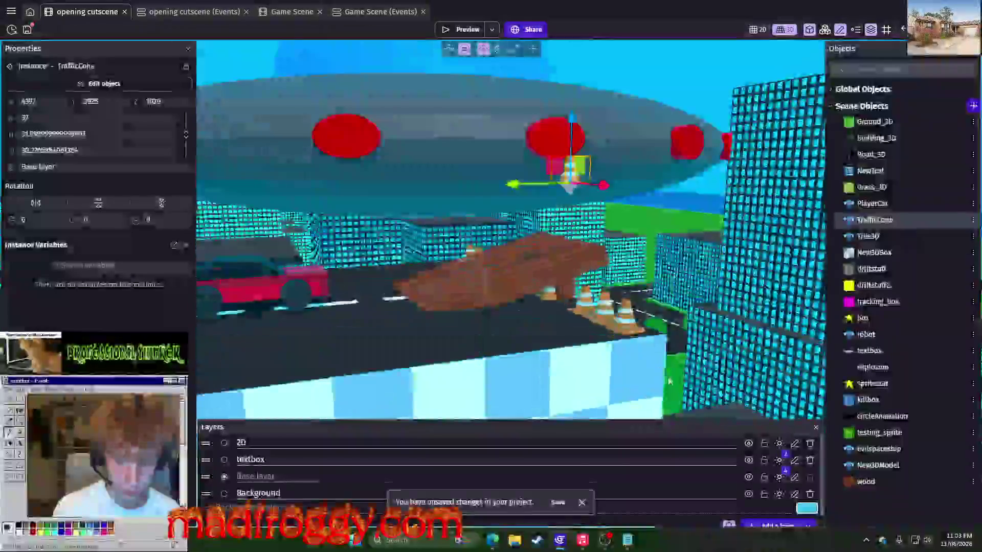
click(668, 377)
scroll(538, 346, up, 5)
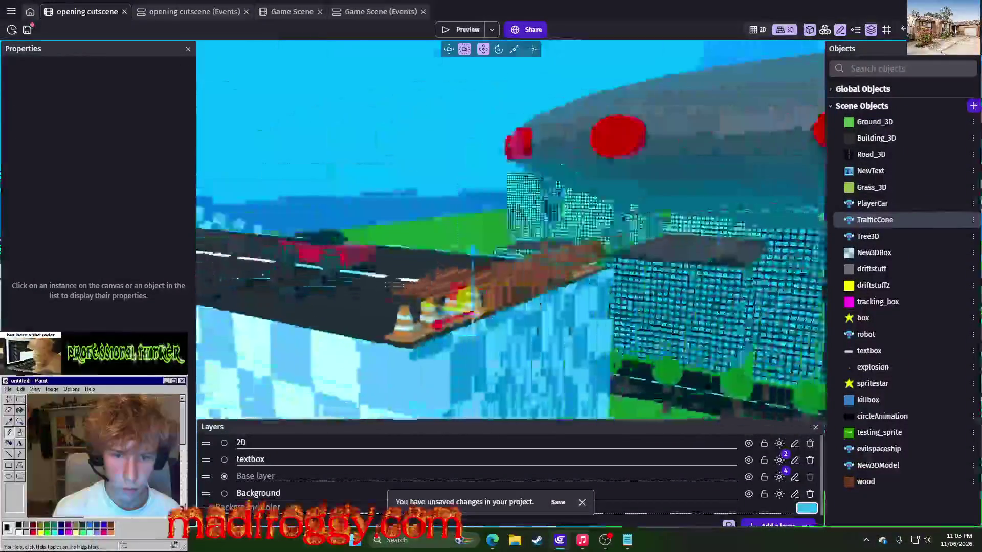
scroll(514, 311, up, 5)
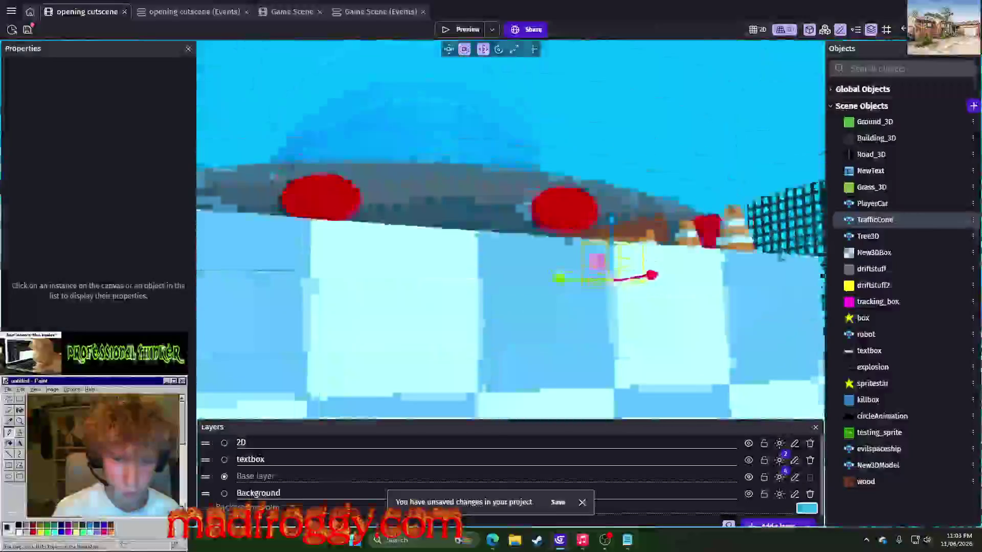
Try shifting one traffic cone along X beside the ramp, then undo the move.
scroll(514, 311, up, 3)
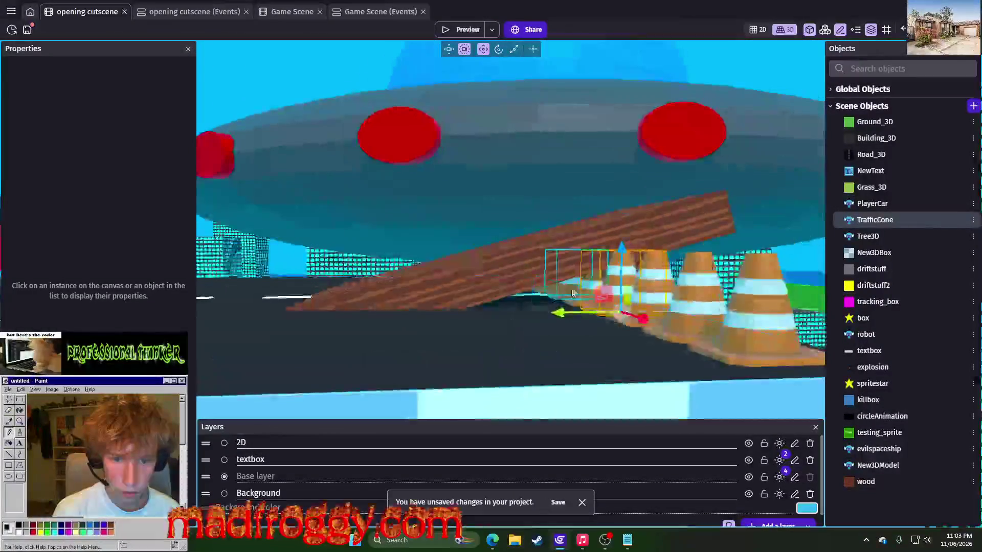
click(597, 317)
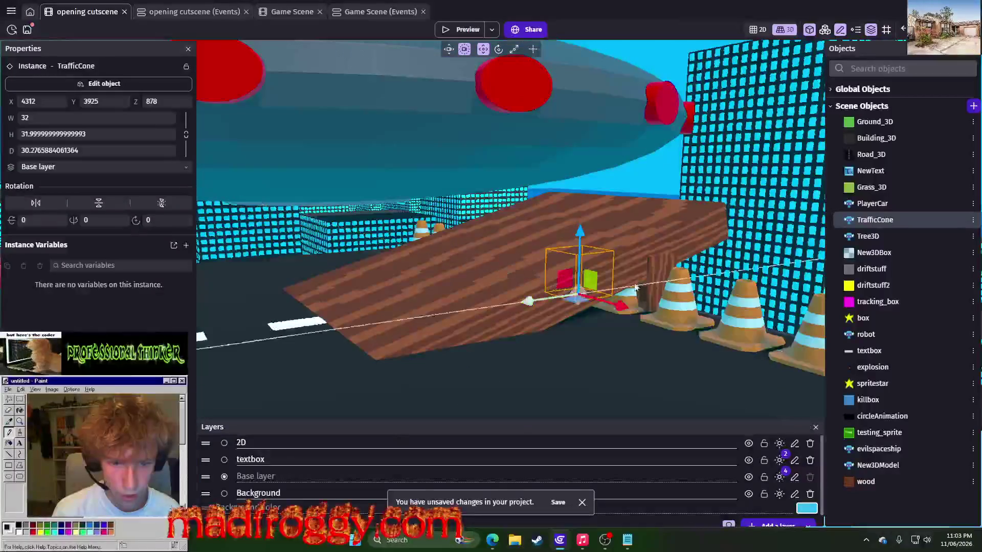
scroll(606, 336, up, 3)
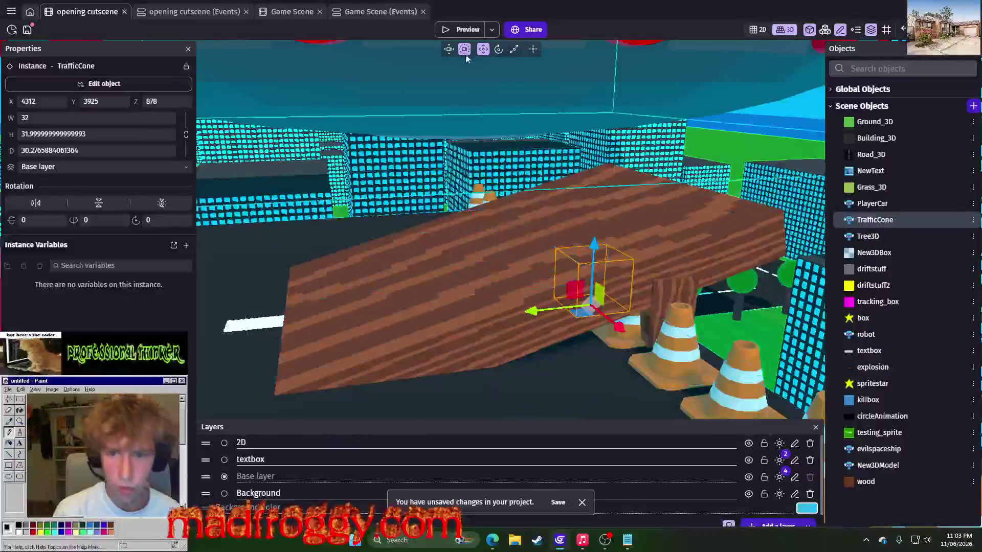
mouse_move(619, 326)
mouse_down()
mouse_move(650, 333)
mouse_move(569, 339)
mouse_up()
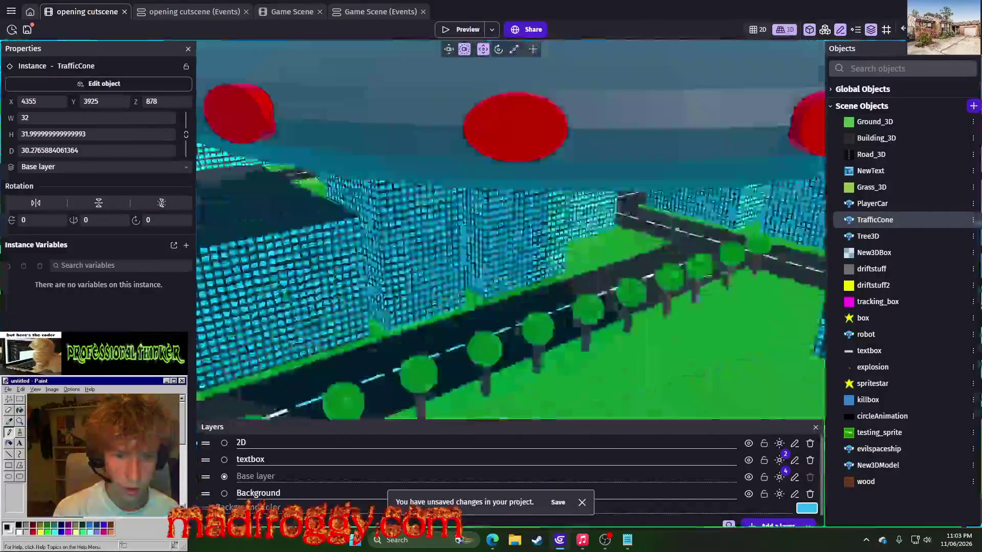
scroll(560, 330, down, 5)
scroll(560, 329, up, 5)
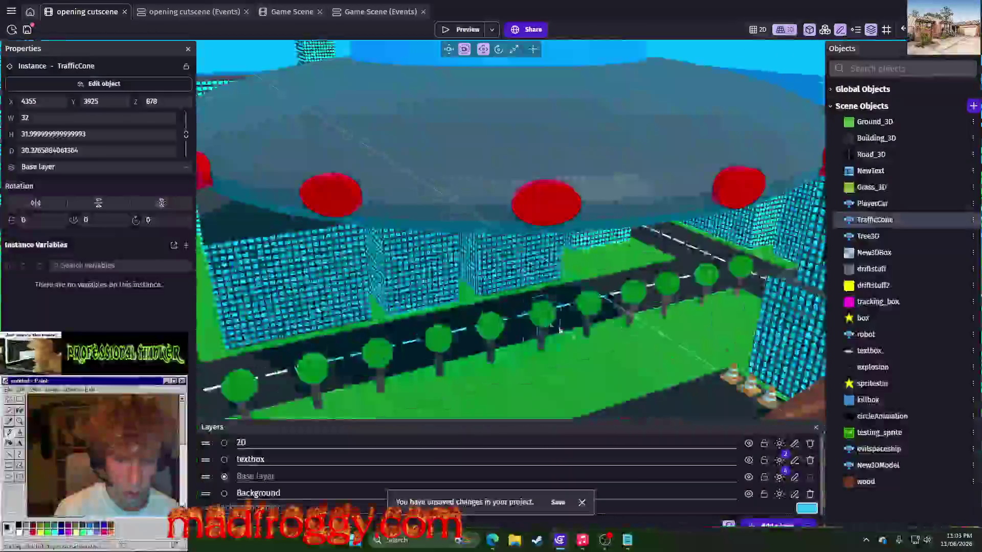
scroll(560, 330, down, 2)
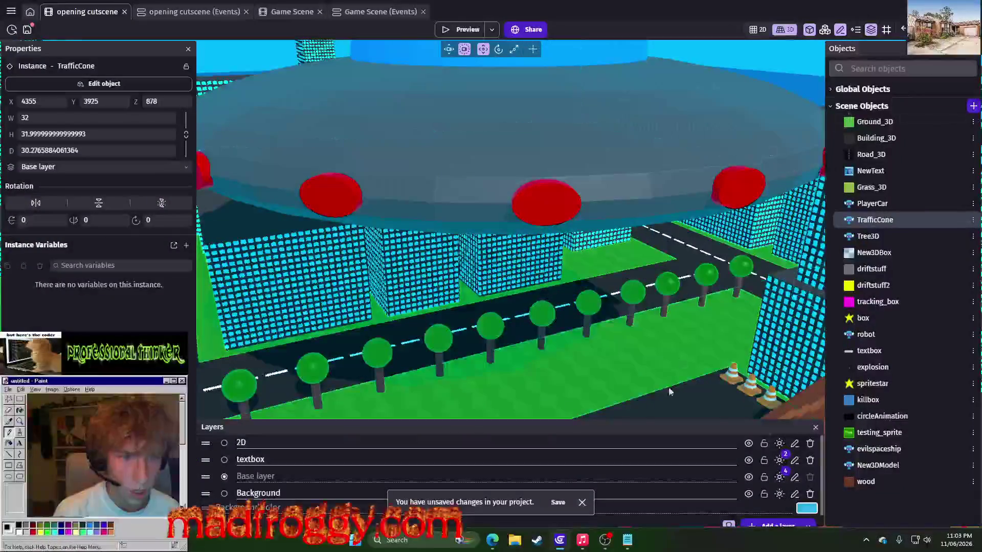
scroll(622, 319, up, 5)
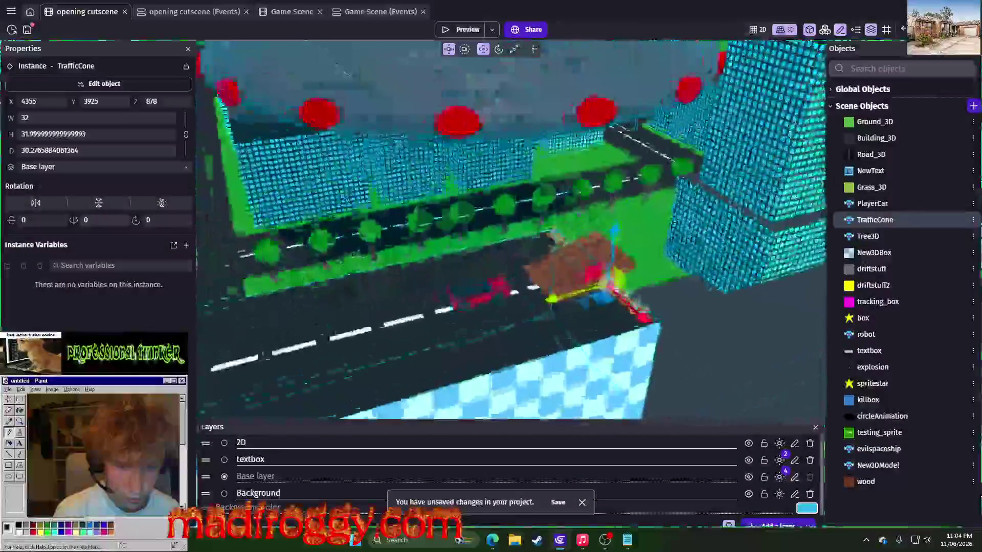
scroll(699, 271, down, 5)
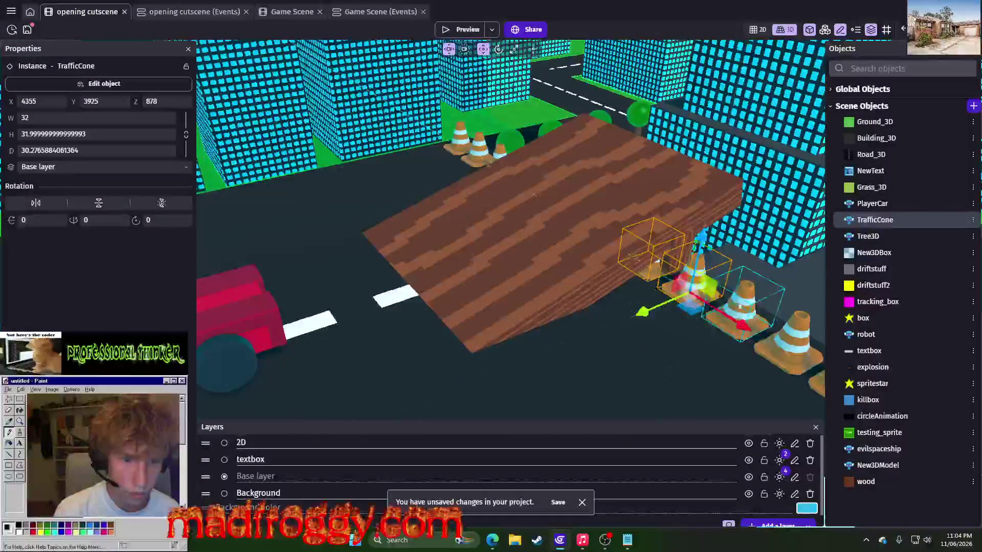
drag(699, 271, 685, 288)
key(ctrl+z)
scroll(695, 283, up, 5)
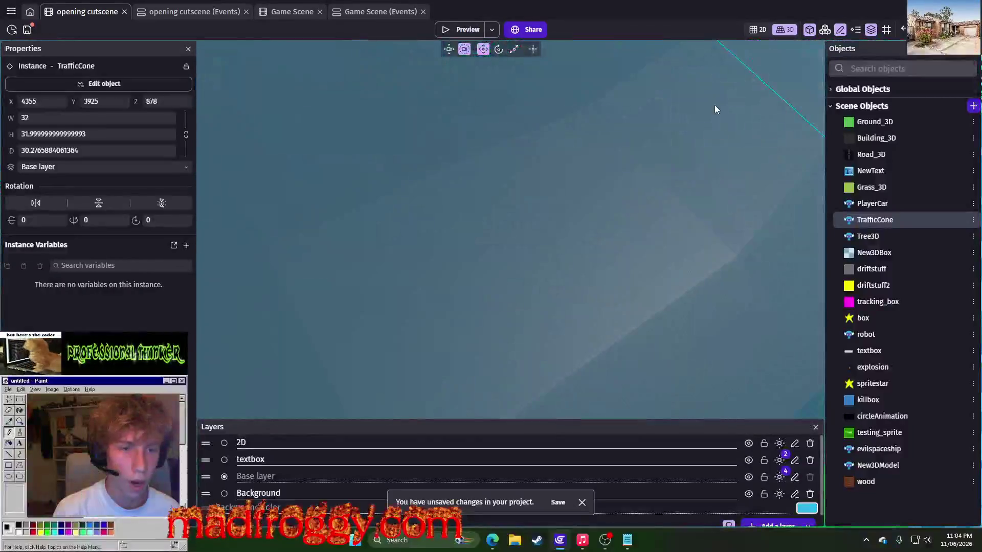
scroll(715, 108, down, 5)
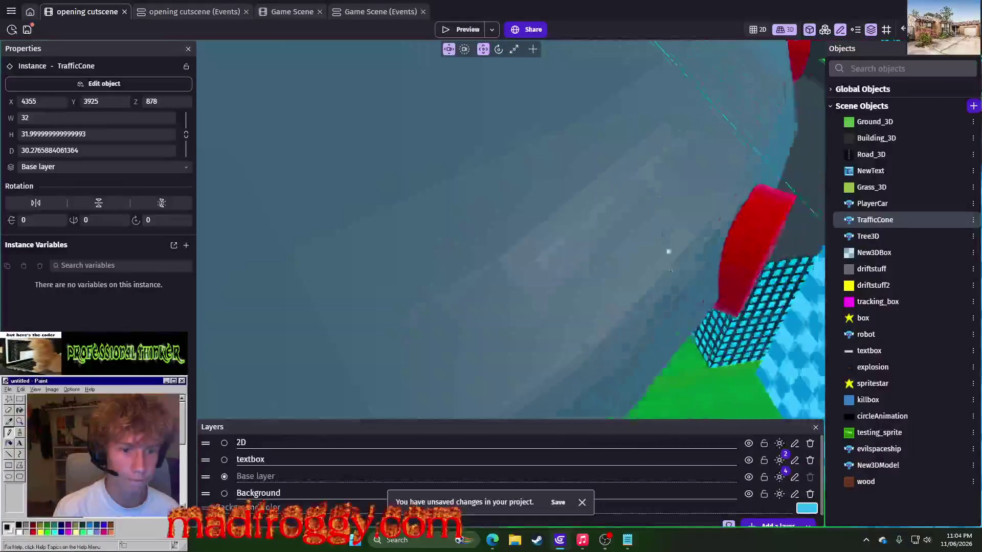
Select the traffic cones, slide them along Y from 3925 to 3888, and start a preview.
key(w)
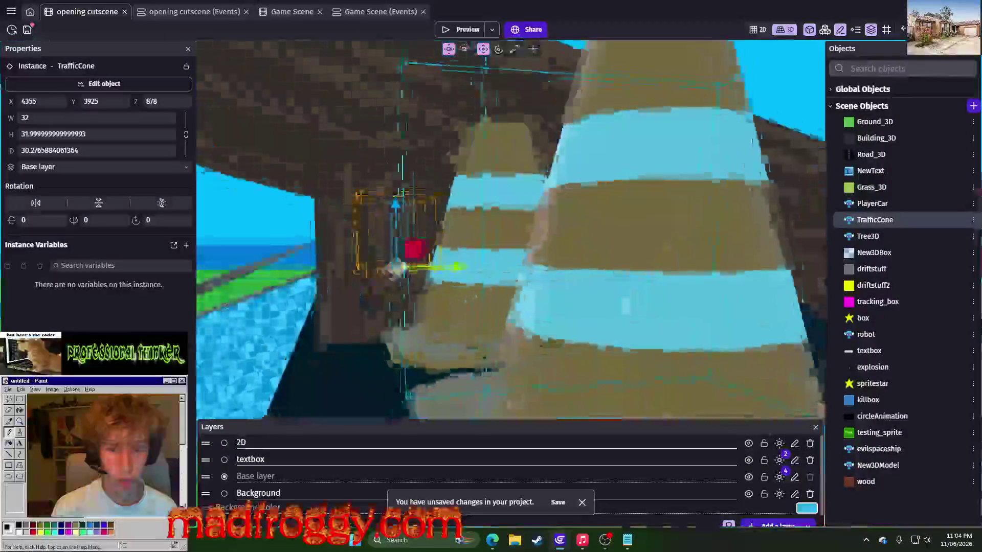
key(w)
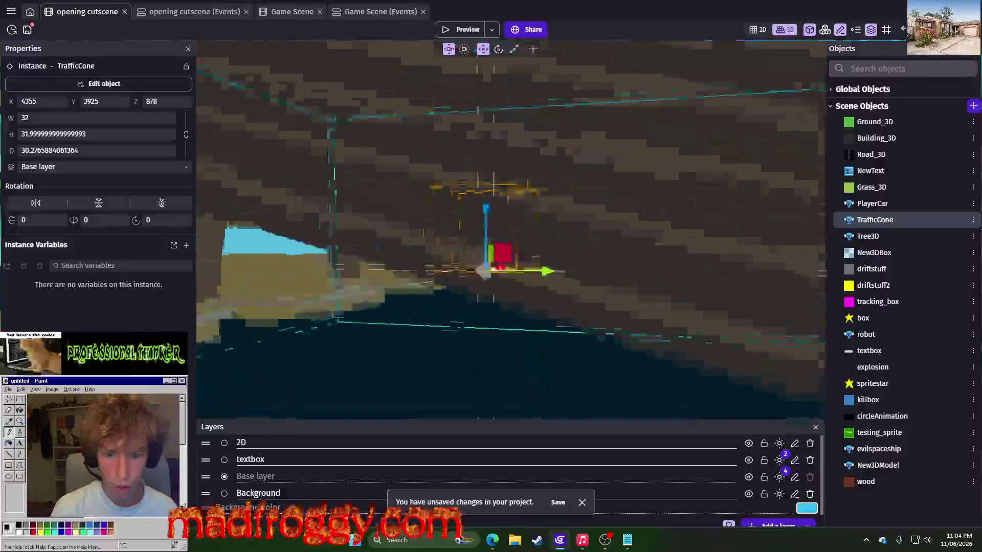
key(s)
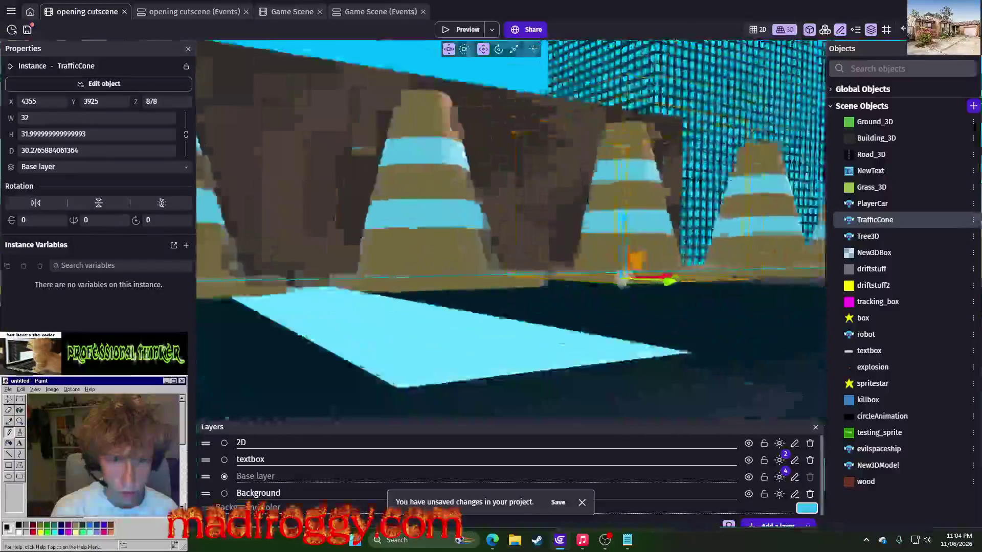
drag(370, 248, 453, 234)
shift+click(453, 234)
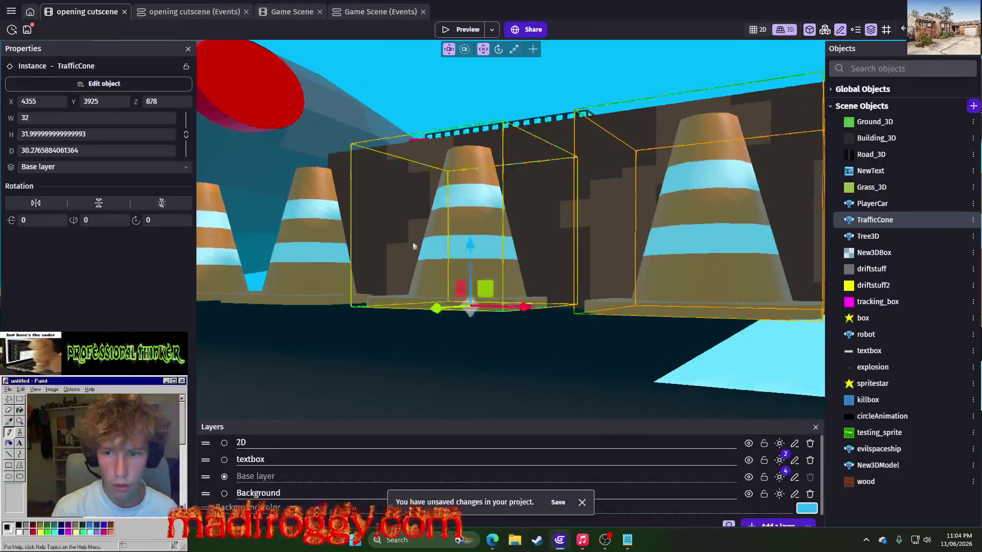
shift+click(301, 229)
key(s)
drag(500, 283, 446, 133)
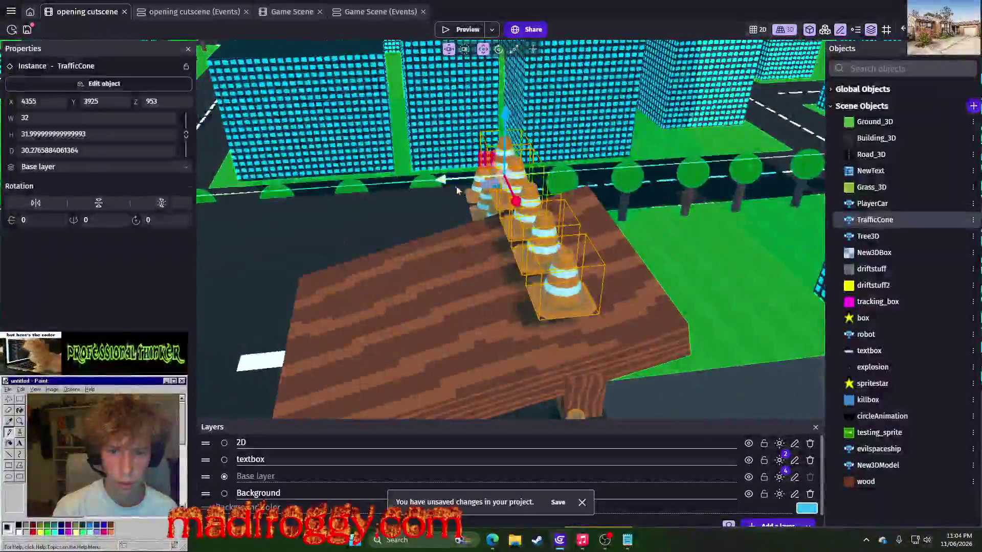
drag(457, 190, 499, 173)
click(720, 293)
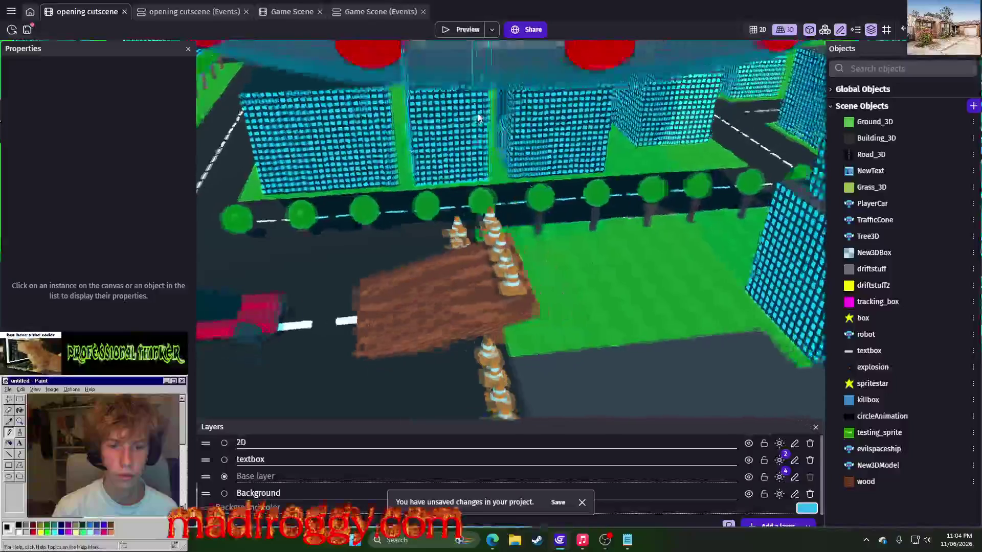
click(449, 30)
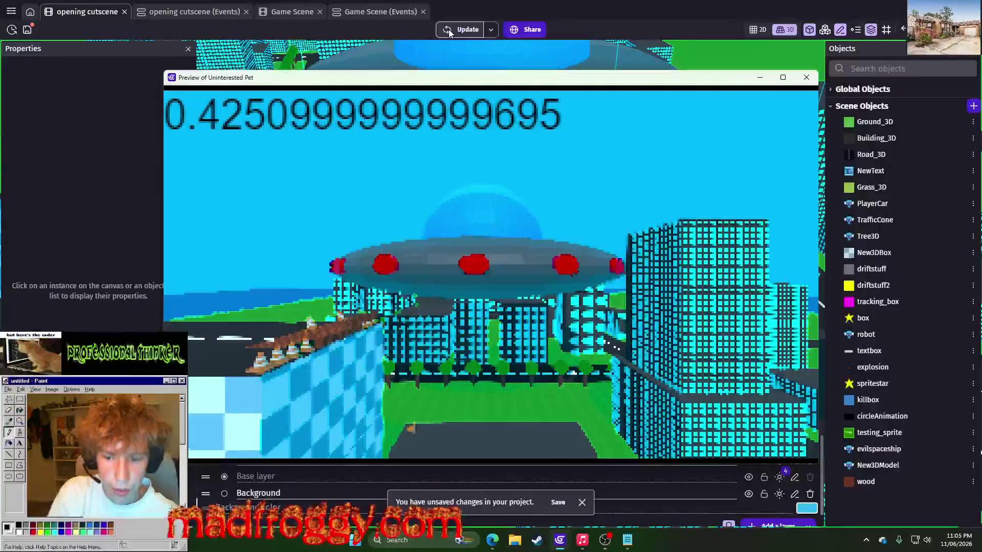
Close the cutscene preview and orbit the editor view around the ramp and cones.
click(807, 77)
scroll(485, 254, up, 5)
drag(590, 261, 691, 240)
click(387, 113)
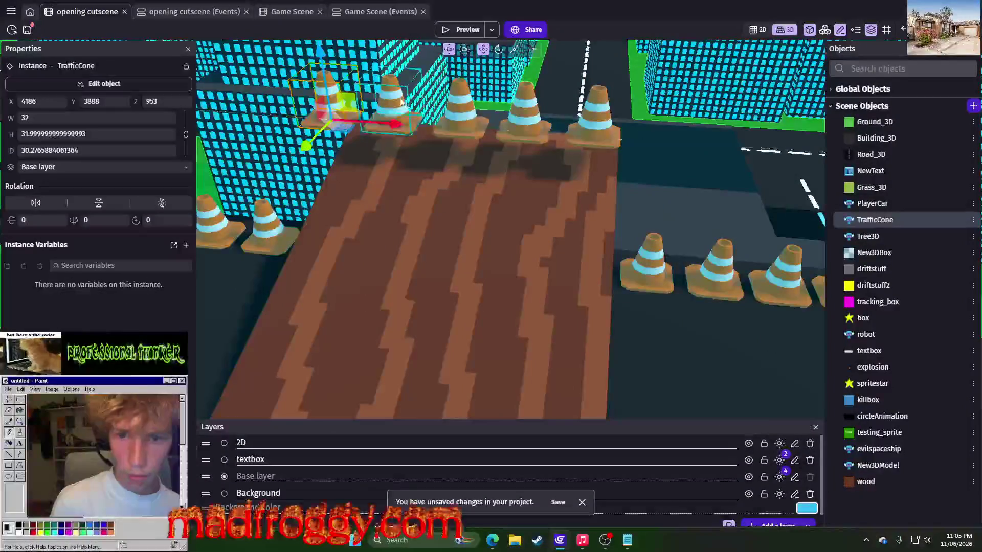
click(389, 110)
click(470, 102)
click(524, 104)
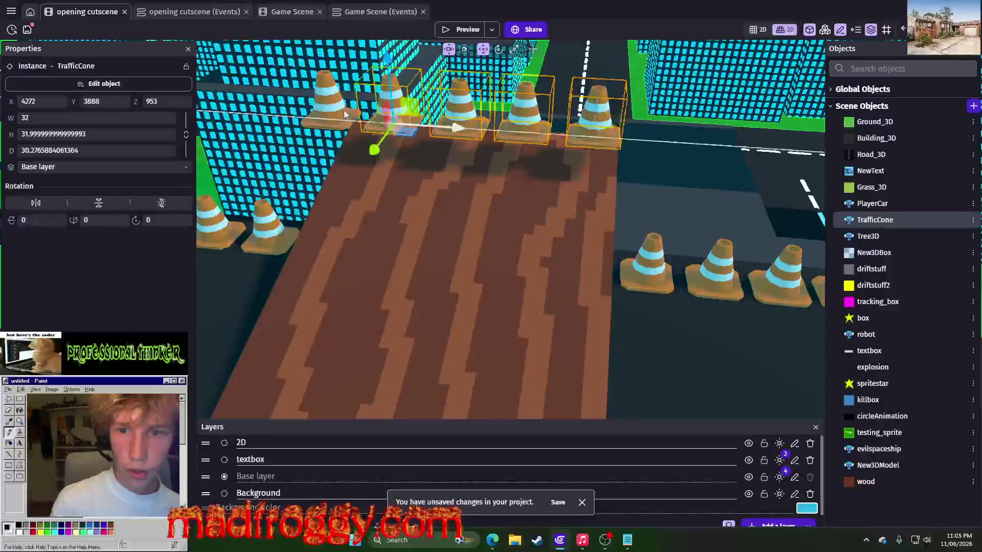
mouse_move(434, 67)
mouse_down()
mouse_move(668, 289)
mouse_move(593, 261)
mouse_move(568, 220)
mouse_move(495, 307)
mouse_move(434, 286)
mouse_move(419, 276)
mouse_move(395, 211)
mouse_move(418, 174)
mouse_move(434, 176)
mouse_up()
click(557, 121)
scroll(552, 125, down, 5)
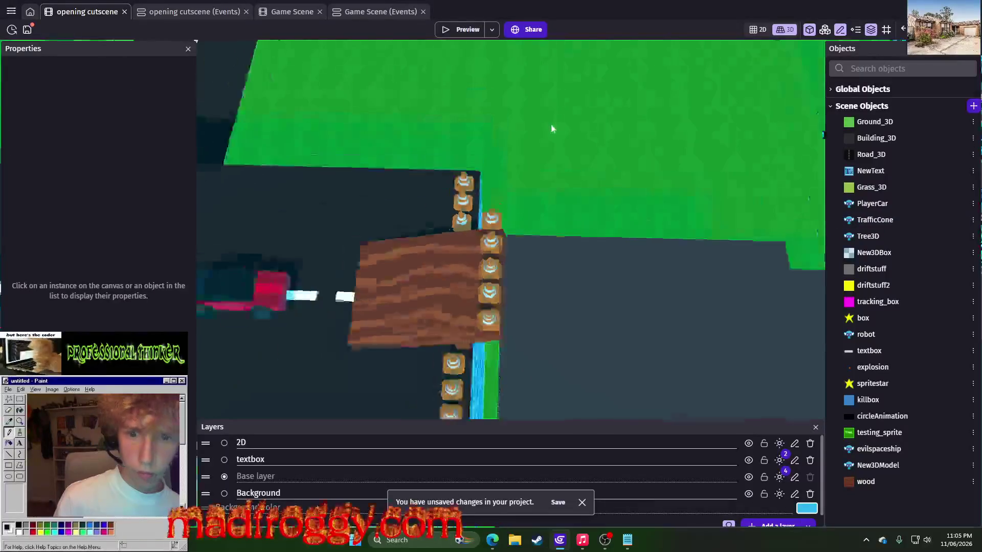
click(27, 29)
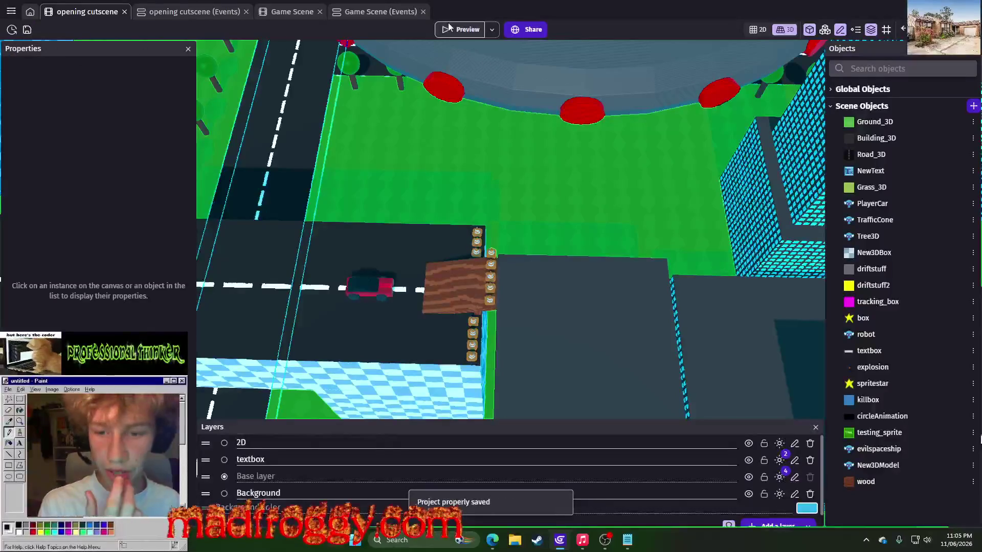
Drag the New3DModel car down the road from Y 4266 to 6879, then show the opening cutscene events.
click(385, 302)
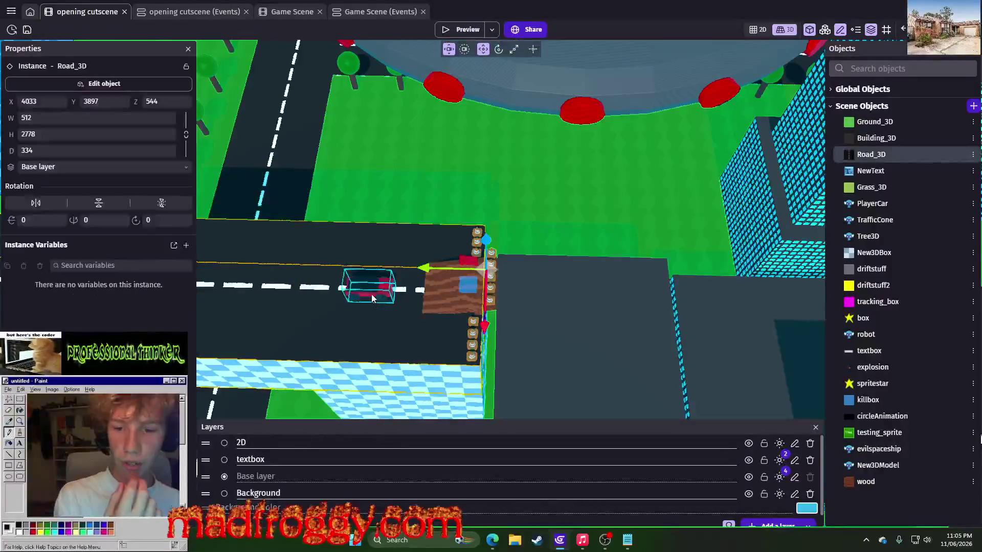
click(372, 298)
drag(373, 298, 240, 280)
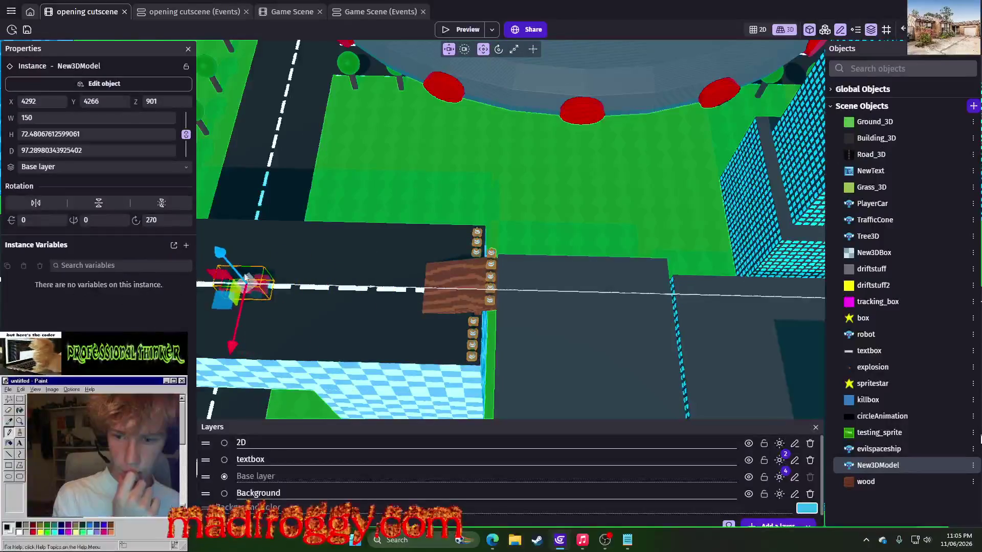
scroll(241, 280, down, 3)
drag(307, 282, 245, 281)
scroll(224, 285, down, 3)
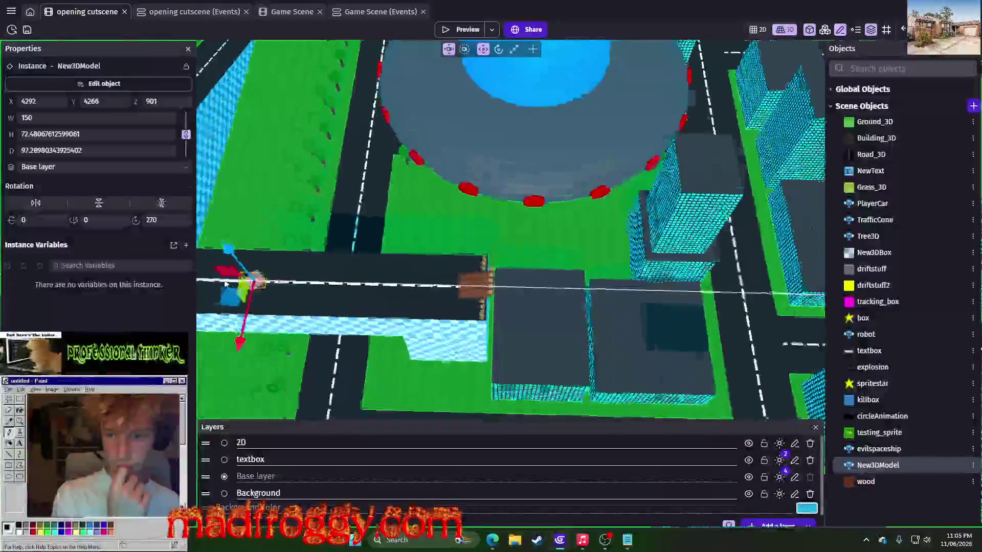
scroll(223, 285, down, 5)
drag(215, 285, 243, 245)
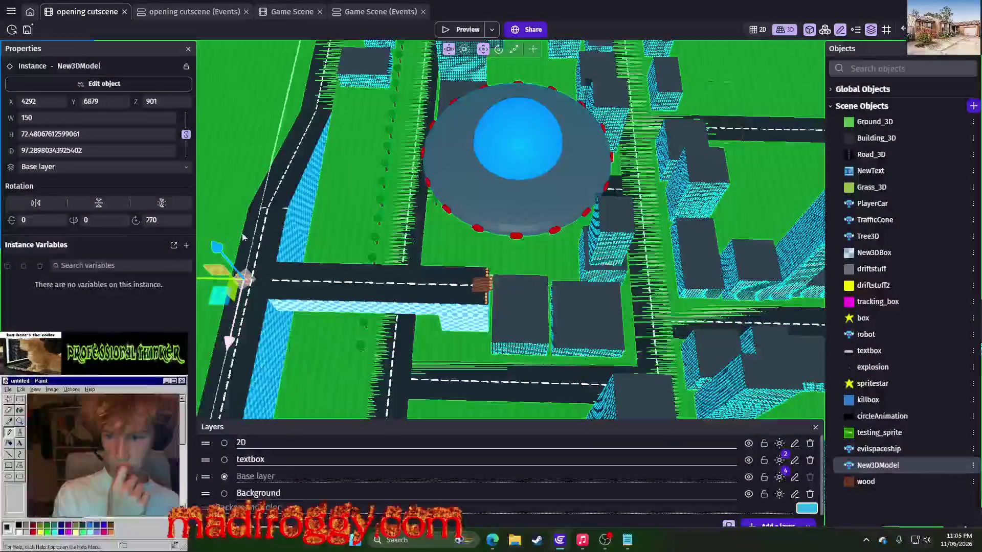
click(188, 14)
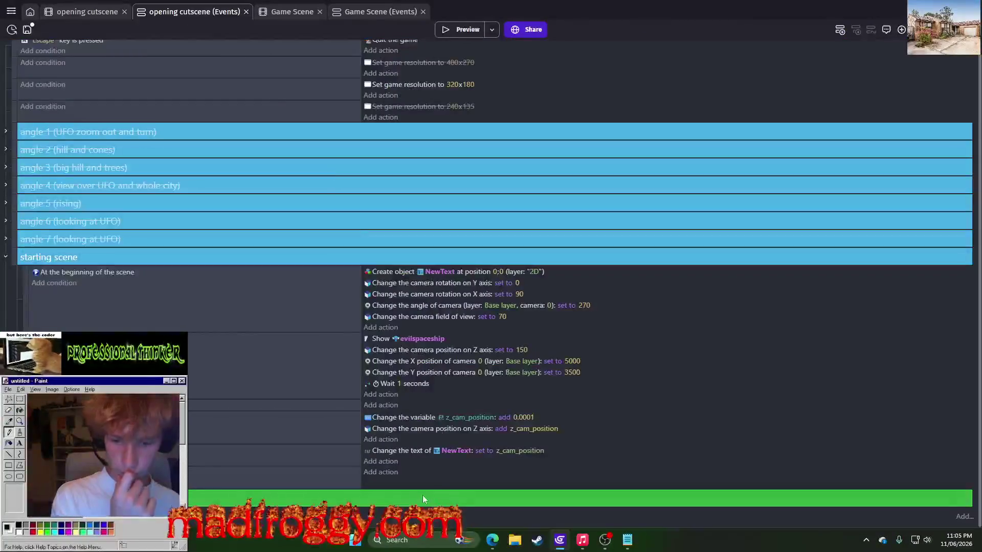
Add a 'Simulate move forward key press' action for New3DModel to the starting scene.
click(386, 470)
text(s)
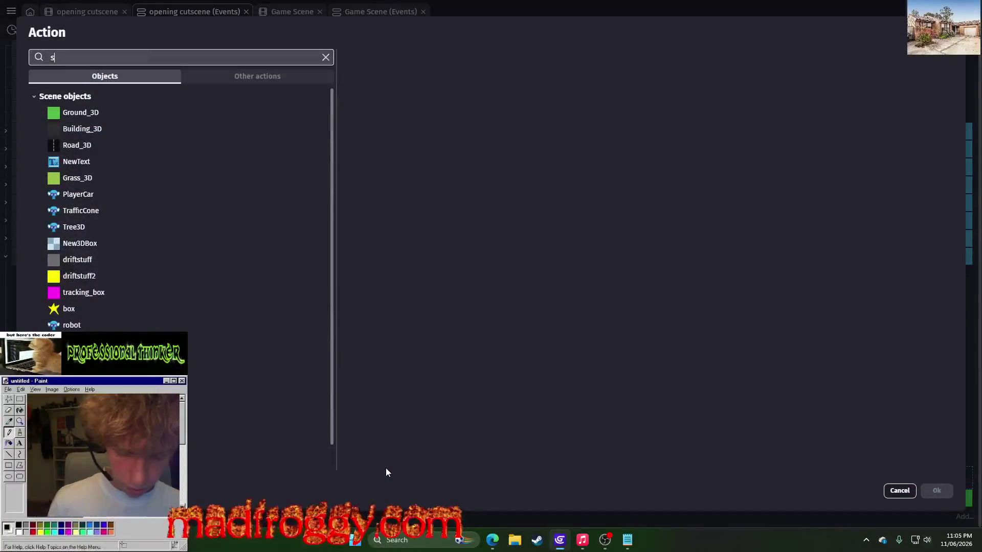
text(imulate forw)
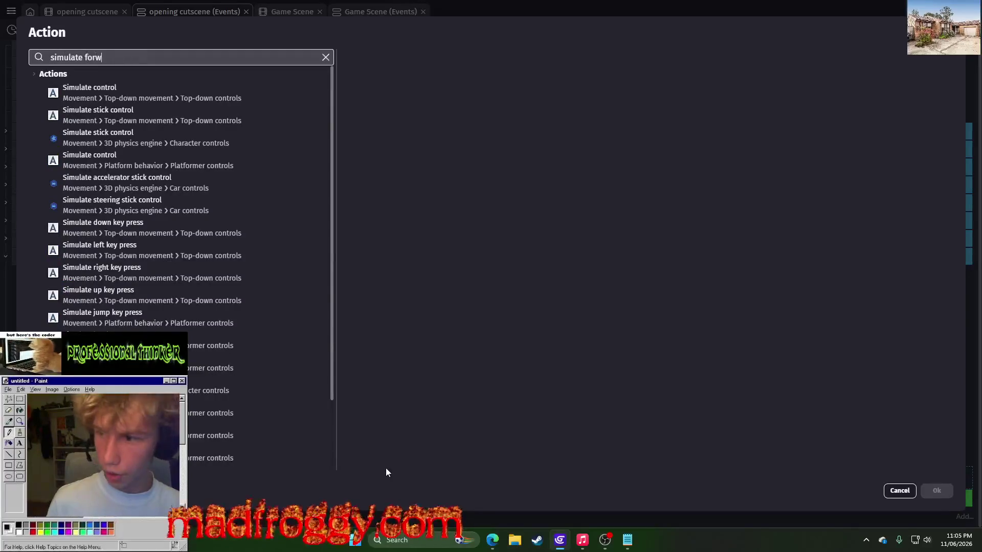
text(ard)
click(204, 100)
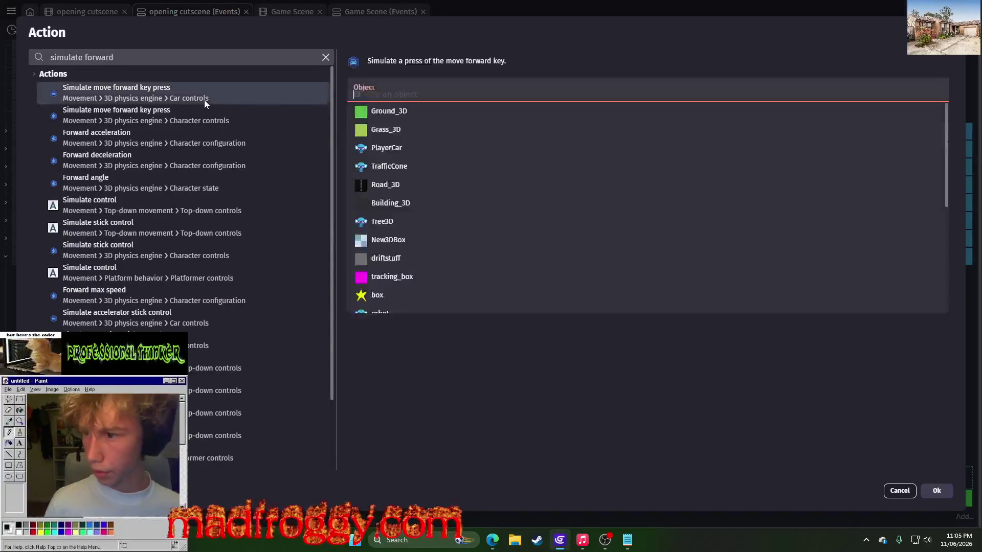
scroll(386, 292, down, 2)
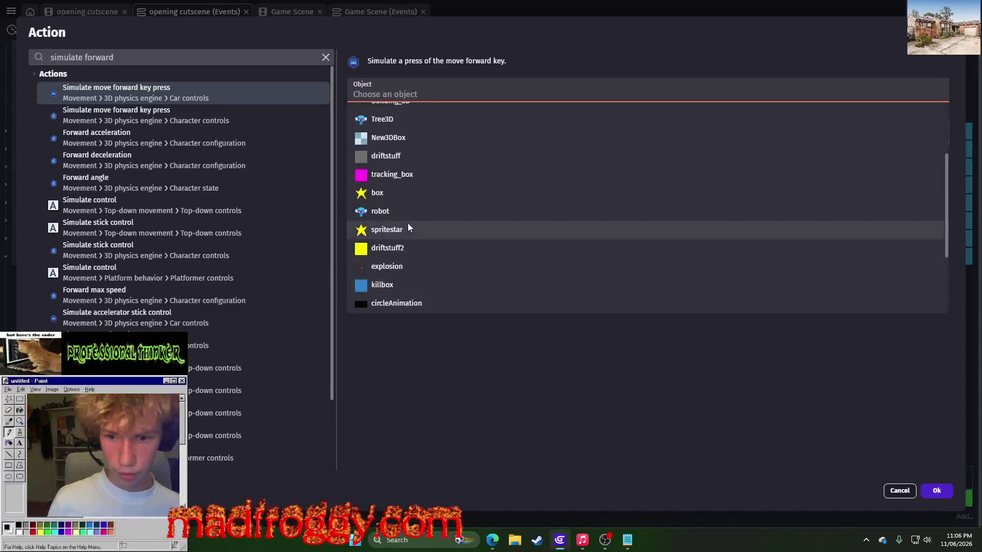
scroll(415, 218, down, 2)
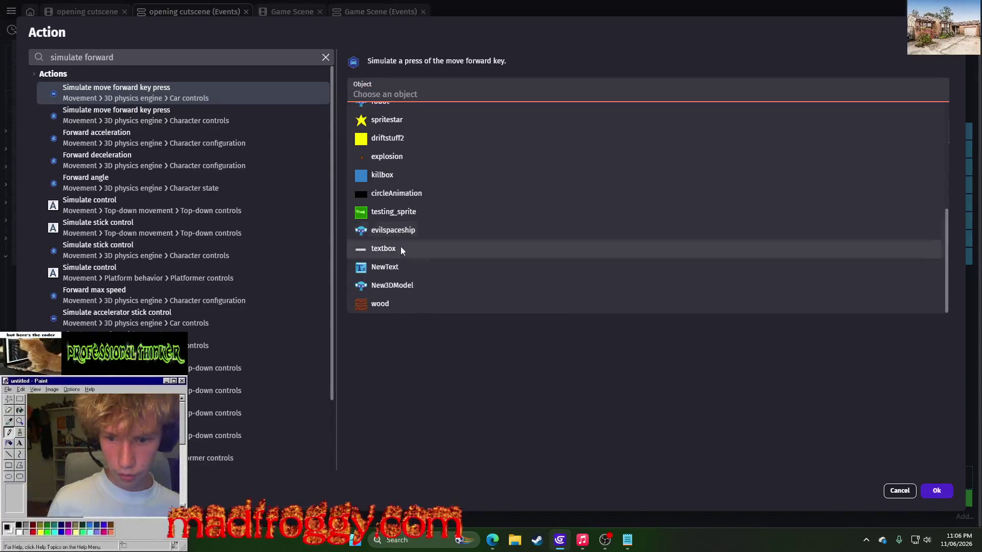
click(396, 285)
click(935, 490)
Begin an acceleration action for PlayerCar, abandon it with Escape, and return to the 3D scene.
click(394, 487)
text(a)
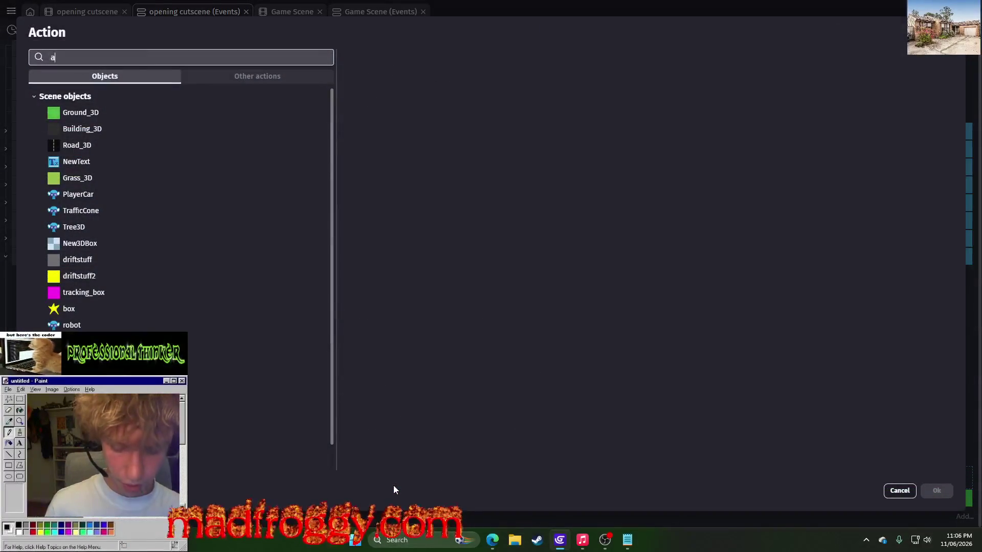
text(cce)
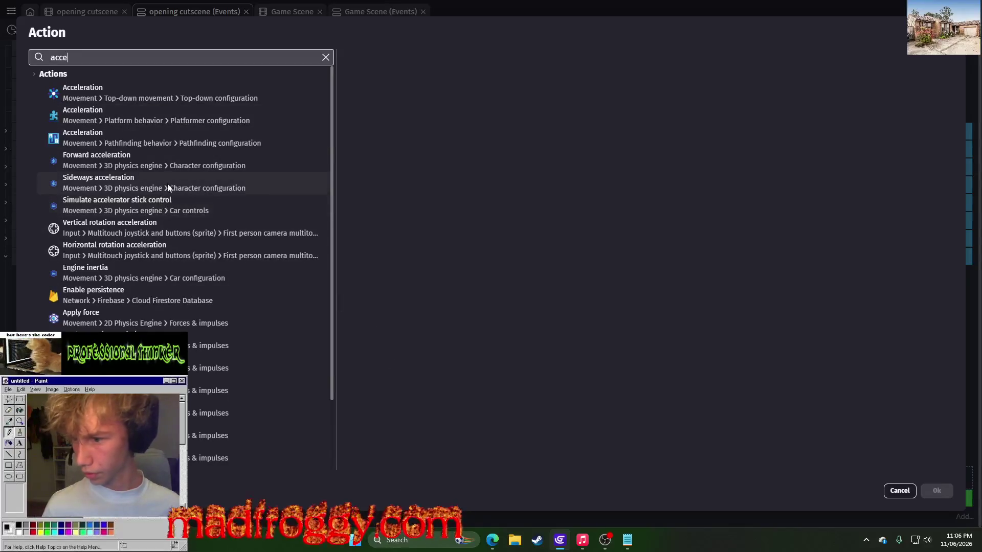
click(180, 163)
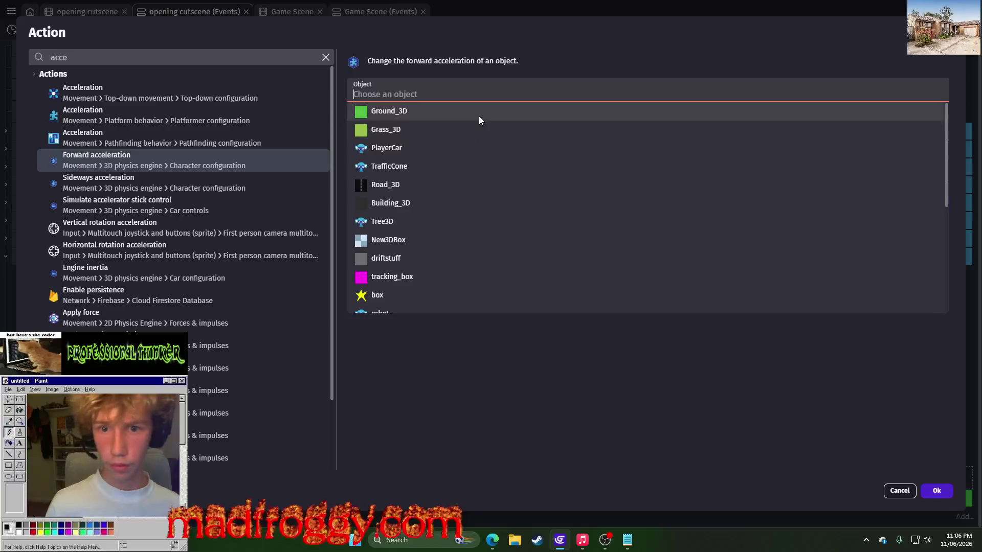
scroll(424, 281, down, 3)
scroll(399, 174, up, 3)
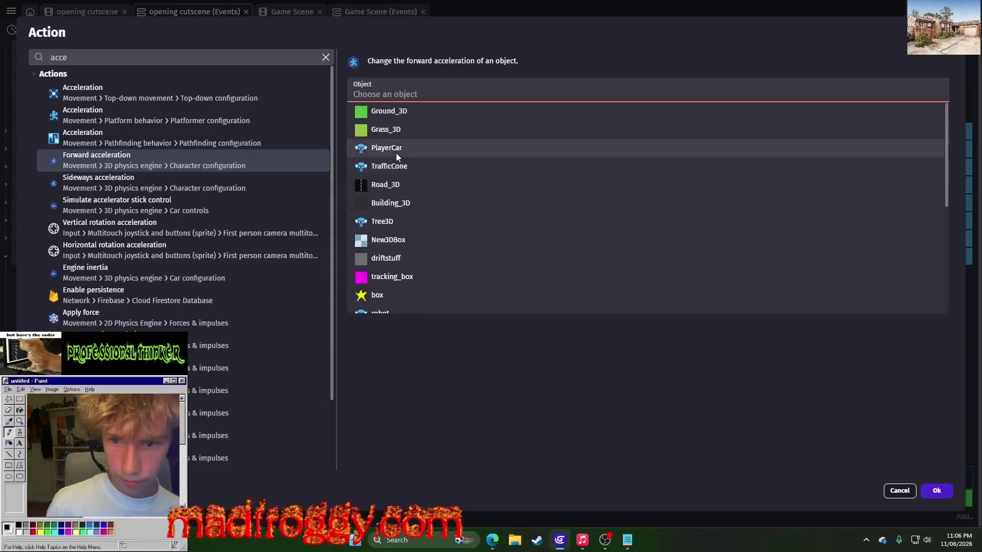
click(395, 152)
click(389, 206)
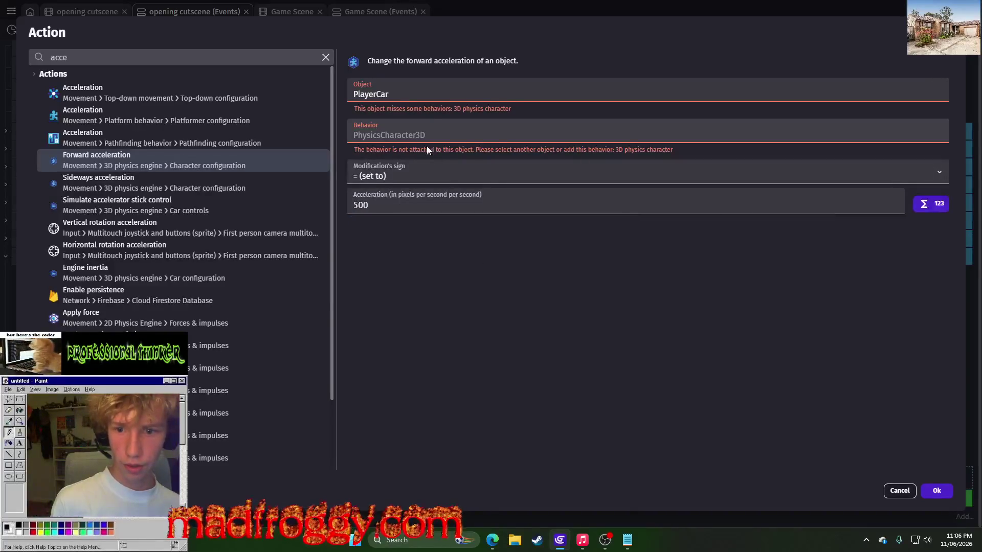
key(Escape)
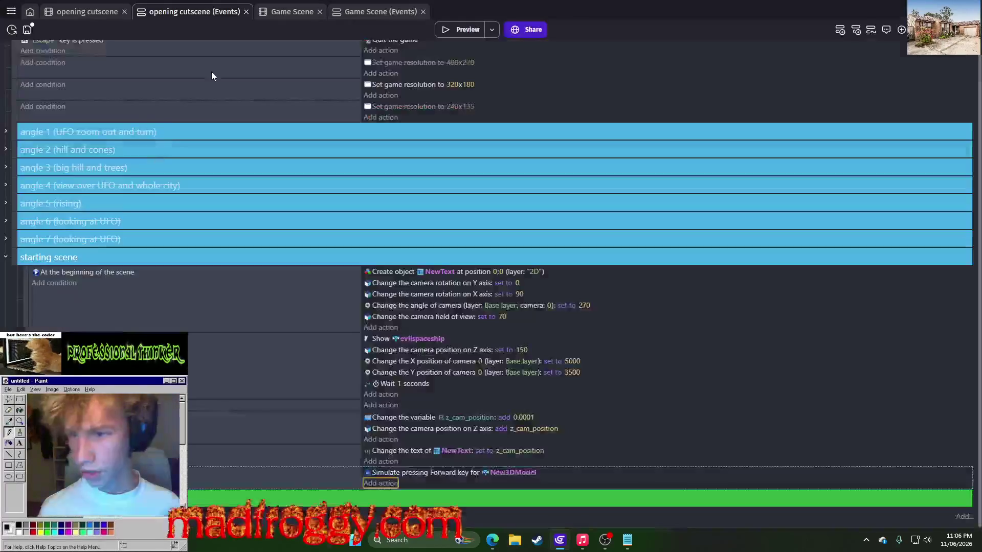
click(93, 15)
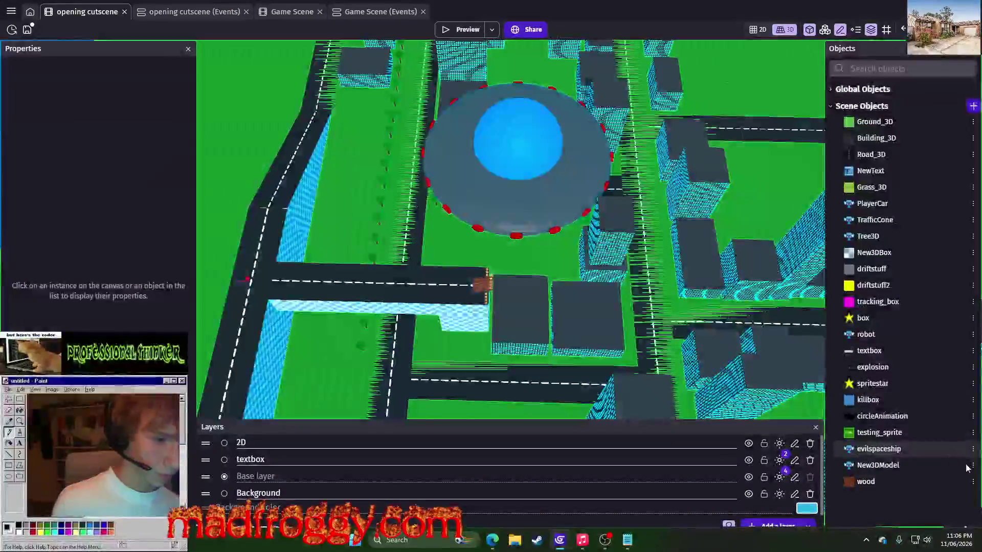
Set New3DModel's PhysicsCar3D max engine torque to 10000 in its behaviors and apply.
click(972, 466)
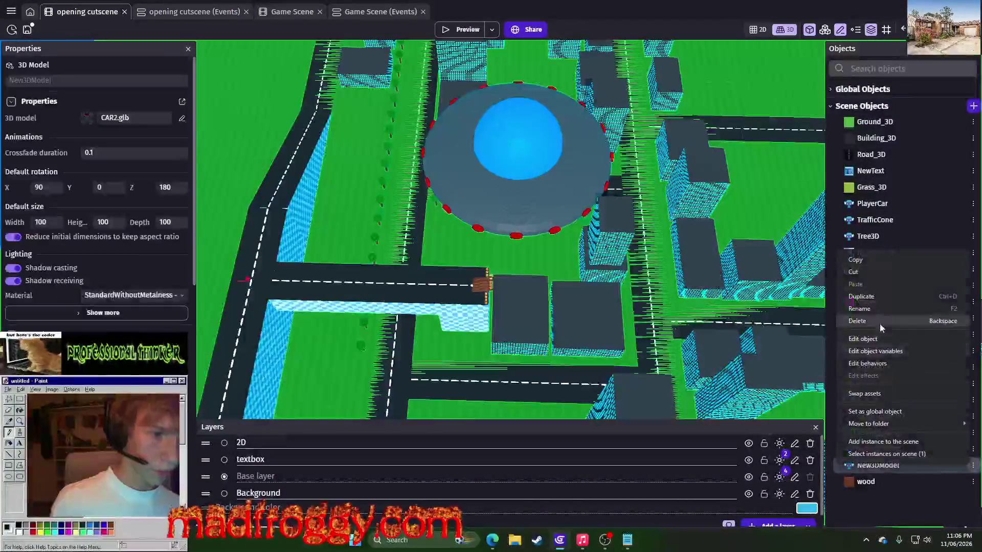
click(884, 344)
click(418, 54)
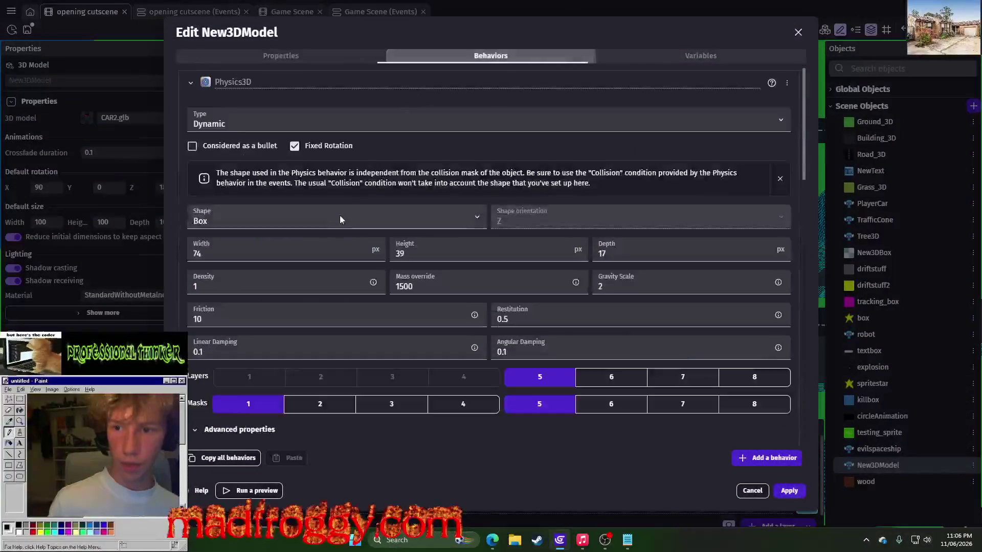
scroll(302, 336, down, 2)
scroll(301, 336, down, 3)
scroll(286, 288, down, 3)
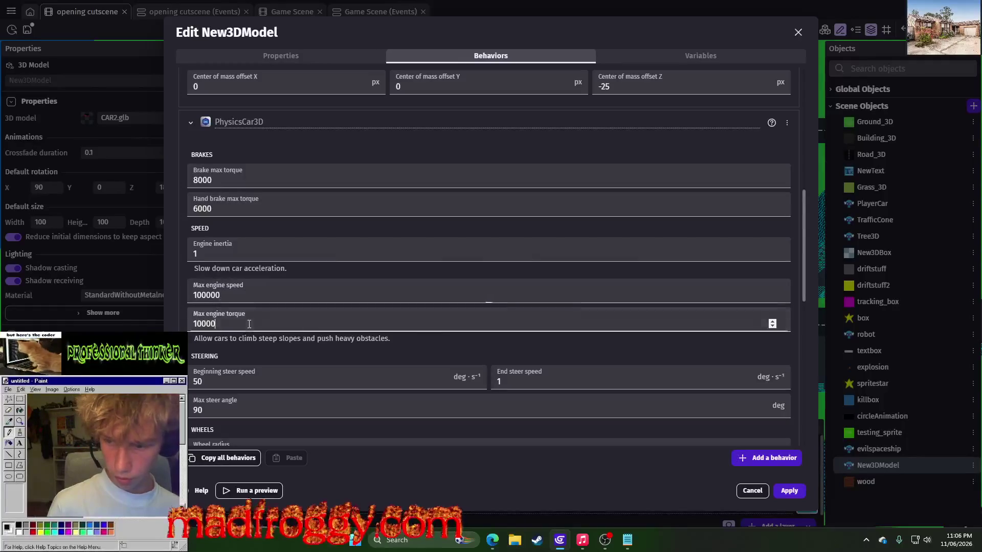
click(795, 492)
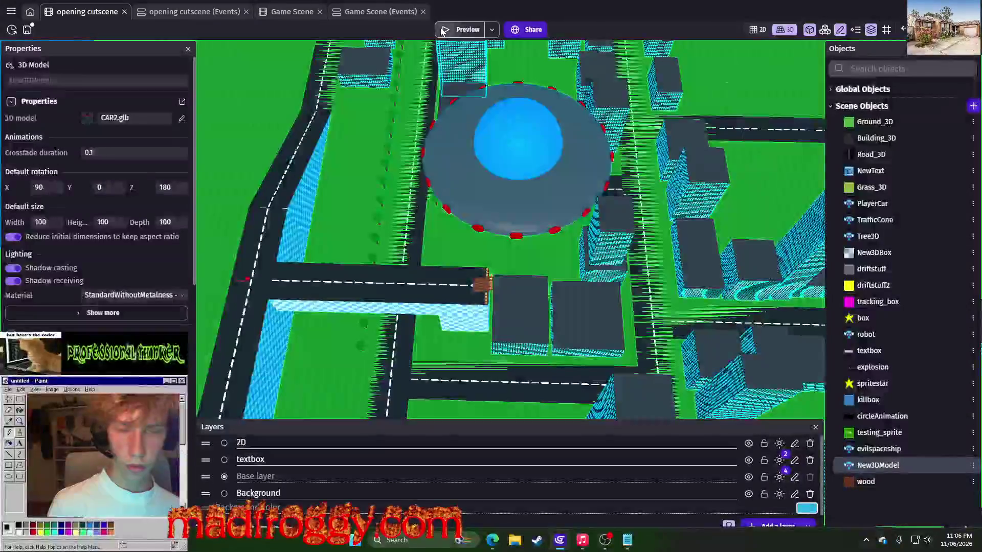
Preview the cutscene, close it, and set the New3DModel car instance's width to 200.
click(441, 28)
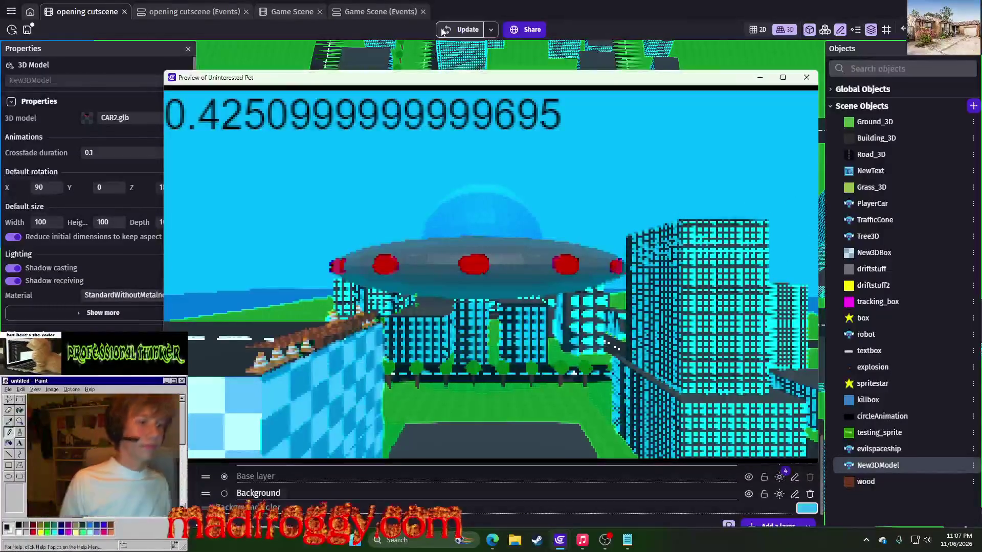
click(806, 78)
click(250, 281)
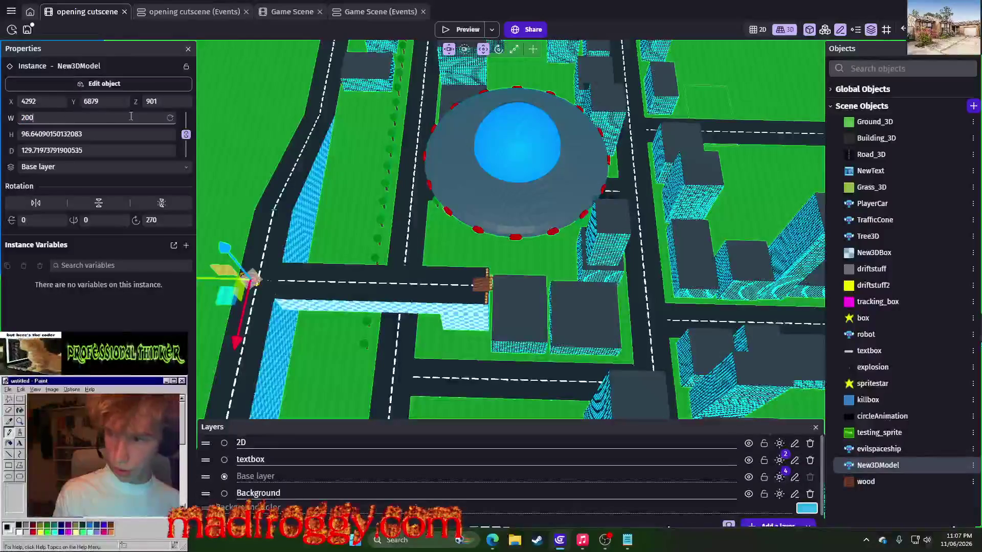
click(229, 130)
scroll(215, 313, up, 1)
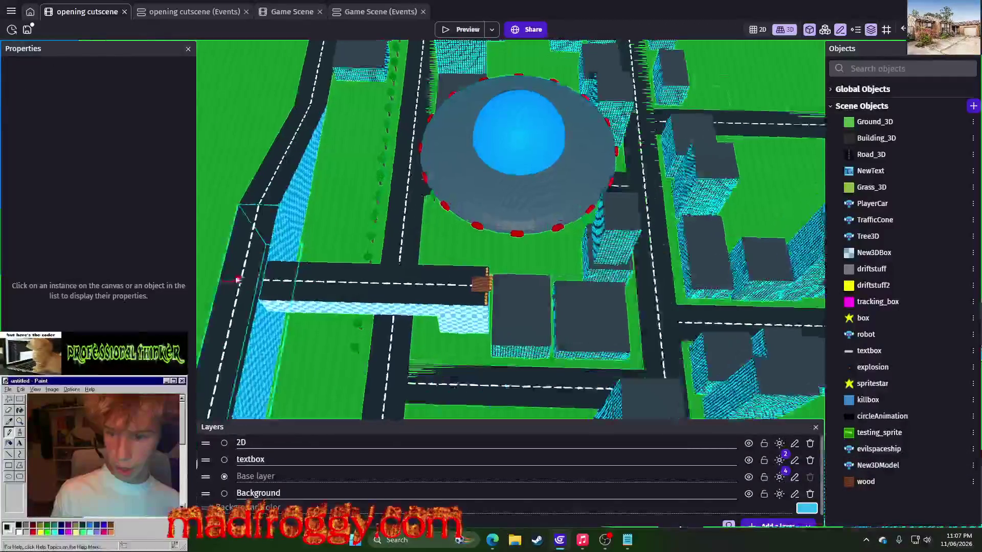
click(231, 279)
click(249, 166)
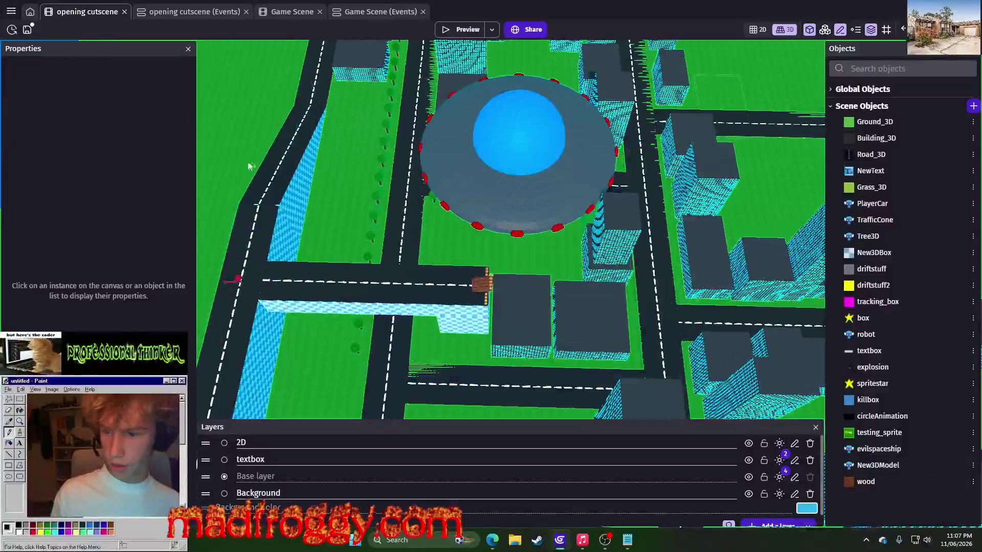
mouse_move(249, 166)
mouse_down()
mouse_move(233, 151)
mouse_move(265, 75)
mouse_move(307, 46)
mouse_up()
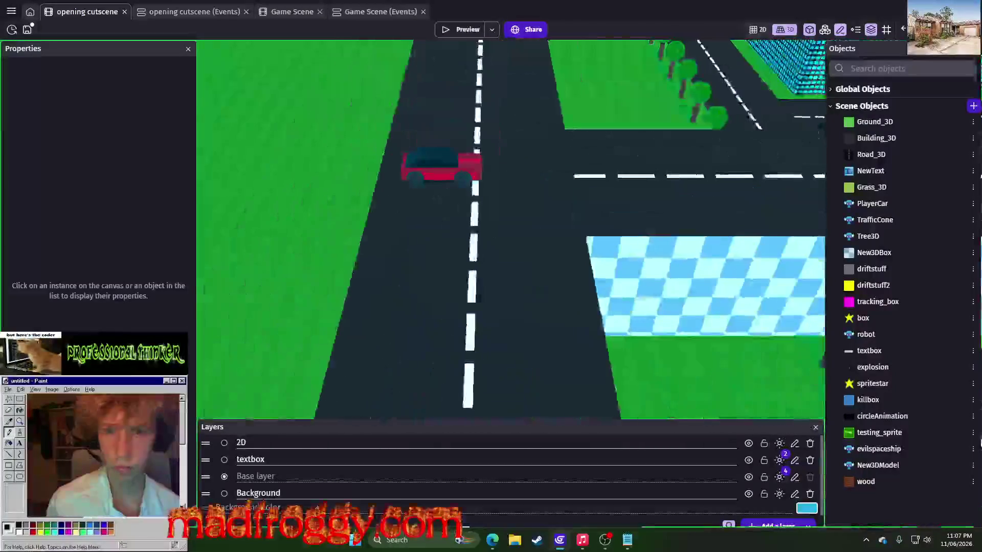
click(456, 33)
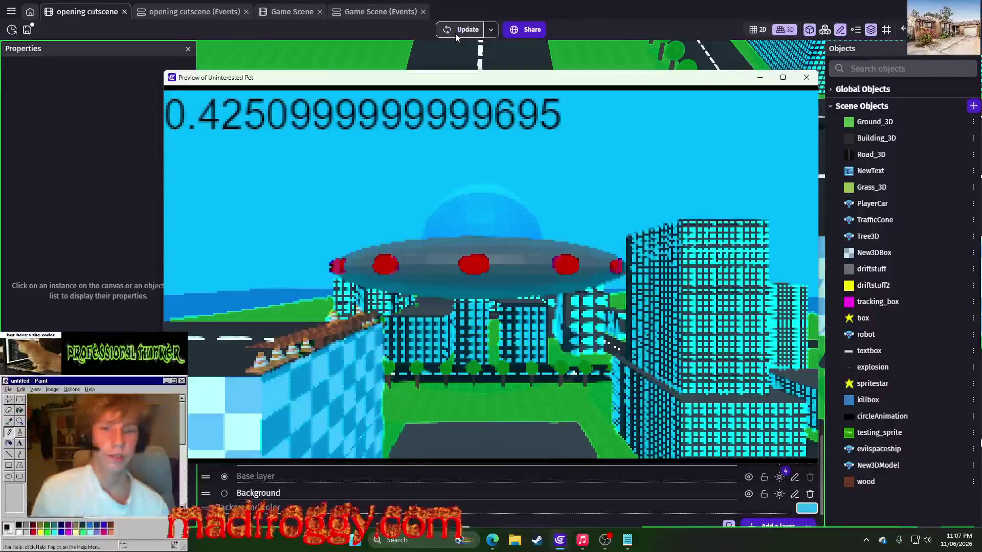
click(806, 78)
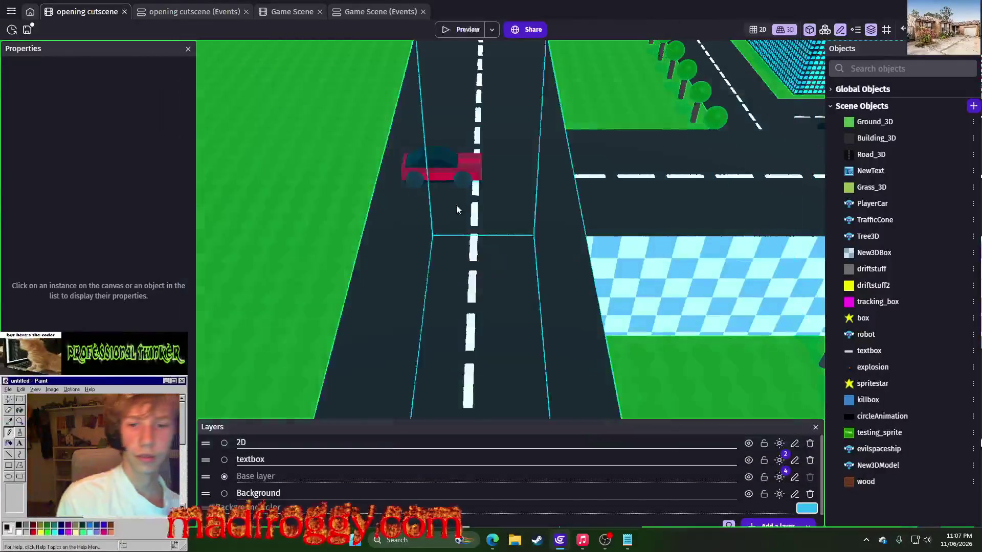
scroll(456, 204, down, 10)
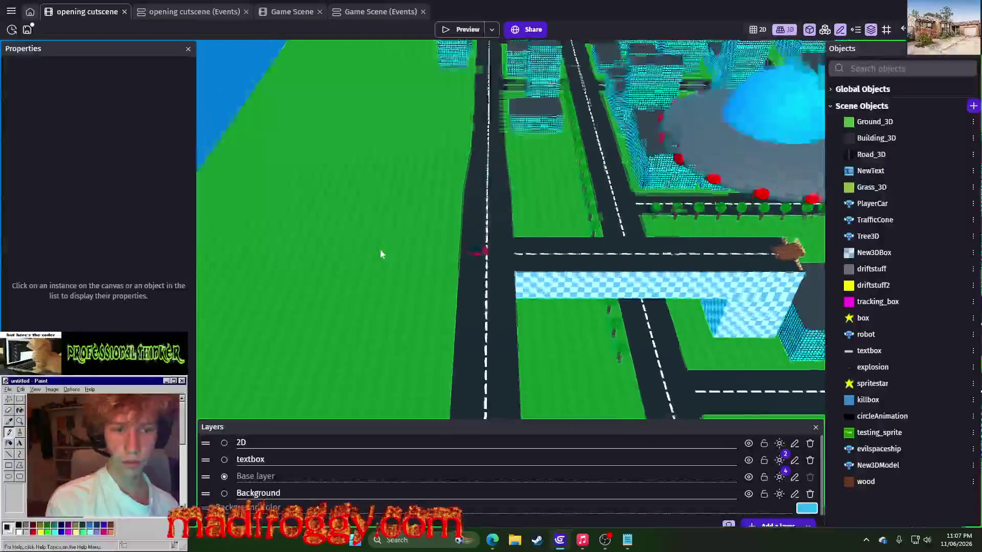
scroll(381, 254, up, 2)
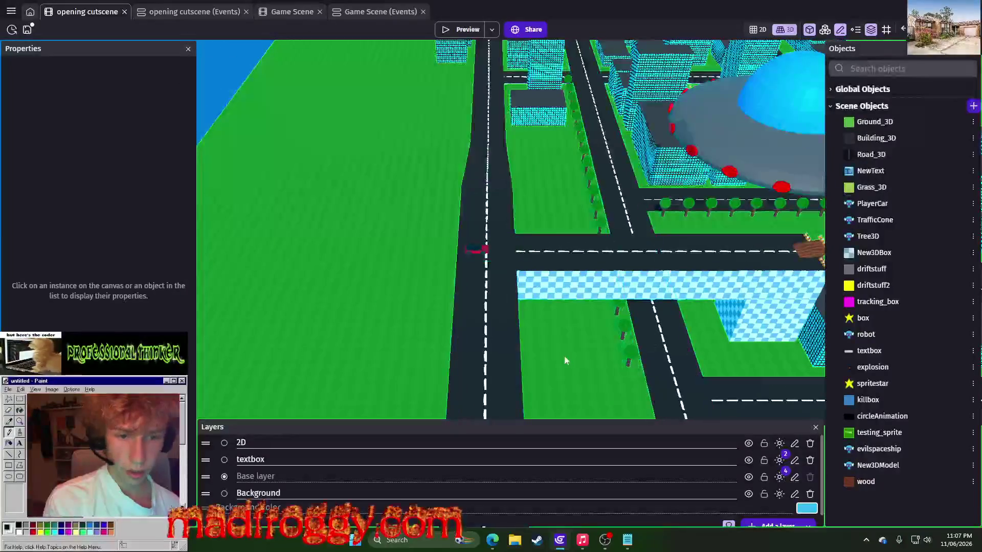
click(158, 12)
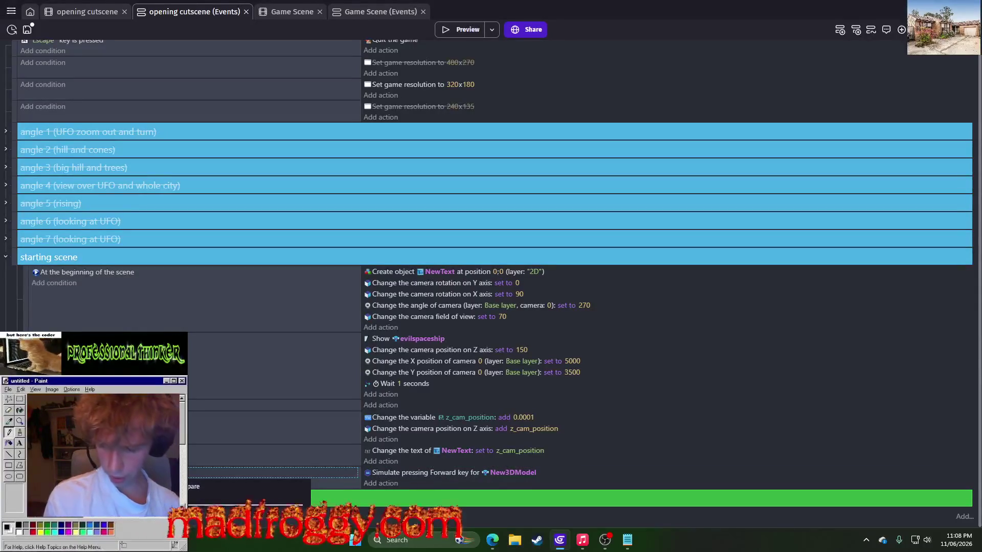
Run a cutscene preview, close it, and go back to the opening cutscene 3D scene.
click(473, 26)
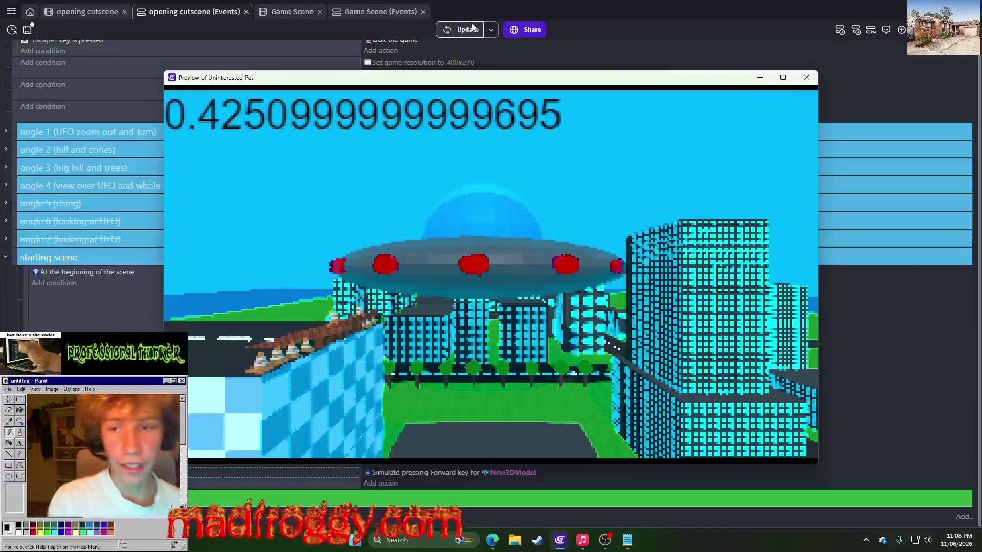
click(806, 77)
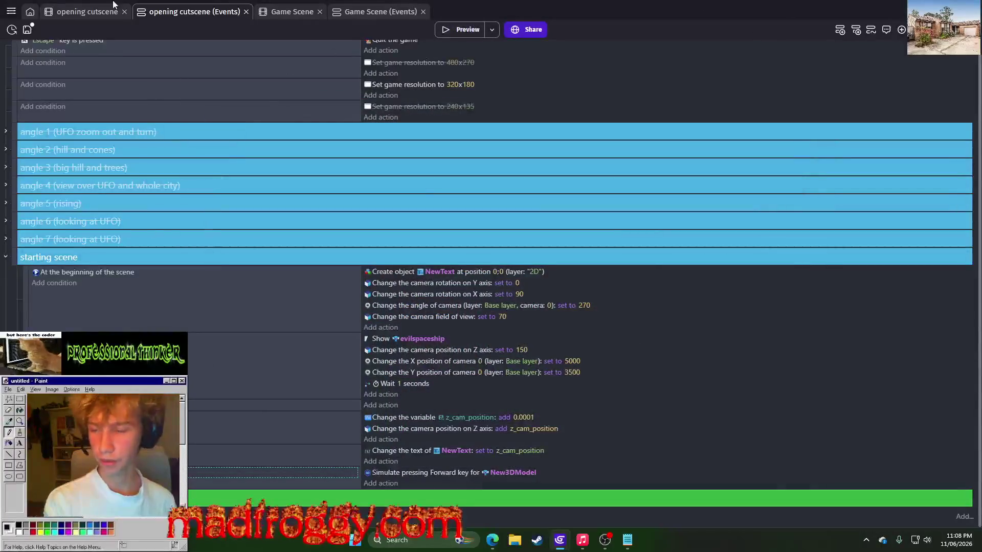
click(79, 12)
Open New3DModel's object editor and show its behaviors.
click(972, 466)
click(898, 334)
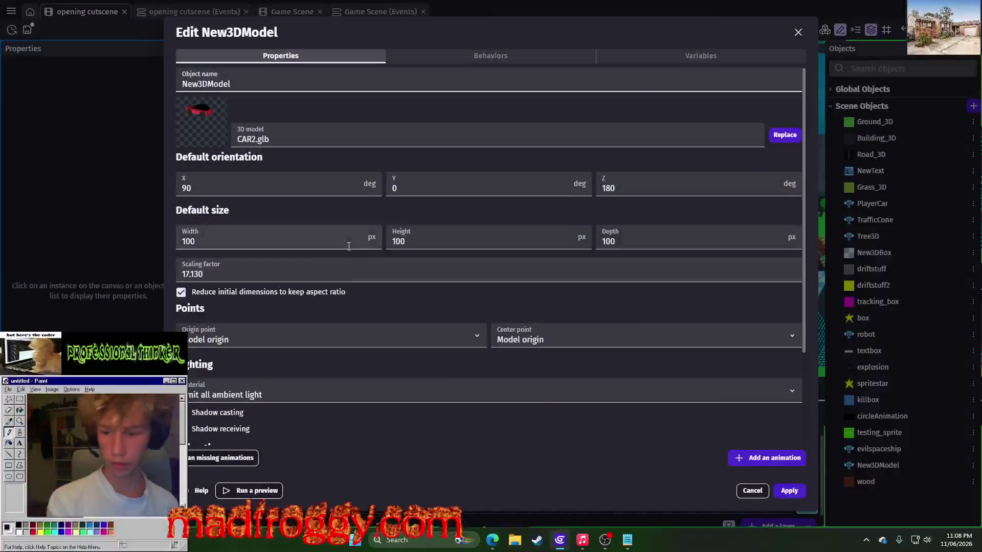
scroll(351, 245, down, 3)
click(477, 54)
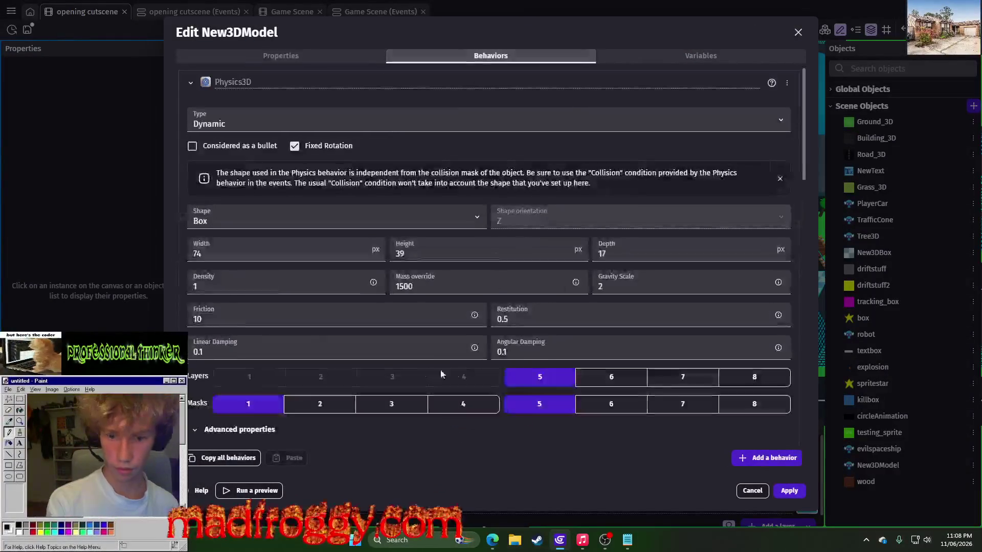
scroll(422, 419, down, 5)
scroll(421, 418, down, 8)
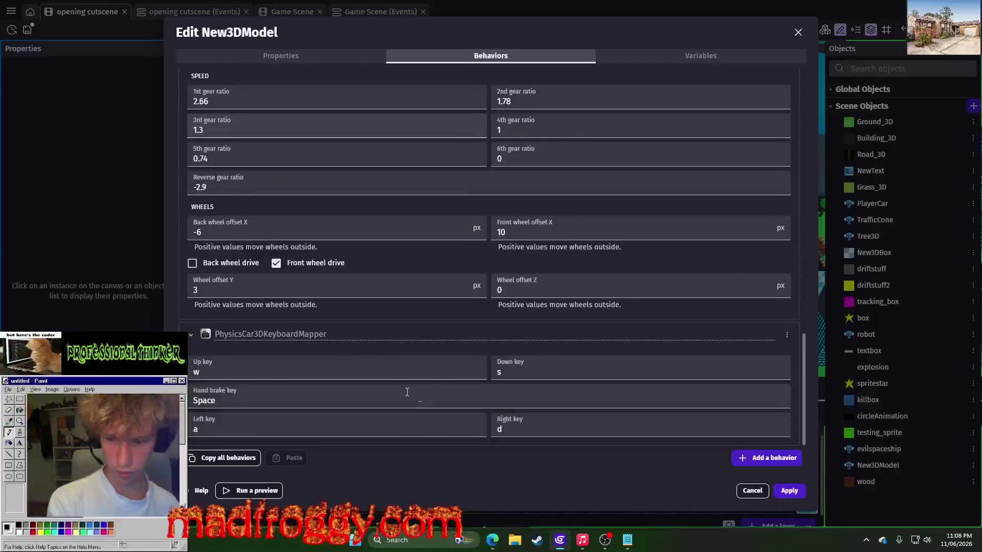
Map the PhysicsCar3DKeyboardMapper up key to NumpadDivide, apply, and launch a preview.
click(312, 406)
click(269, 427)
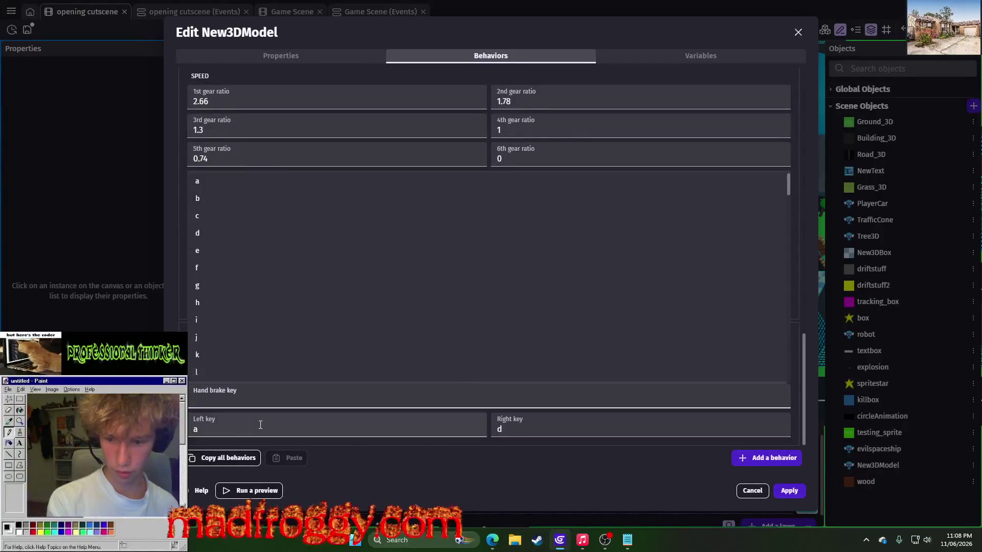
click(539, 435)
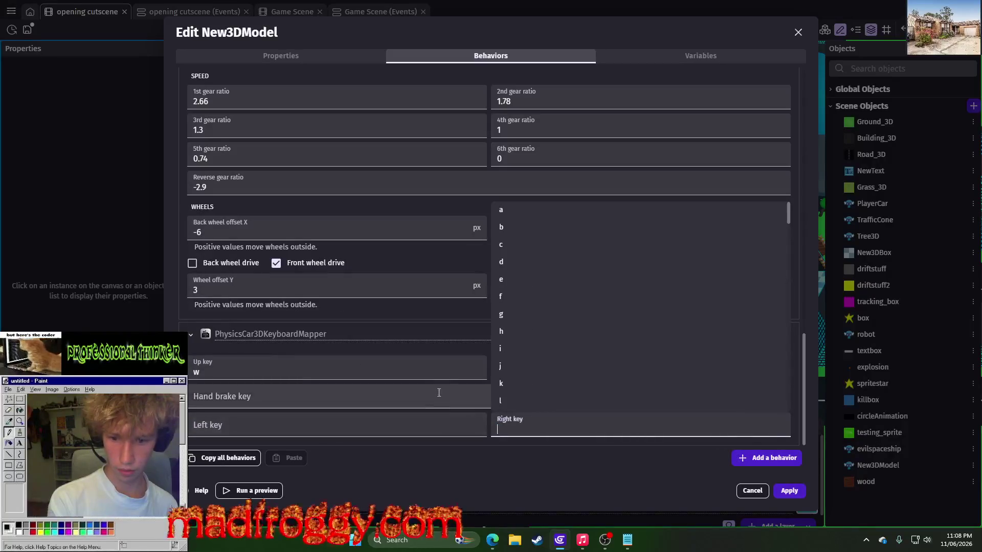
click(461, 374)
key(BackSpace)
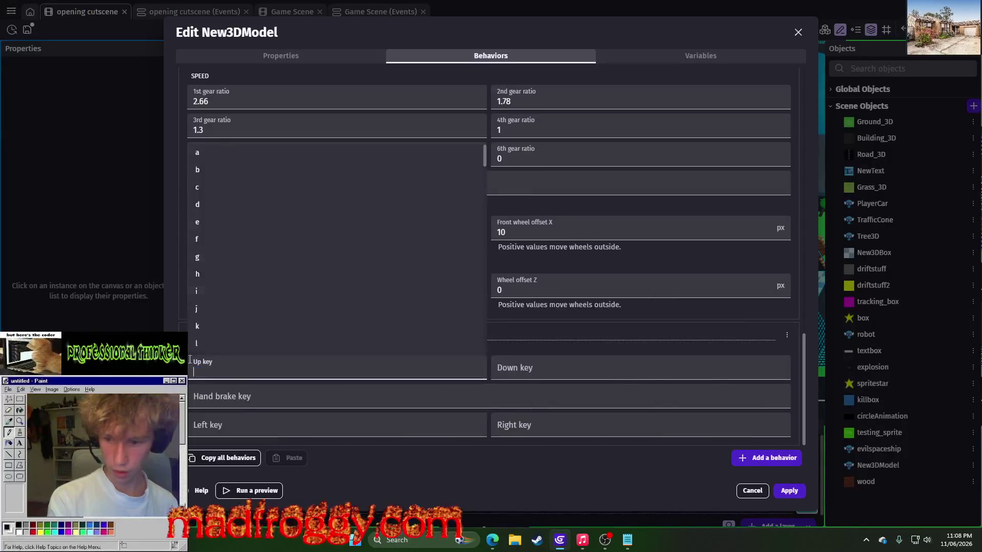
scroll(246, 307, down, 20)
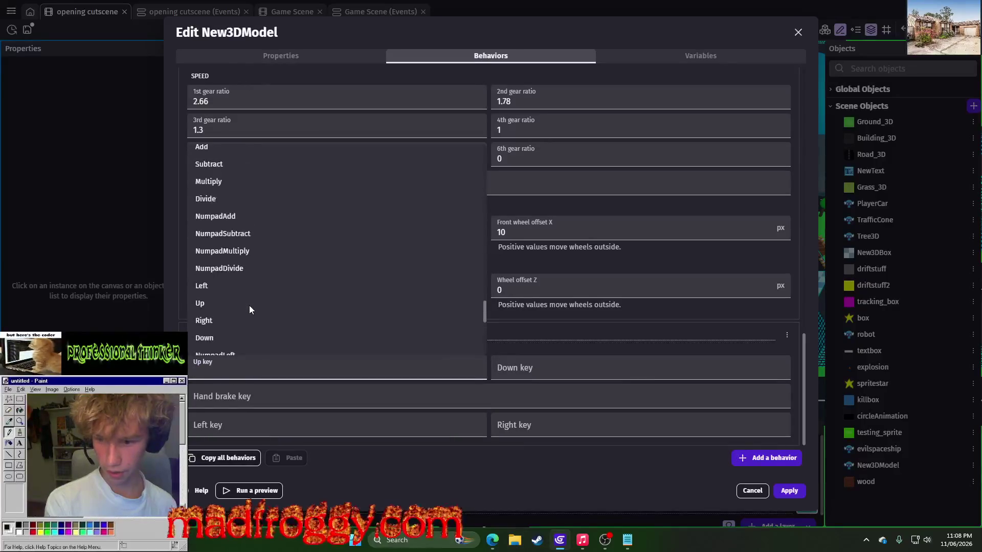
click(242, 274)
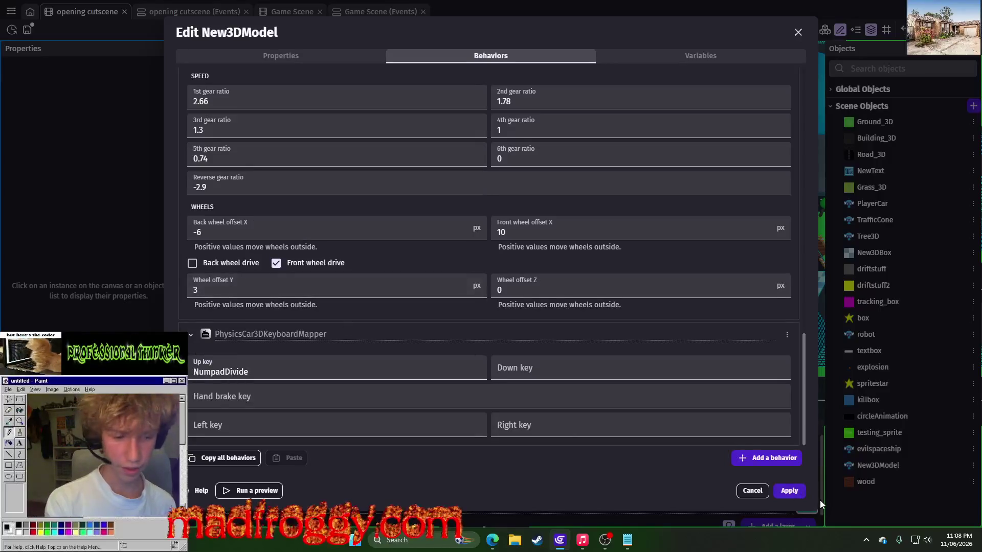
click(789, 491)
click(461, 29)
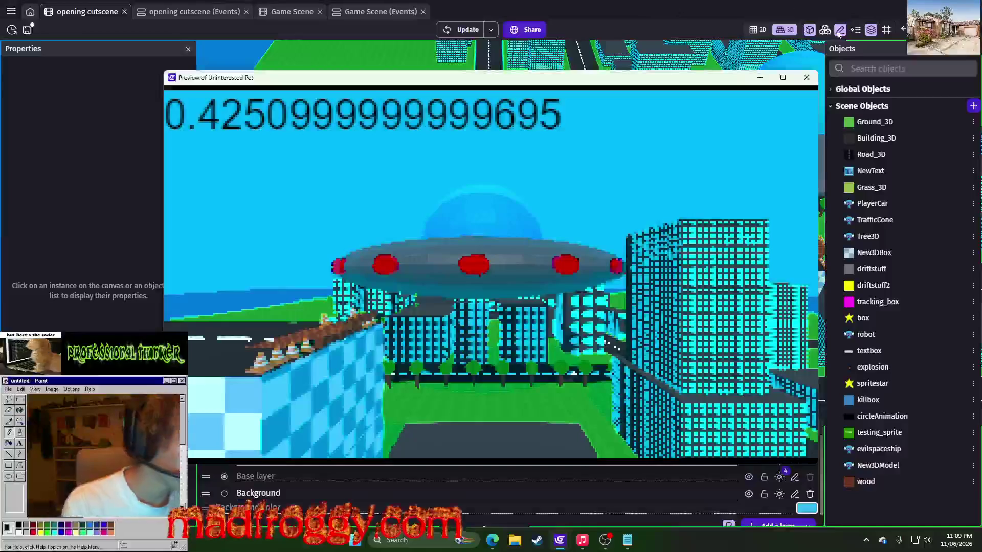
Clear the Up key mapping in the New3DModel car's behaviors.
click(806, 77)
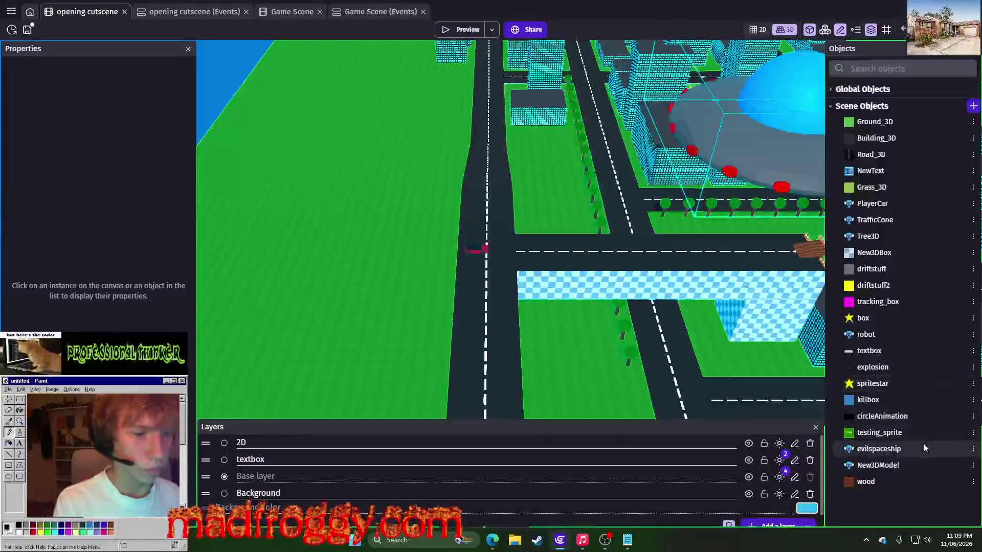
click(970, 465)
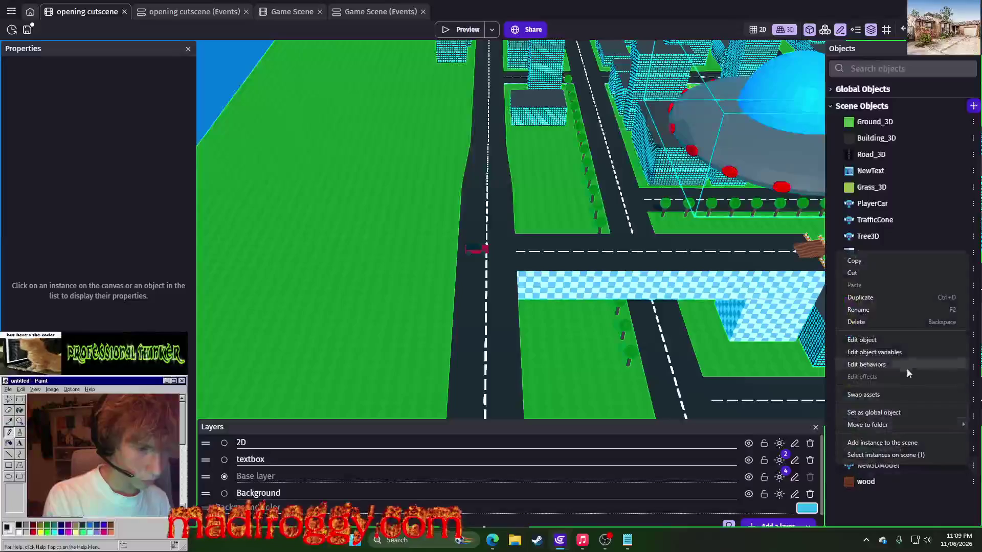
click(849, 339)
click(470, 55)
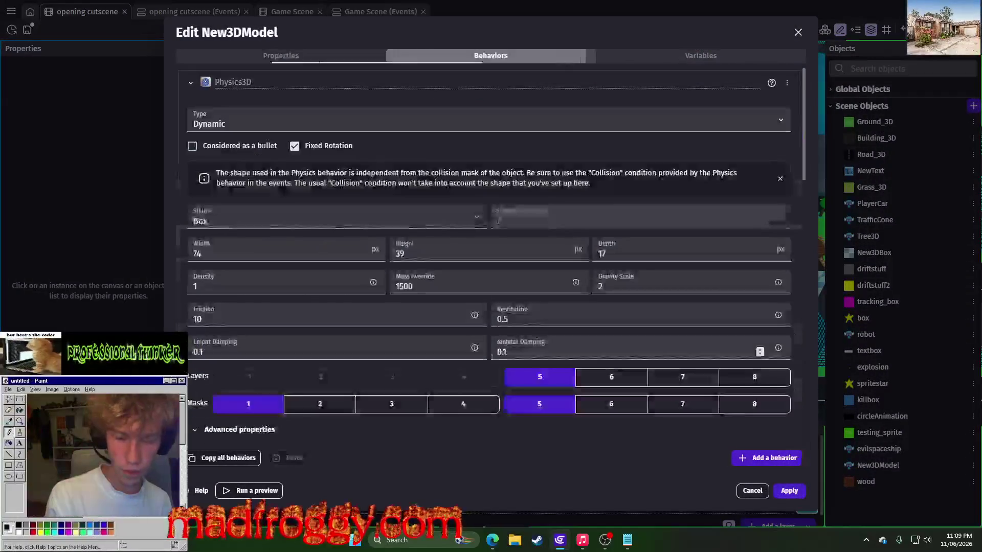
scroll(348, 353, down, 20)
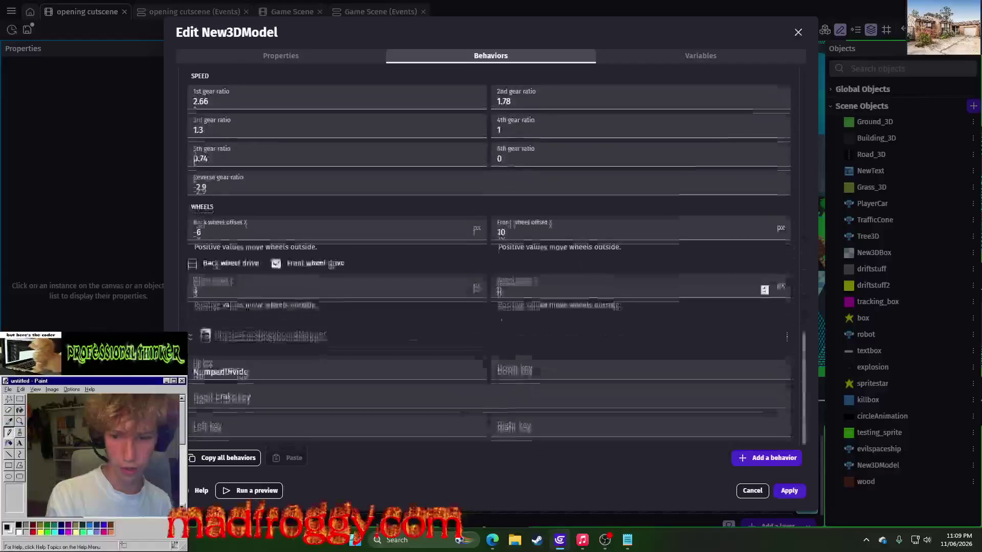
key(BackSpace)
key(Escape)
key(Escape)
Apply the change, preview the cutscene, then return to the opening cutscene event sheet.
click(449, 30)
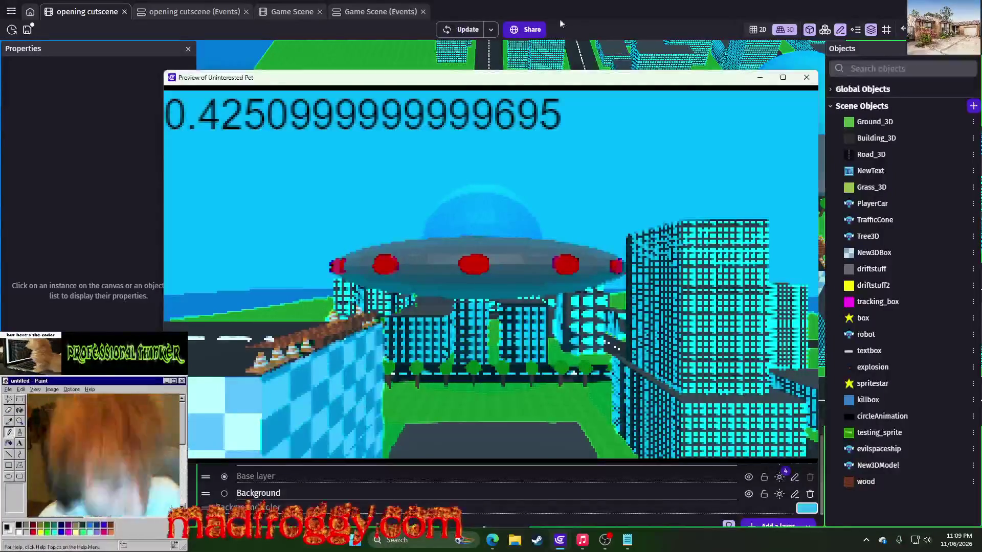
click(806, 77)
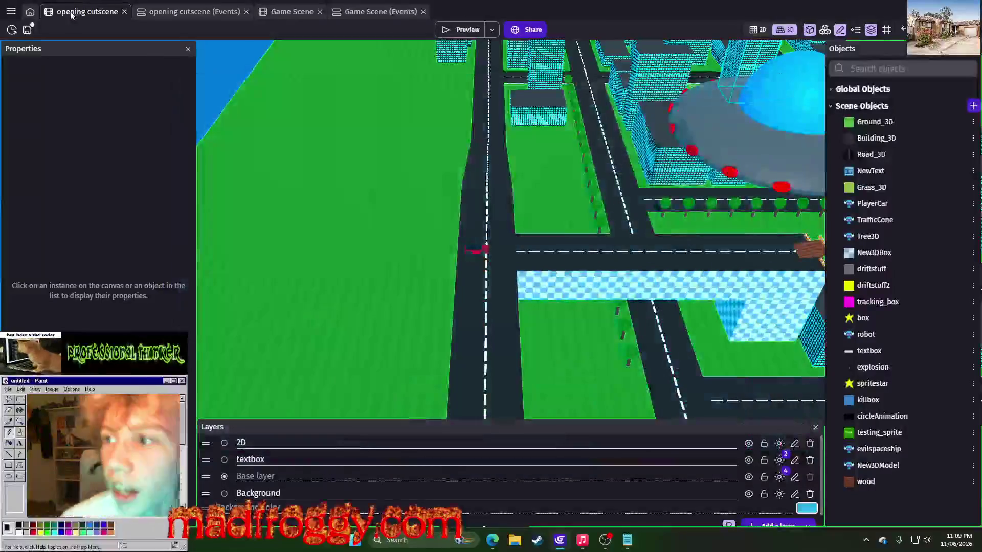
click(210, 12)
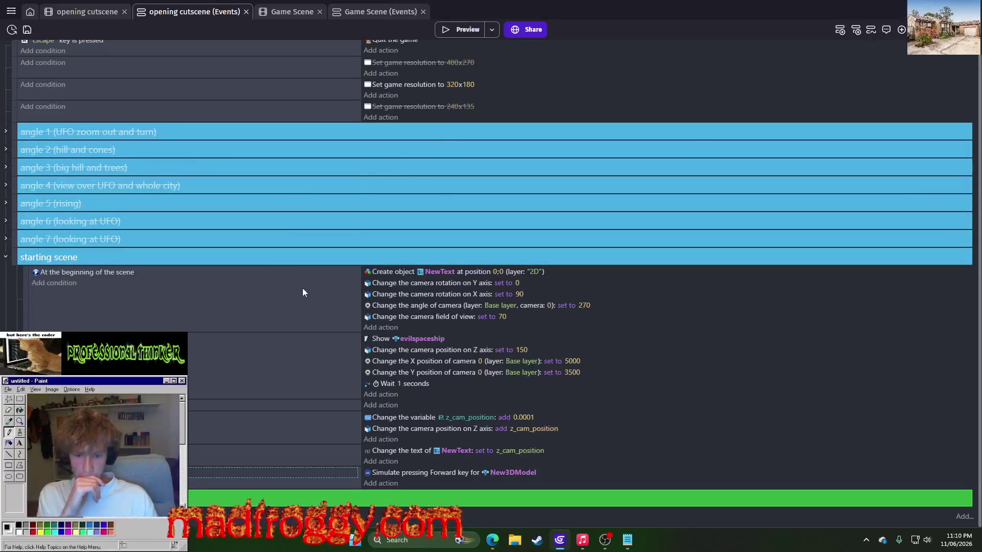
Orbit the opening cutscene's 3D scene to a new angle and return to its events.
click(108, 12)
mouse_move(341, 369)
mouse_down()
mouse_move(389, 379)
mouse_move(491, 322)
mouse_move(561, 336)
mouse_move(418, 173)
mouse_move(688, 20)
mouse_up()
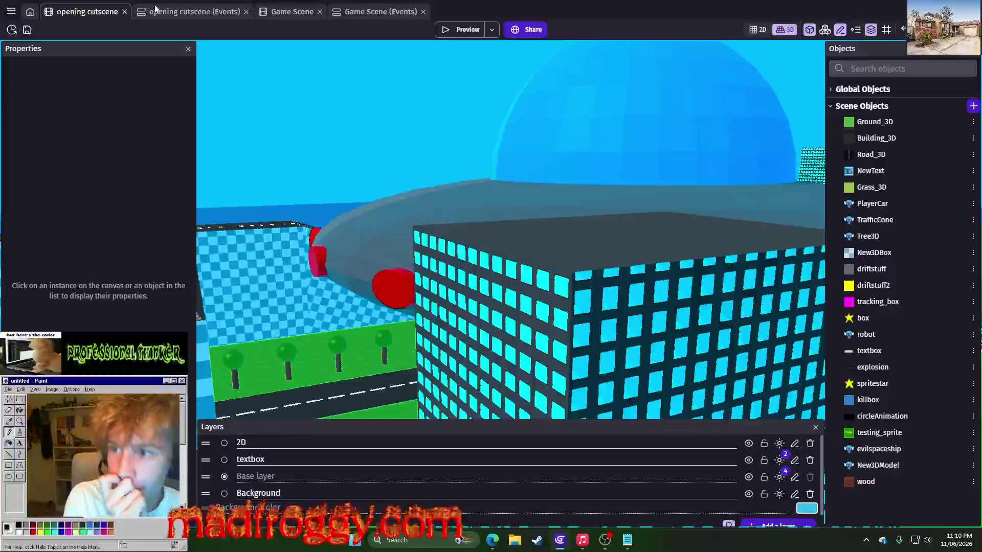
click(156, 11)
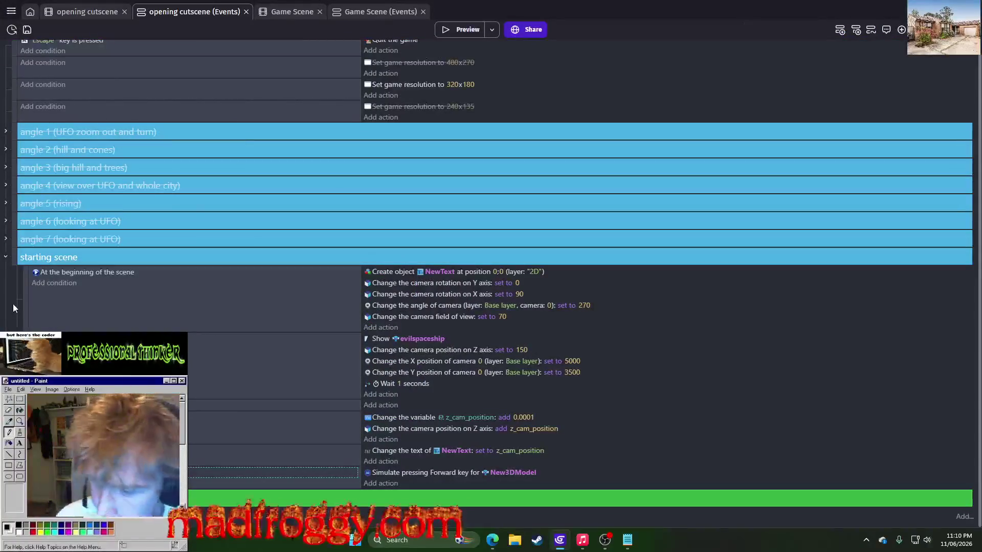
Rename the 'starting scene' group to 'ending scene' and re-enable its events.
right_click(14, 254)
click(36, 320)
click(49, 255)
text(end)
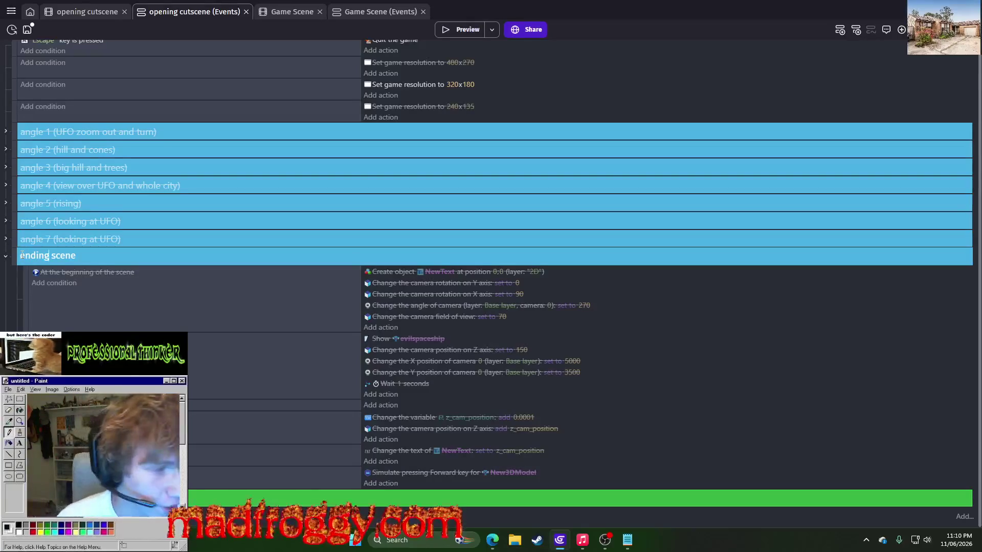
right_click(13, 261)
click(32, 321)
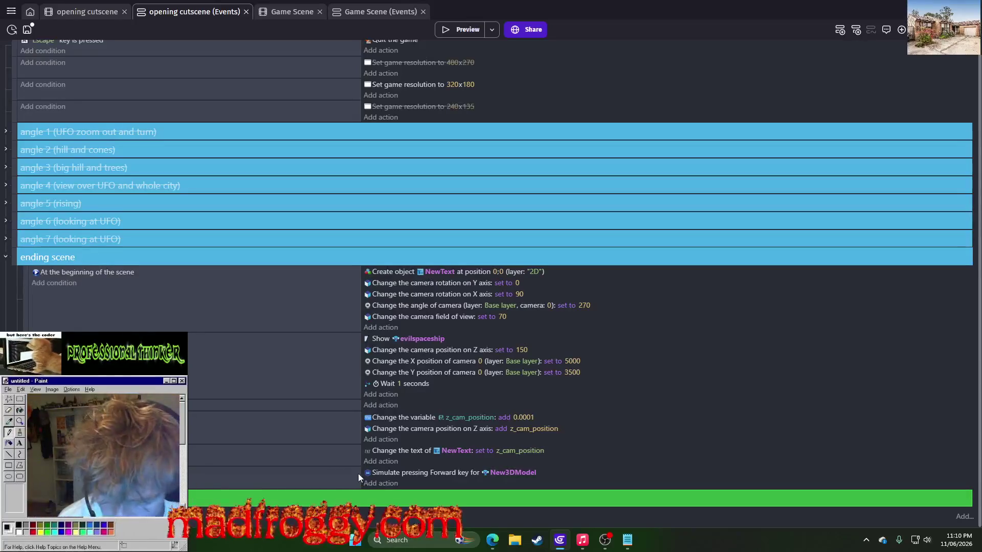
click(388, 443)
Add a Create object action that spawns box in the ending scene event.
text(create)
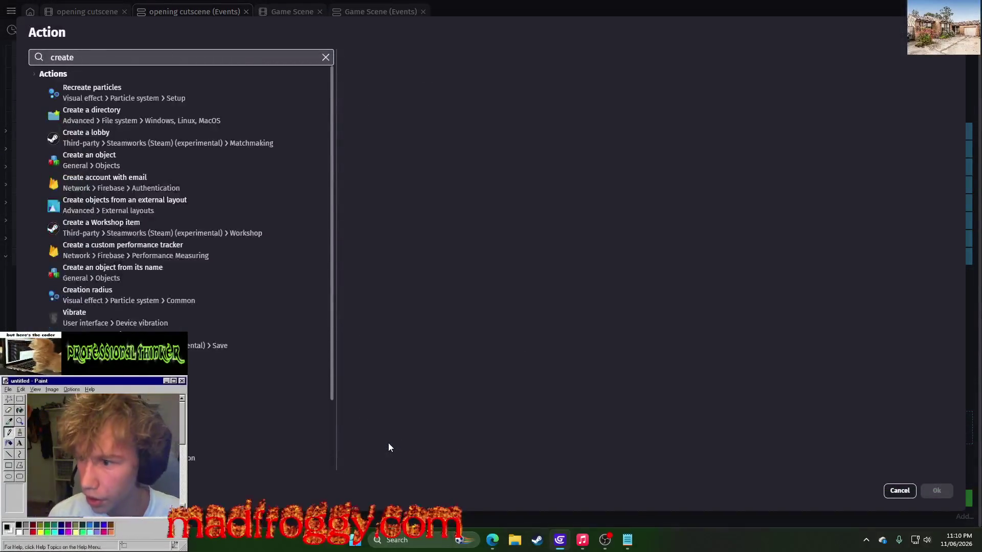
click(192, 161)
scroll(557, 205, down, 2)
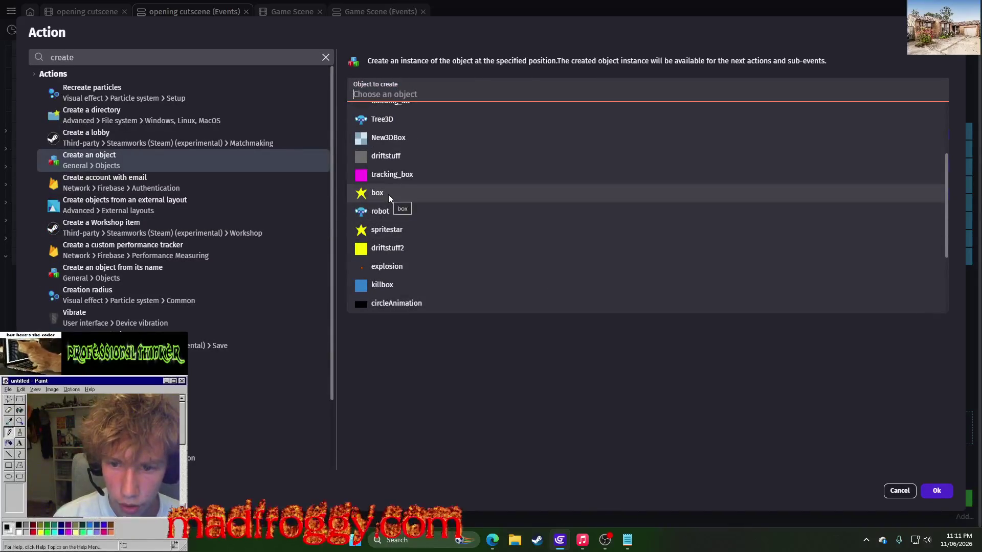
click(388, 194)
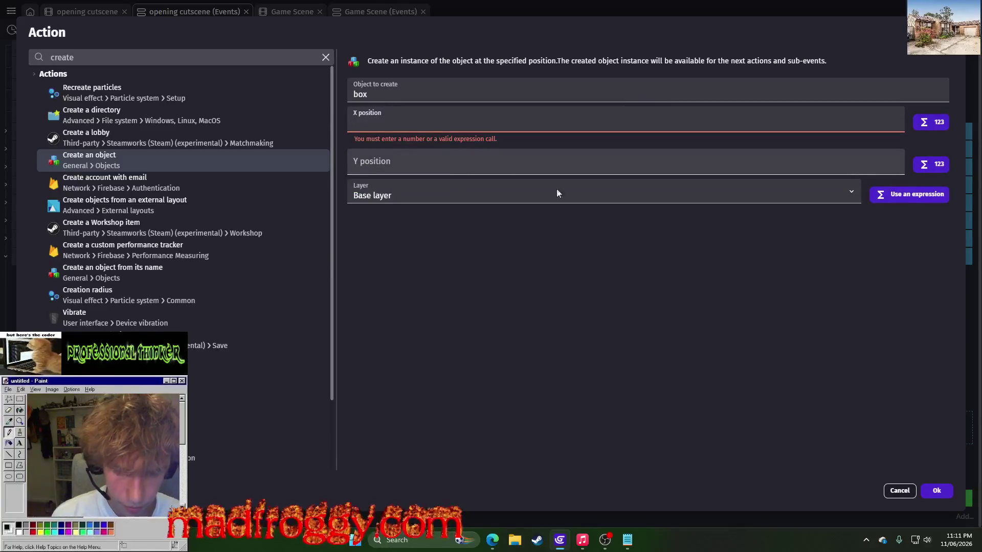
click(931, 489)
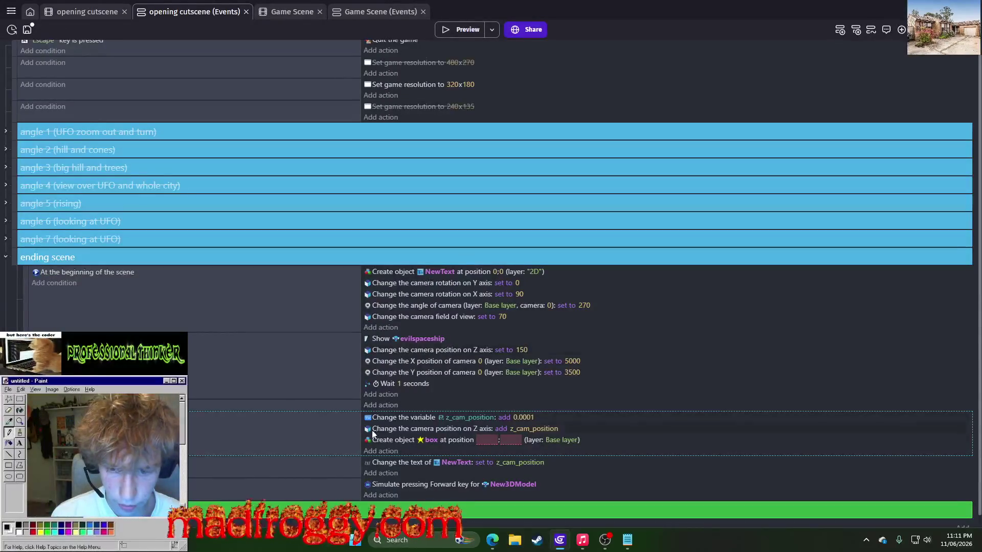
Add a Center Z position action for box to the same event.
click(375, 452)
text(z position)
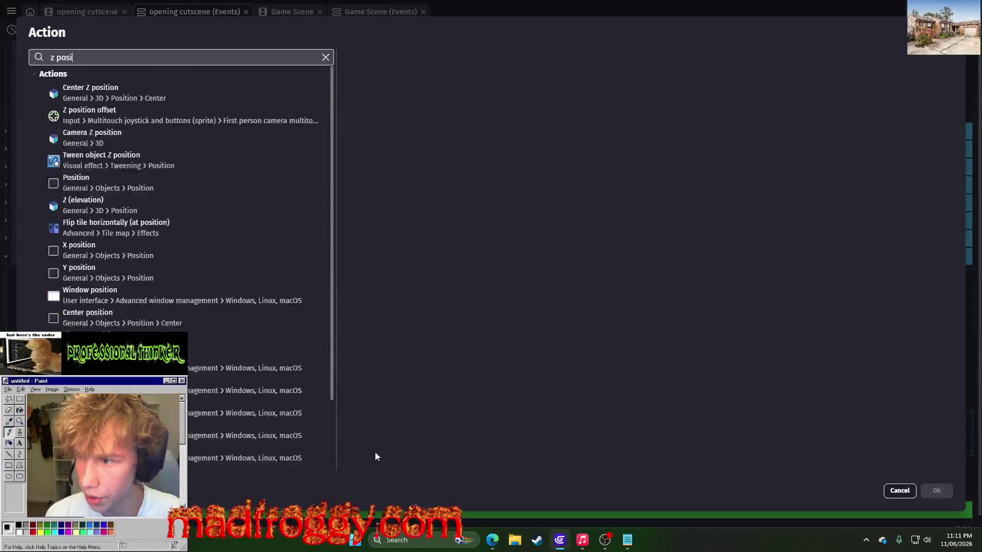
click(171, 118)
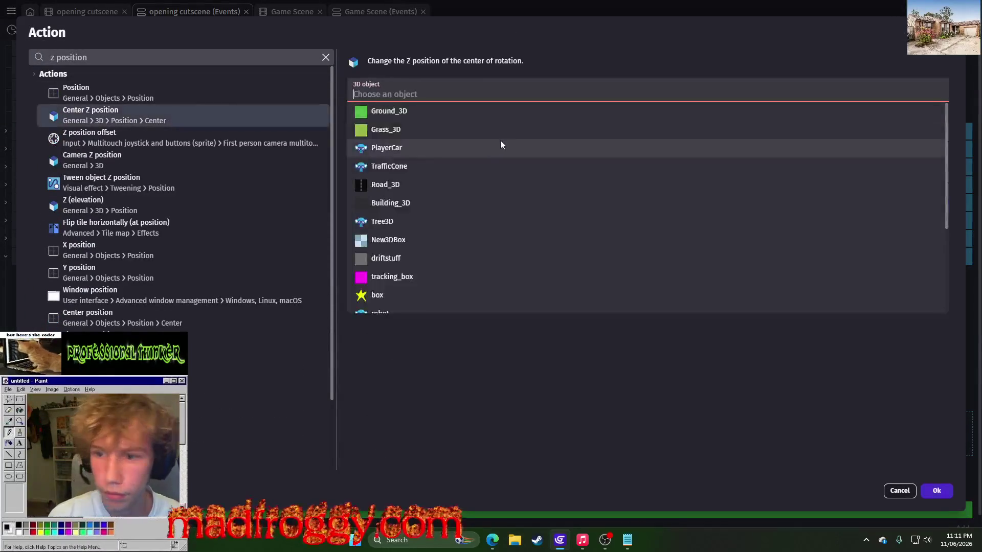
scroll(413, 285, down, 3)
click(410, 156)
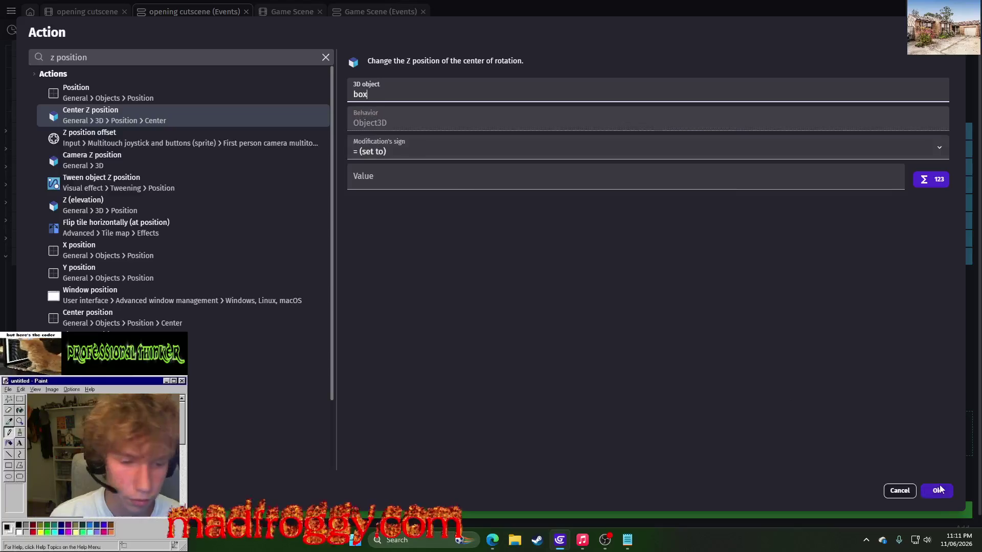
click(931, 492)
Set the box's create position to New3DModel.X() and New3DModel.Y().
click(481, 439)
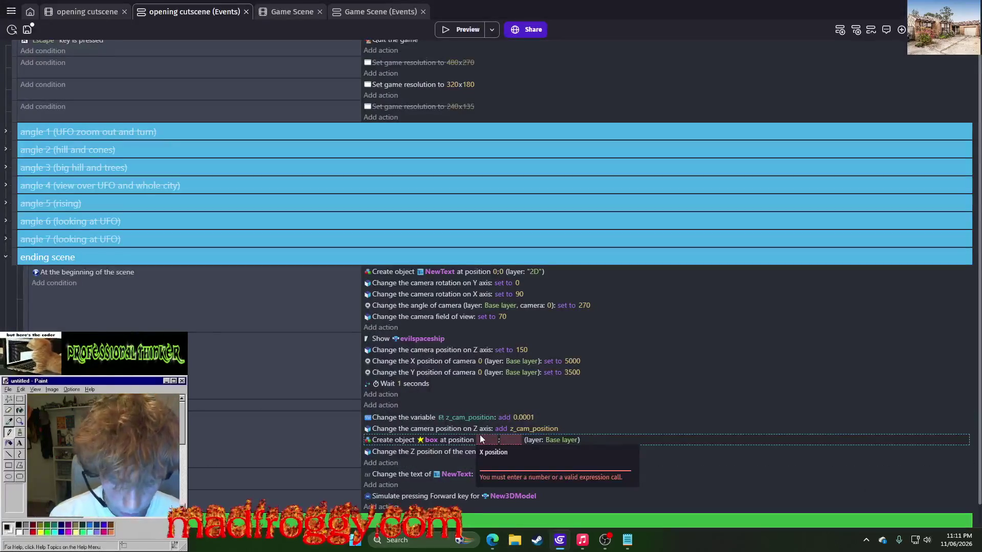
text(new)
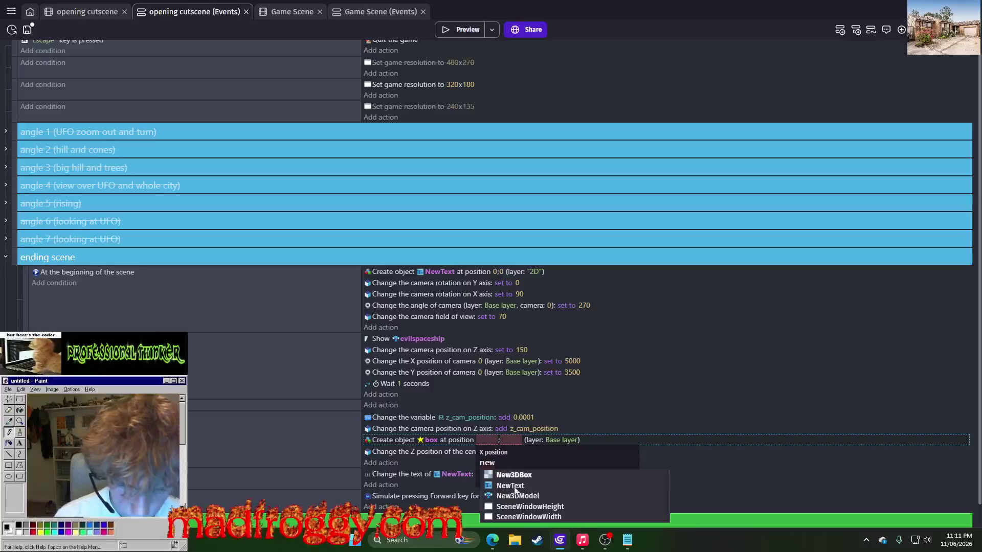
click(522, 496)
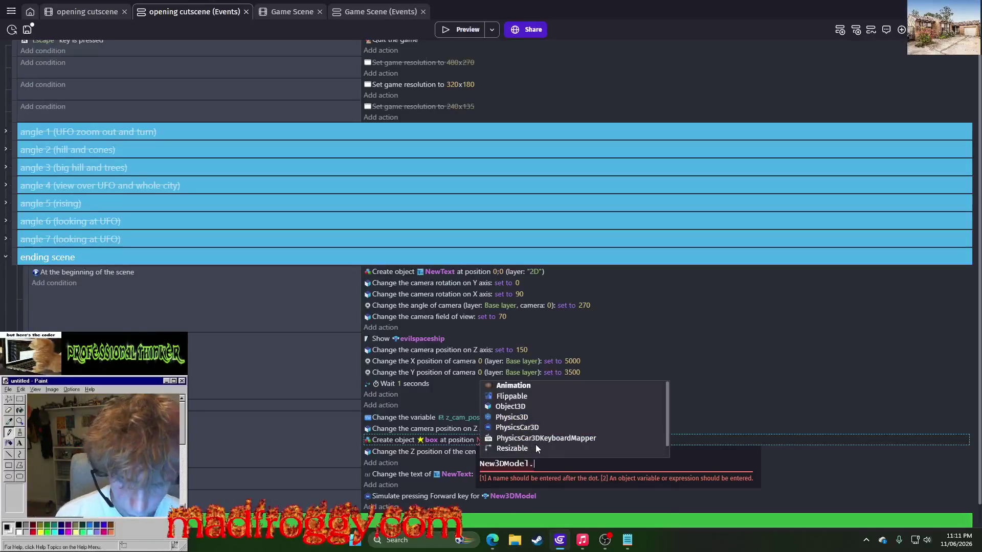
text(x)
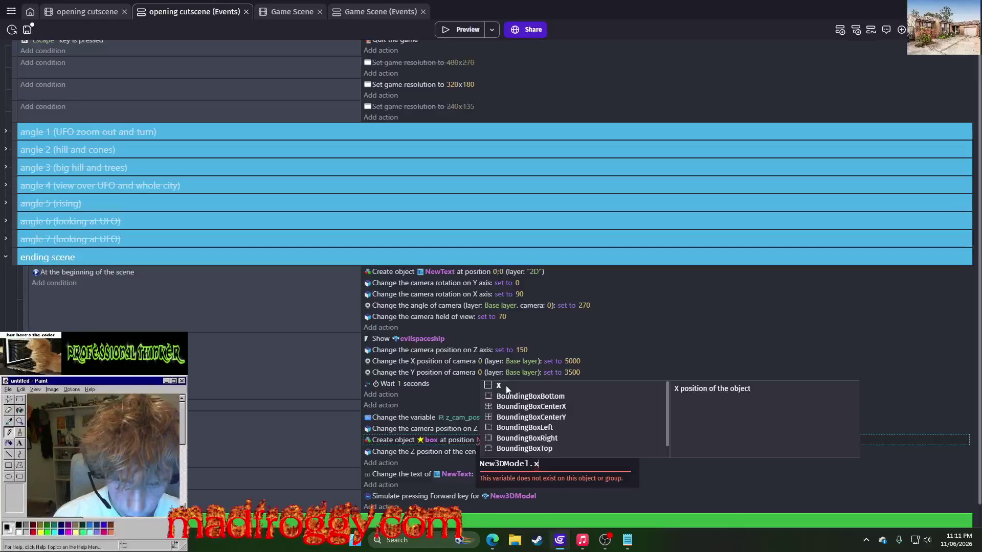
click(507, 385)
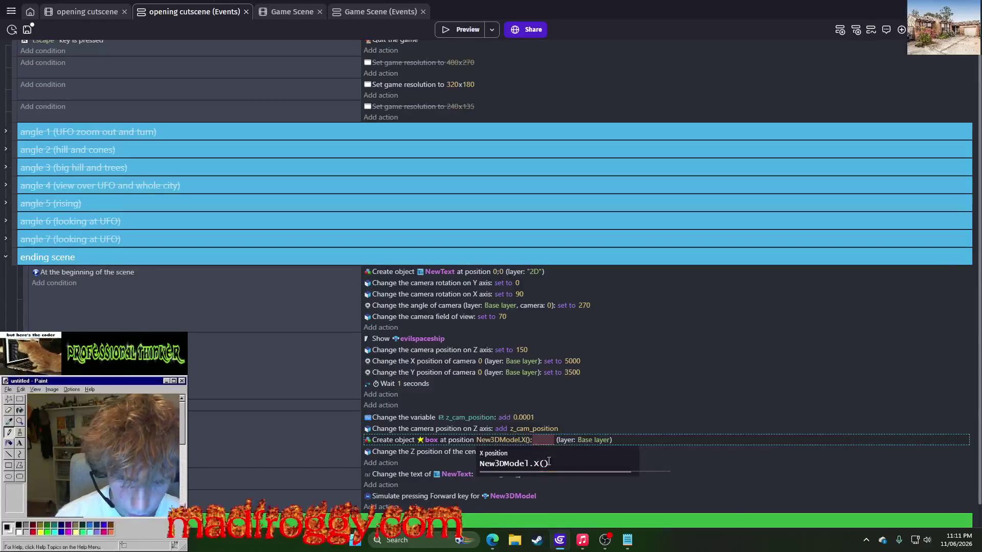
drag(548, 465, 475, 474)
key(ctrl+c)
click(542, 441)
key(ctrl+v)
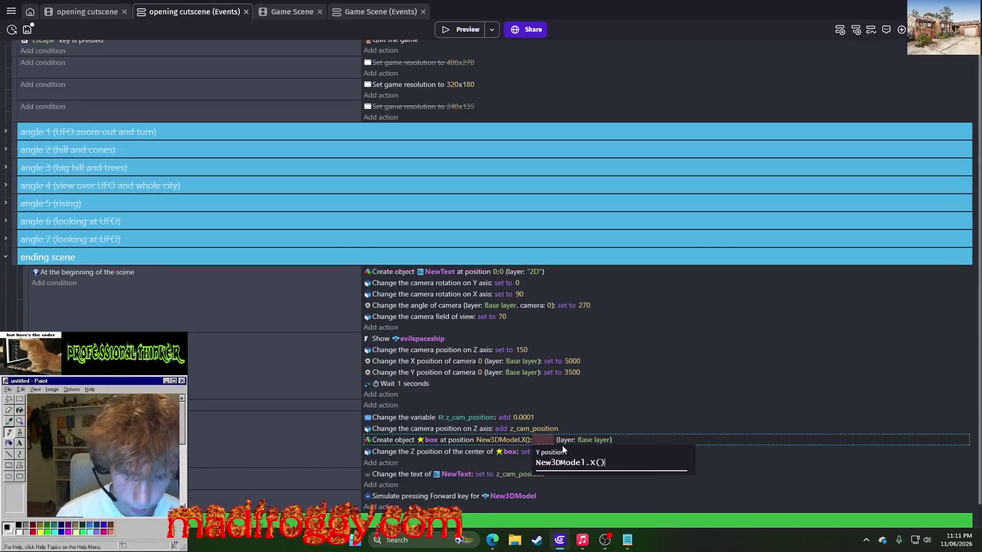
text(Y)
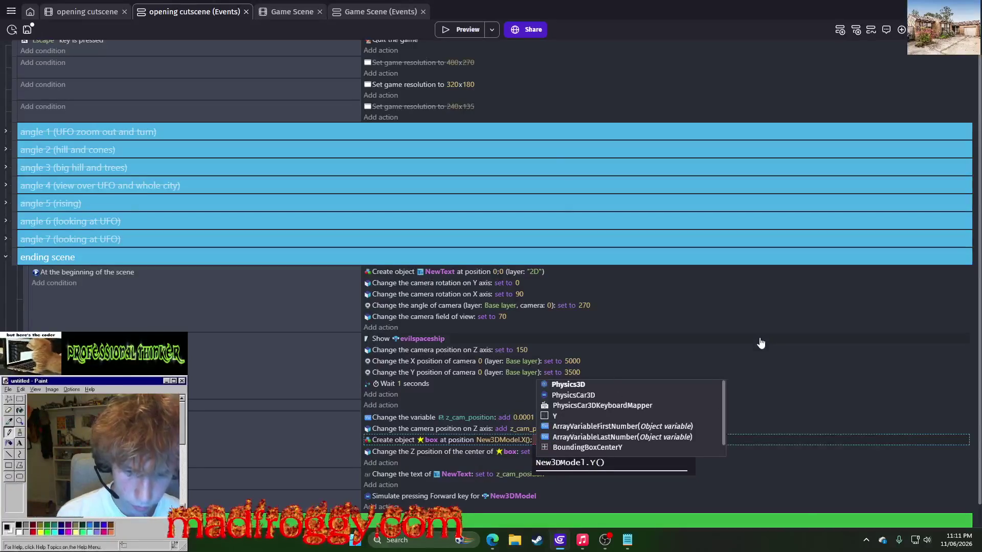
click(562, 424)
click(551, 440)
key(Escape)
Begin the box's Z value expression with New3DModel.
click(552, 451)
text(new)
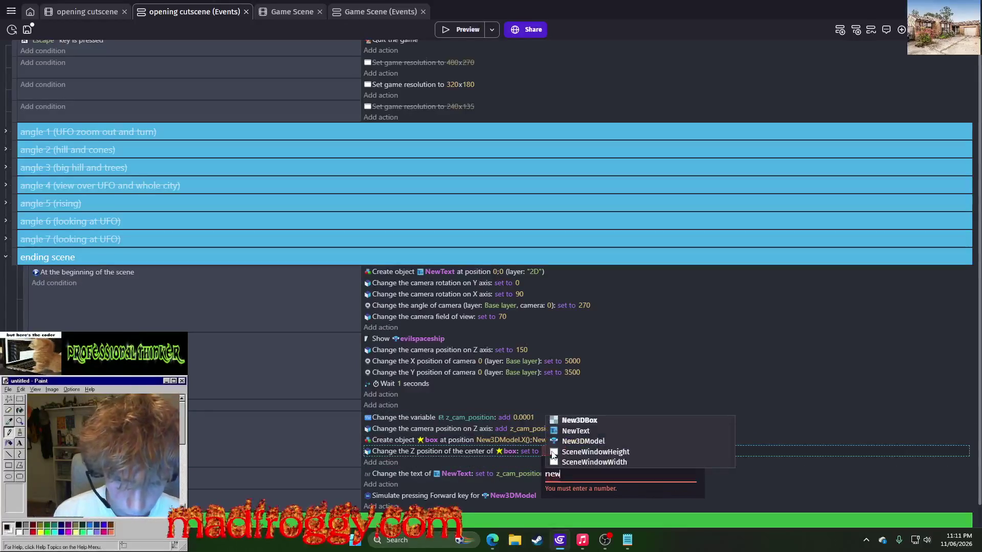
click(579, 442)
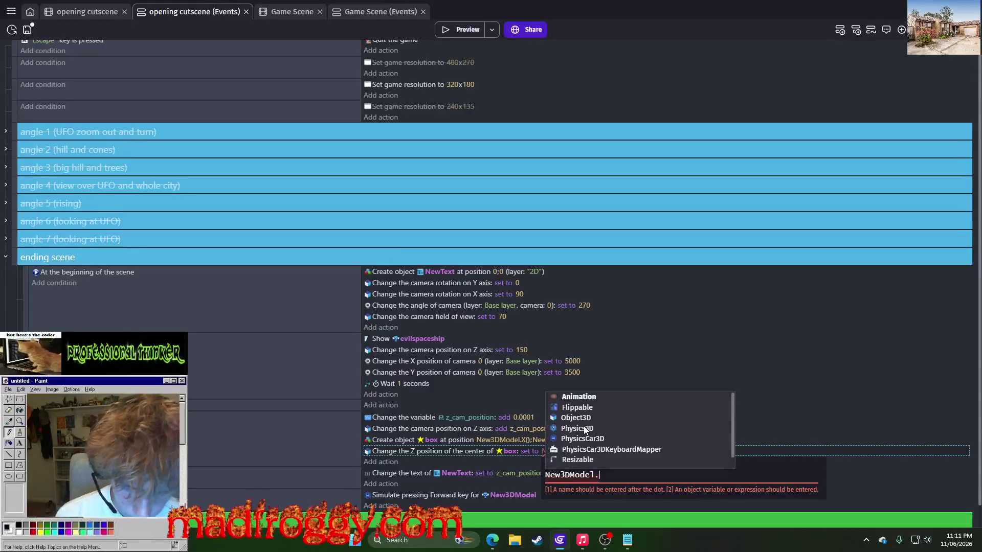
Set the box's Z to New3DModel.Object3D::Z(), then test it in a preview and close it.
click(583, 420)
click(688, 366)
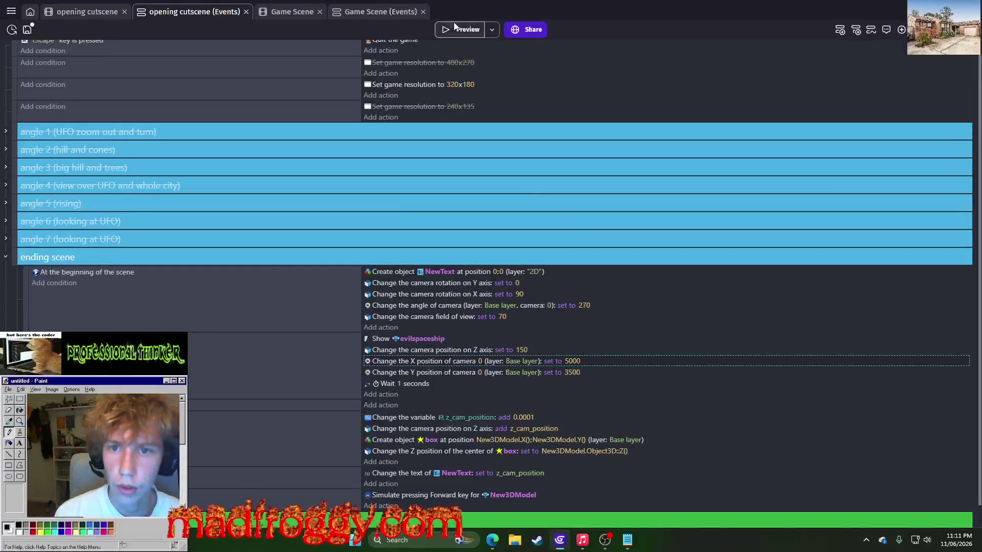
click(468, 31)
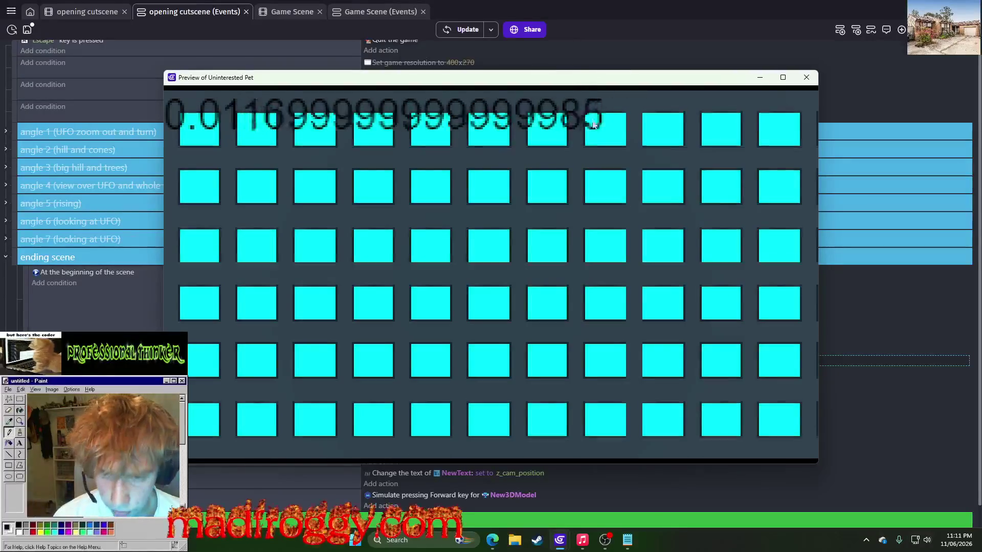
drag(491, 78, 900, 22)
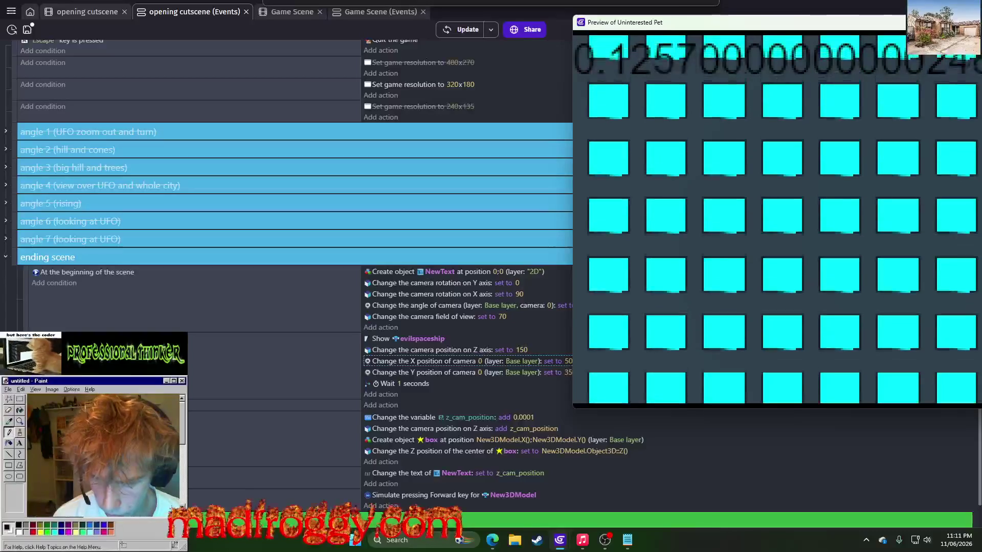
mouse_move(899, 23)
mouse_down()
mouse_move(899, 45)
mouse_move(545, 100)
mouse_up()
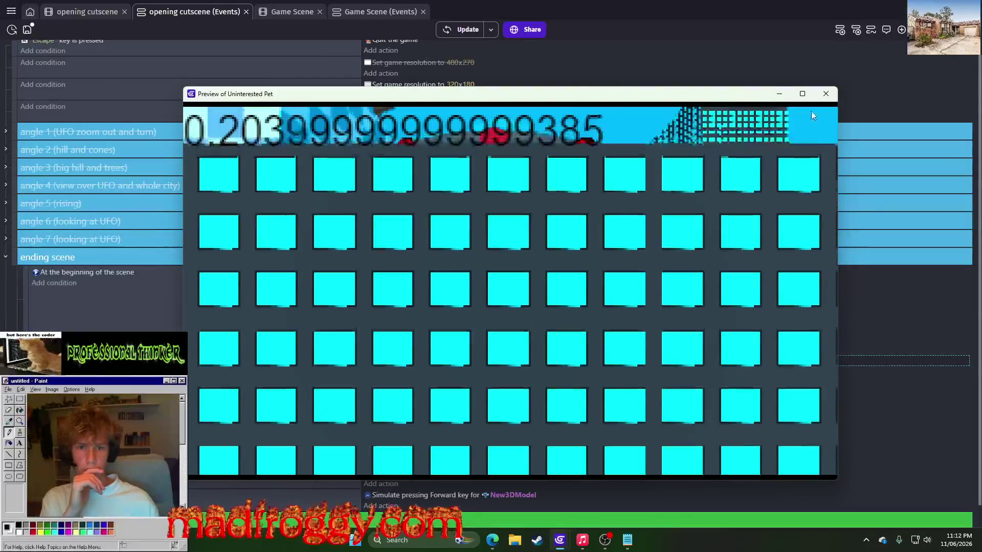
click(824, 95)
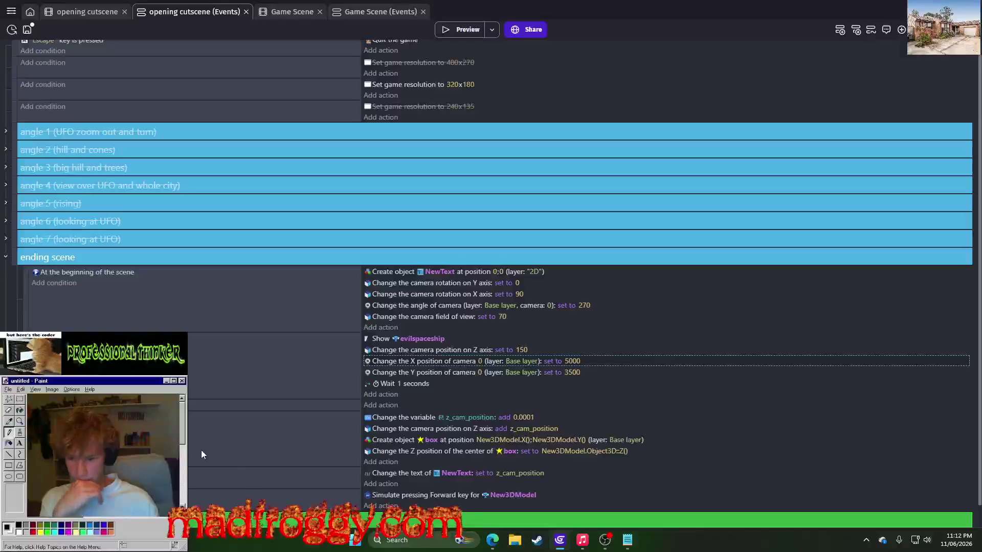
Move the box create and Z actions into a copied forward-movement event, deleting its Simulate action.
click(404, 443)
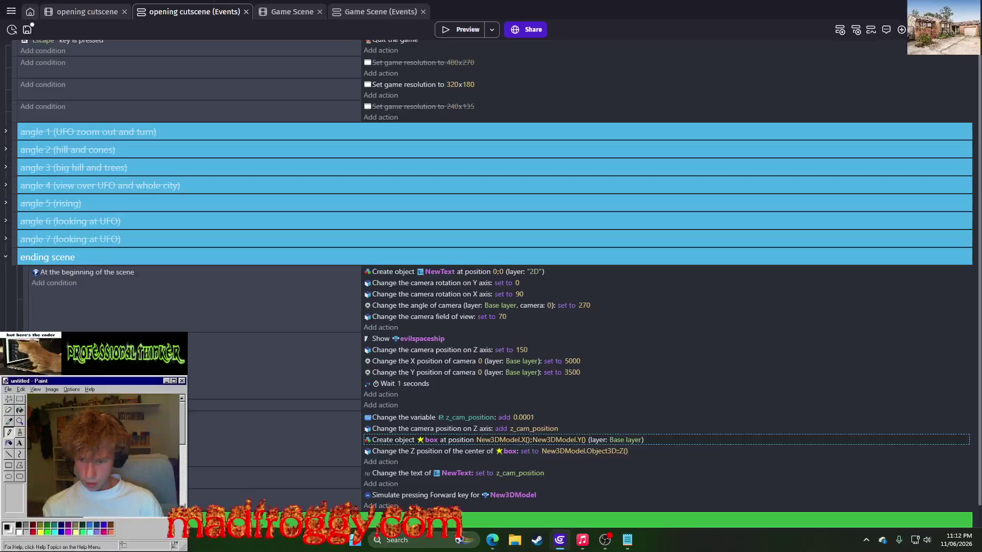
click(276, 494)
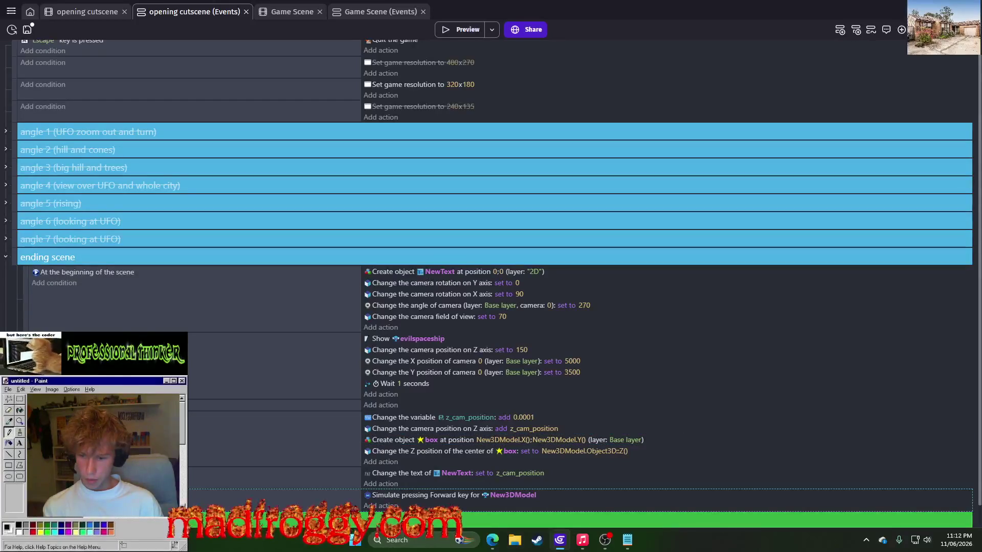
key(ctrl+v)
scroll(491, 286, down, 1)
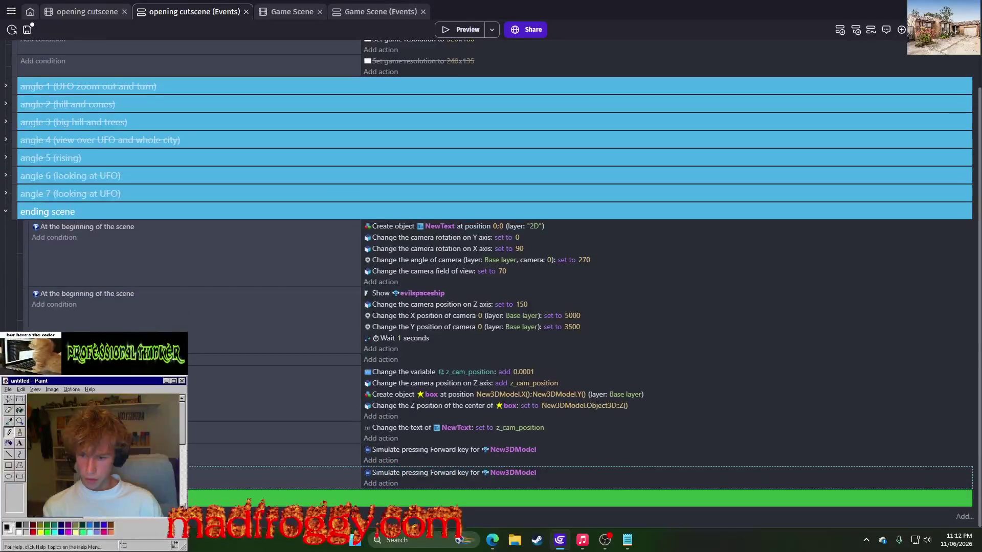
click(54, 483)
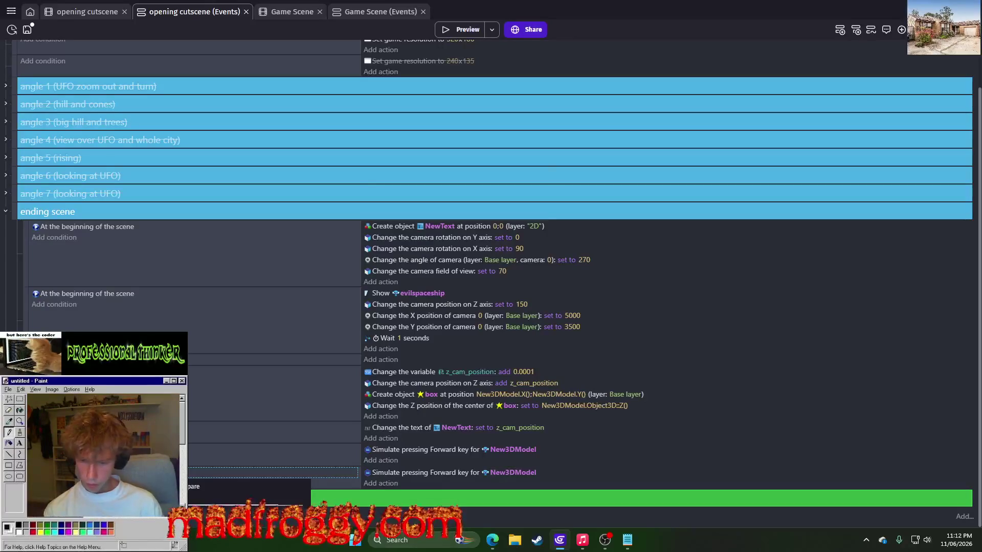
drag(393, 395, 395, 476)
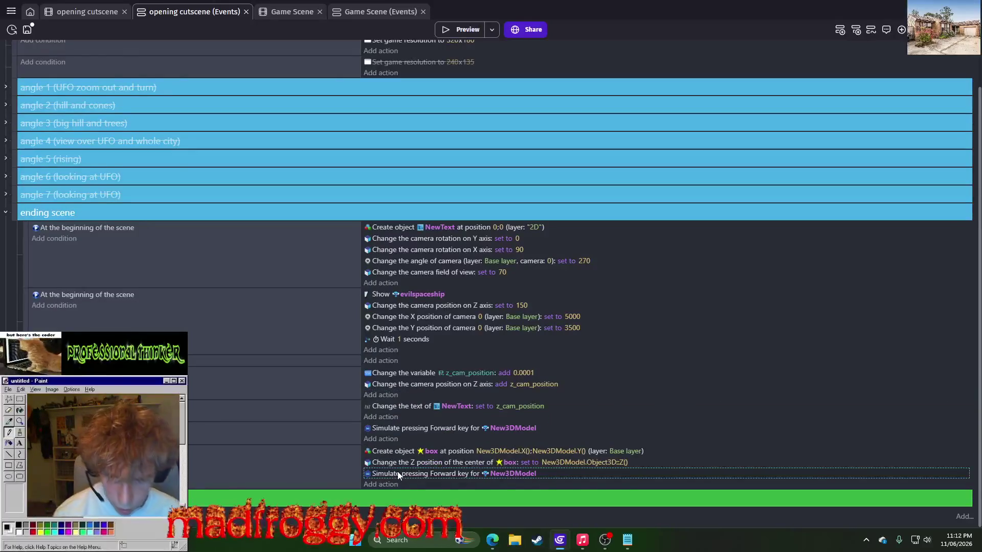
key(Delete)
Duplicate the box-spawning event and search new actions for 'position'.
click(716, 473)
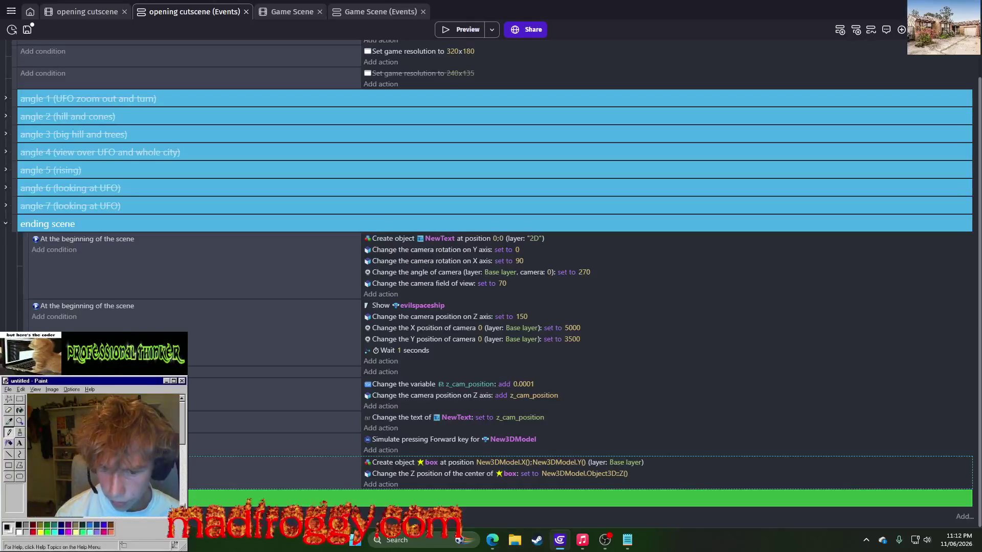
key(ctrl+c)
key(ctrl+v)
scroll(491, 277, down, 1)
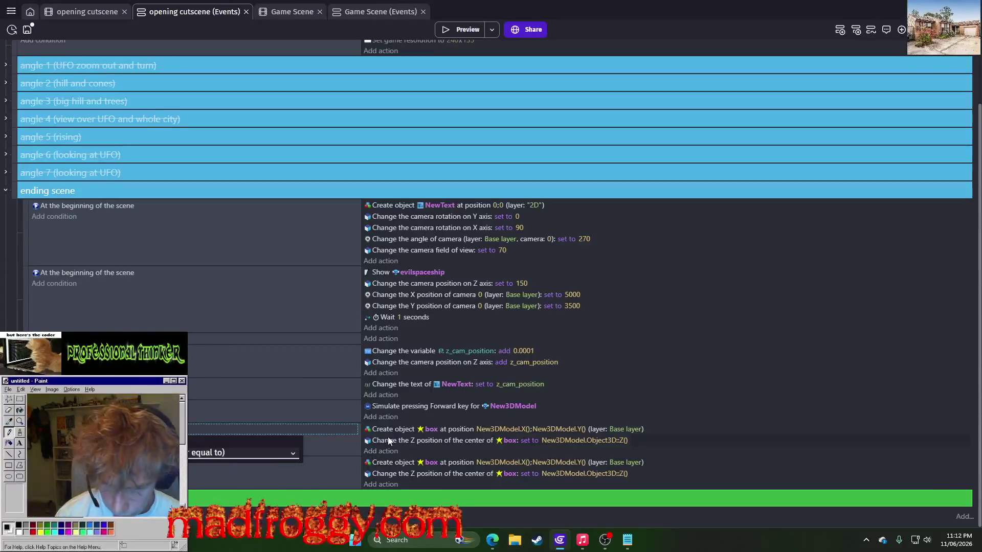
click(404, 431)
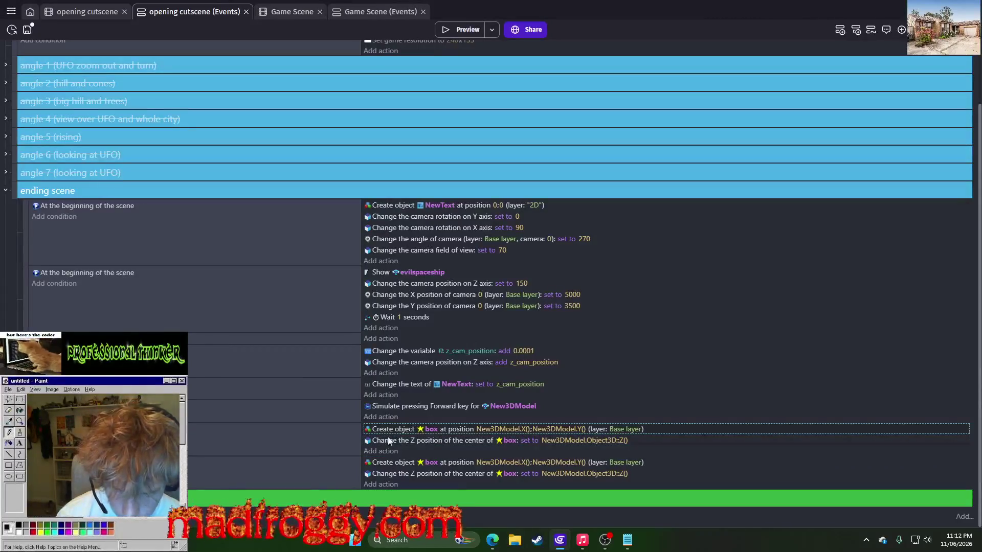
click(370, 450)
text(position)
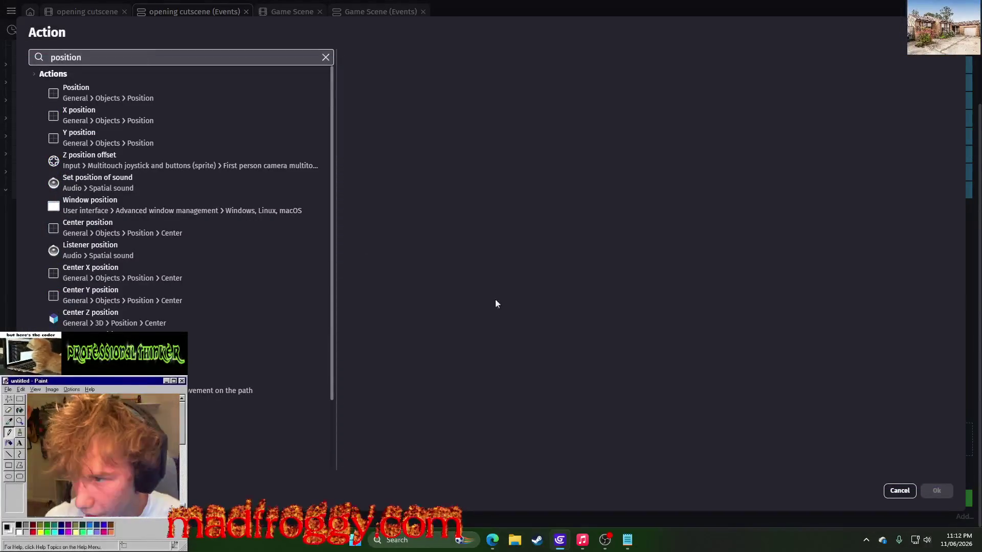
Add a box Position action set to New3DModel.X() and New3DModel.Y().
click(296, 97)
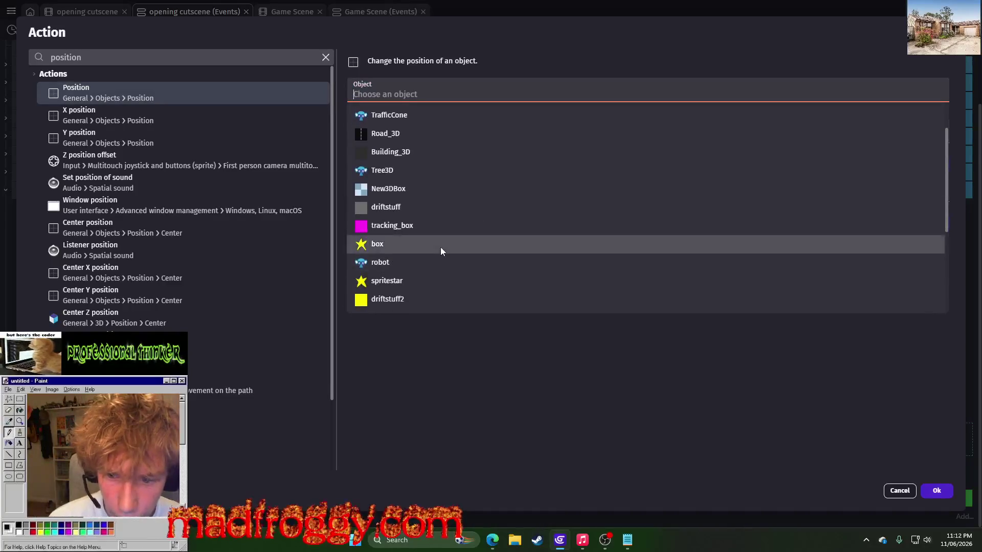
click(440, 247)
click(937, 490)
click(496, 441)
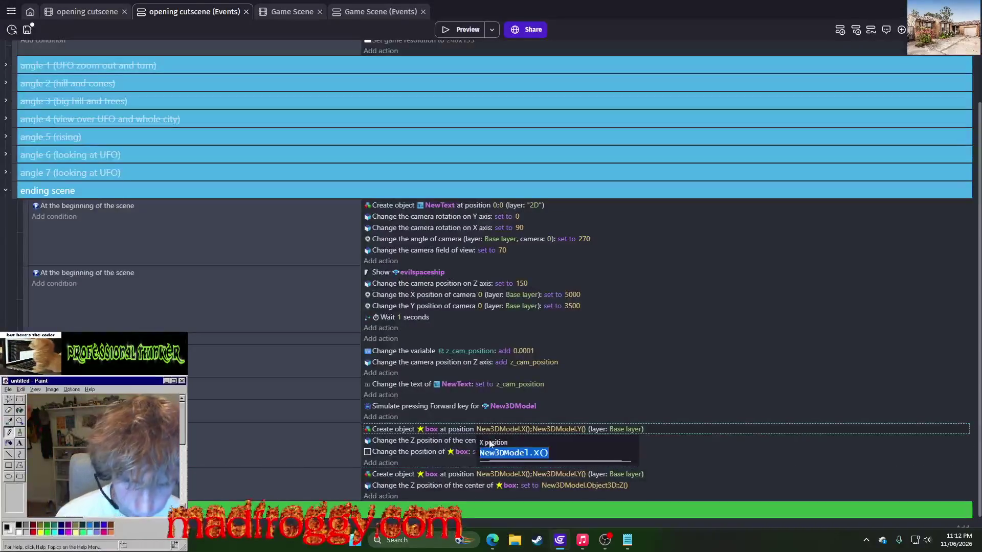
key(Return)
click(506, 453)
key(Tab)
key(Escape)
click(595, 451)
text(New3DModel.Y())
key(Return)
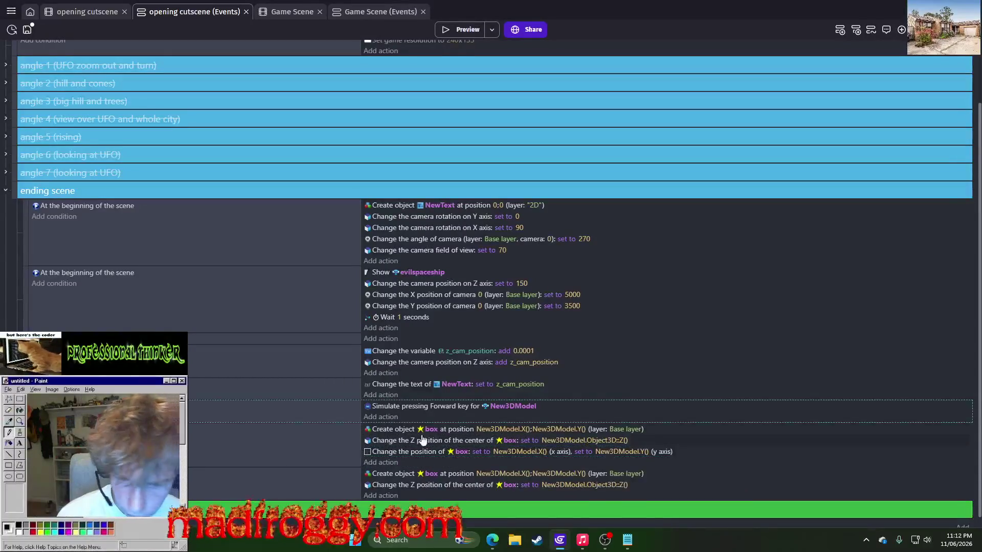
Add a Trigger once while true condition to the box-spawning event.
click(374, 440)
click(286, 432)
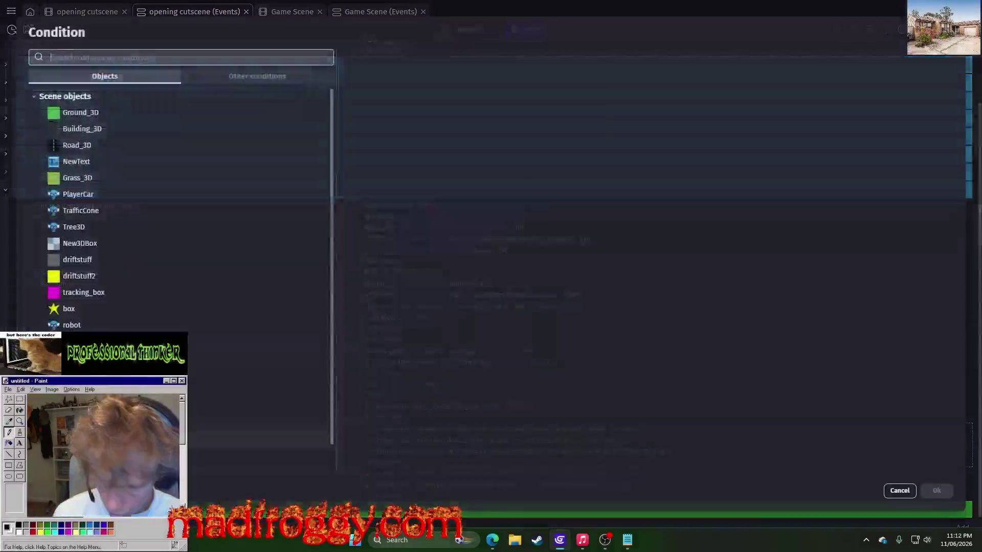
text(once)
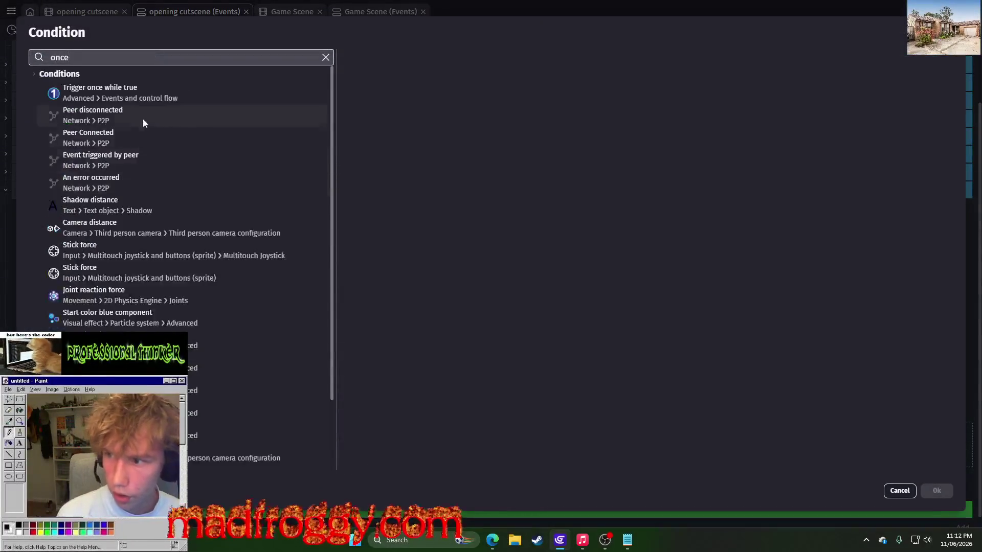
click(128, 93)
click(935, 492)
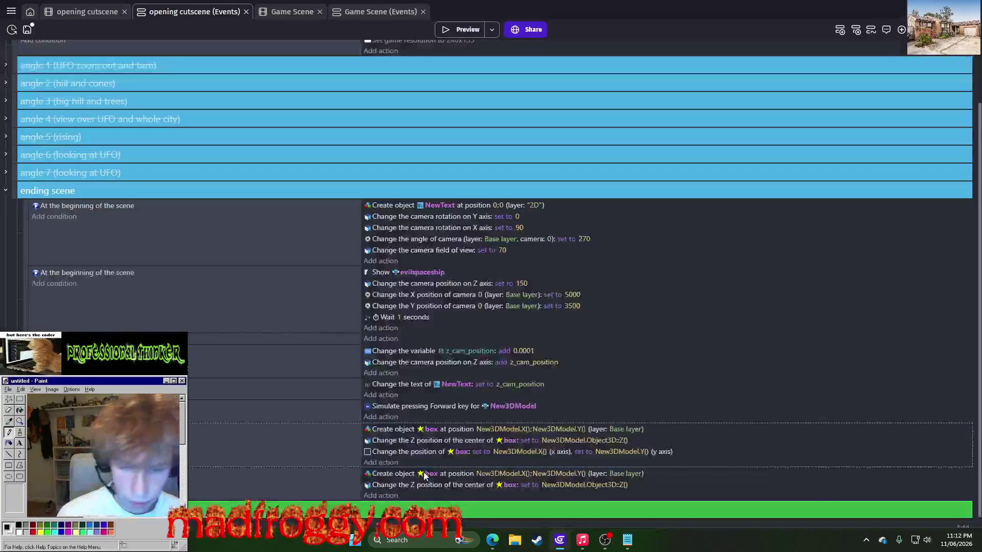
Move the position and Z actions to the next event, delete duplicates, order position before Z, and preview.
click(389, 440)
drag(390, 443, 388, 490)
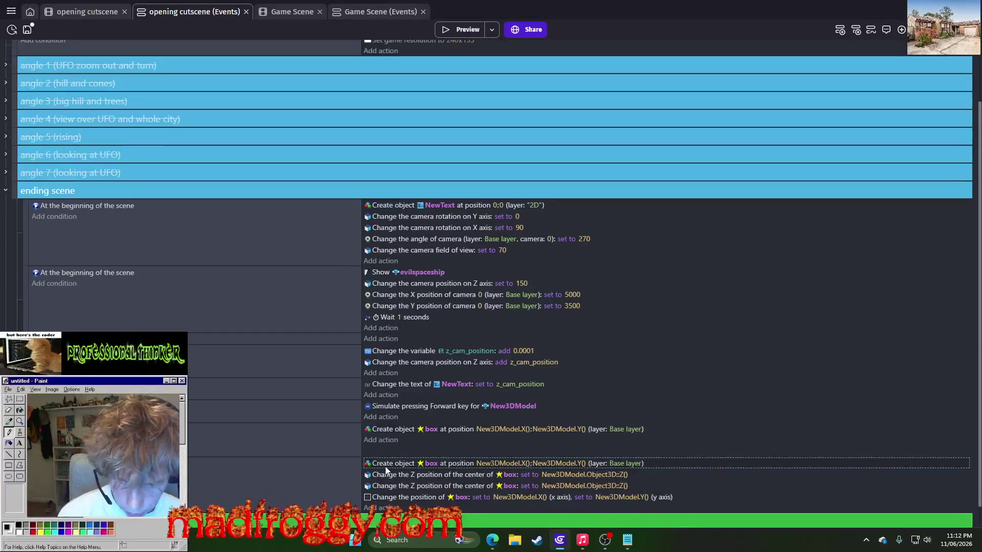
key(Delete)
click(386, 466)
key(Delete)
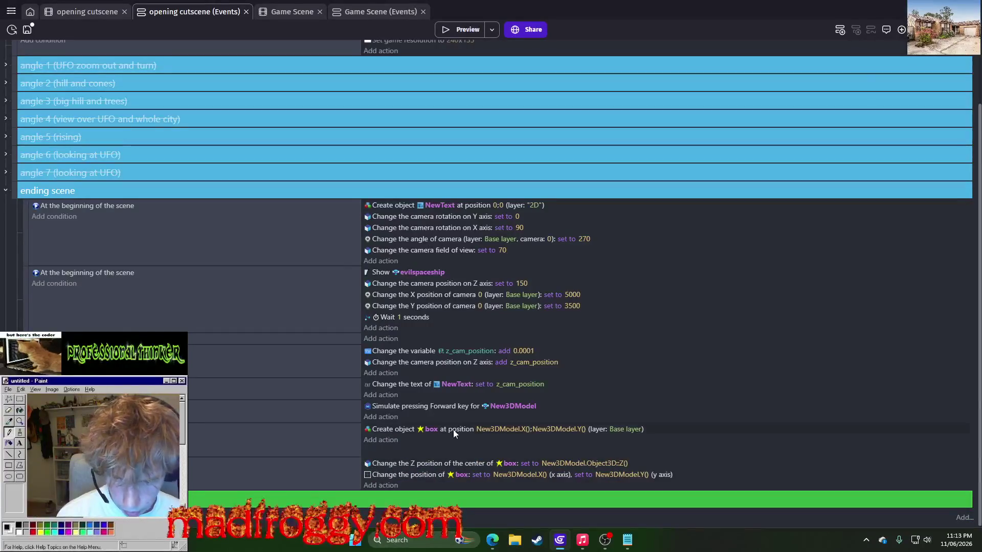
drag(400, 475, 393, 465)
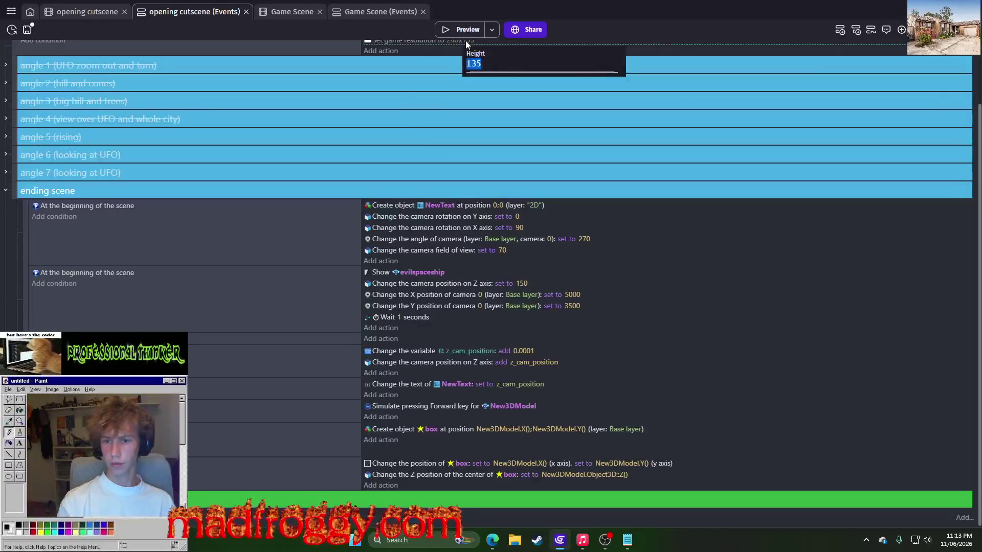
click(450, 32)
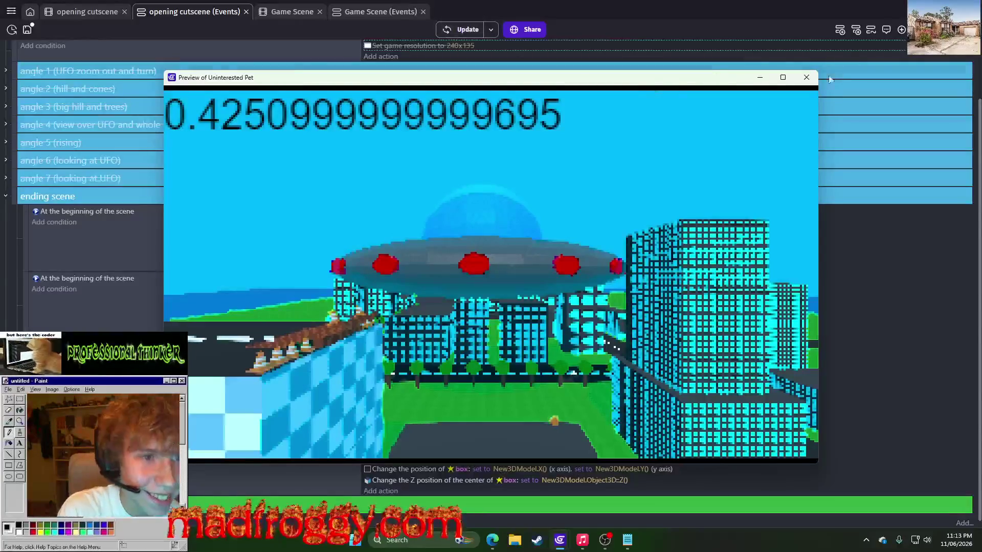
click(806, 77)
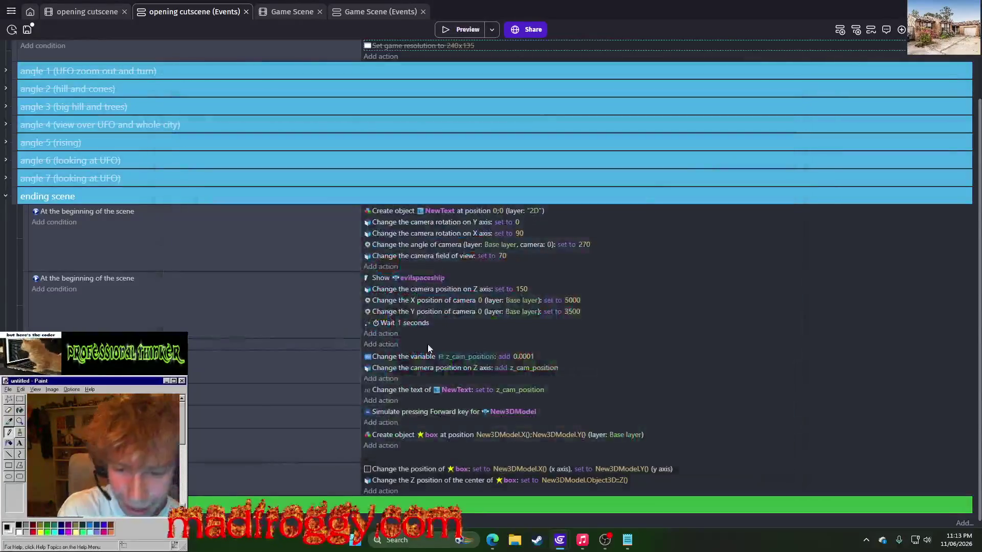
Duplicate the spritestar object to create spritestar2.
click(435, 437)
key(BackSpace)
scroll(454, 424, down, 5)
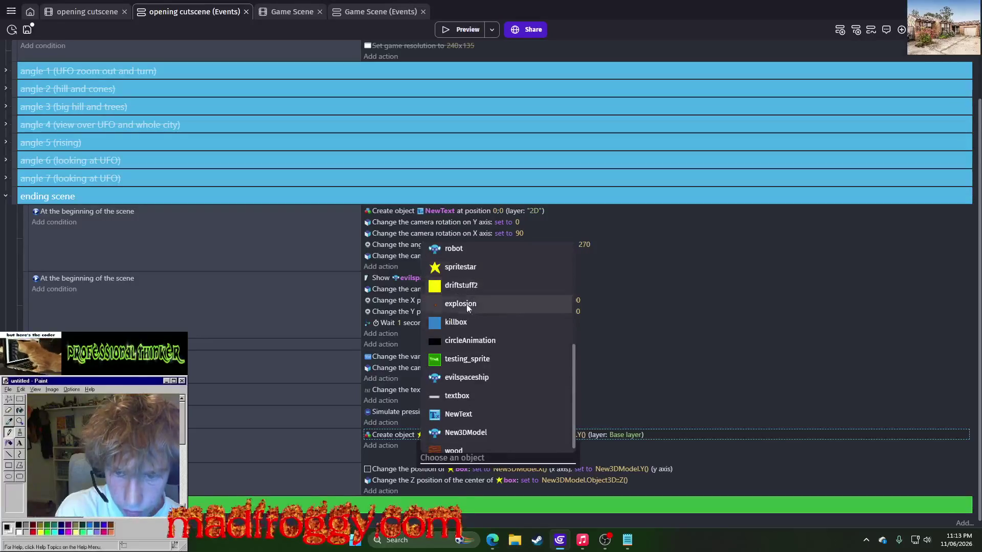
scroll(478, 307, up, 4)
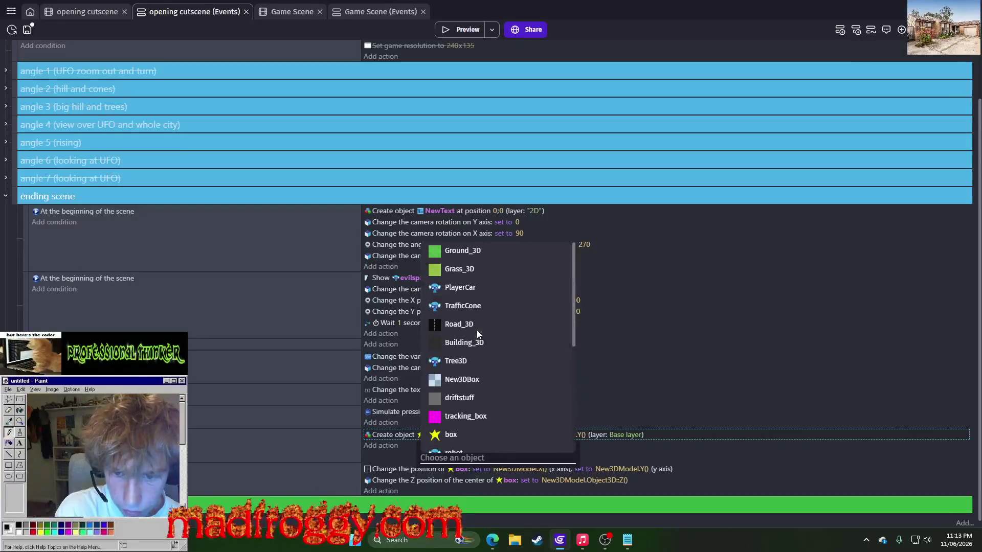
click(402, 450)
click(93, 16)
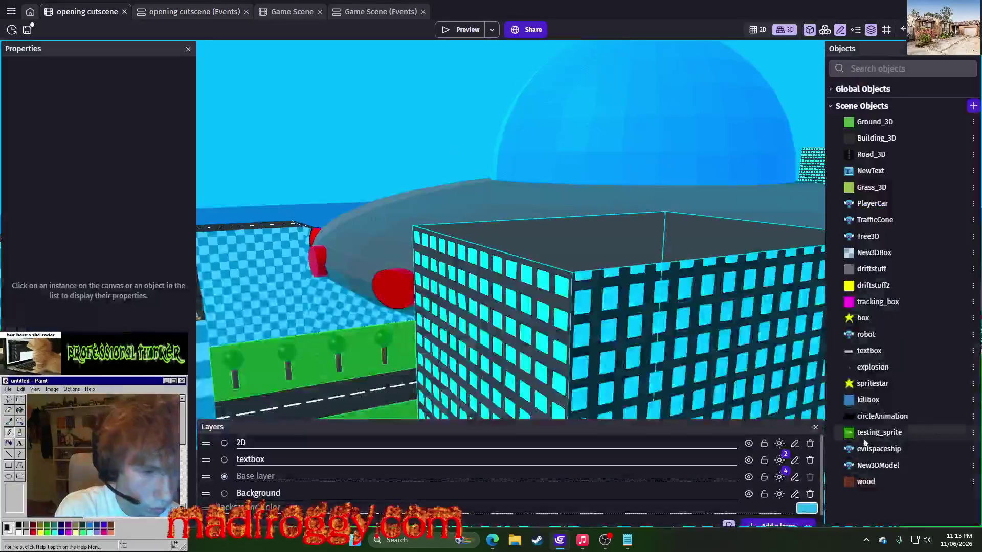
click(973, 385)
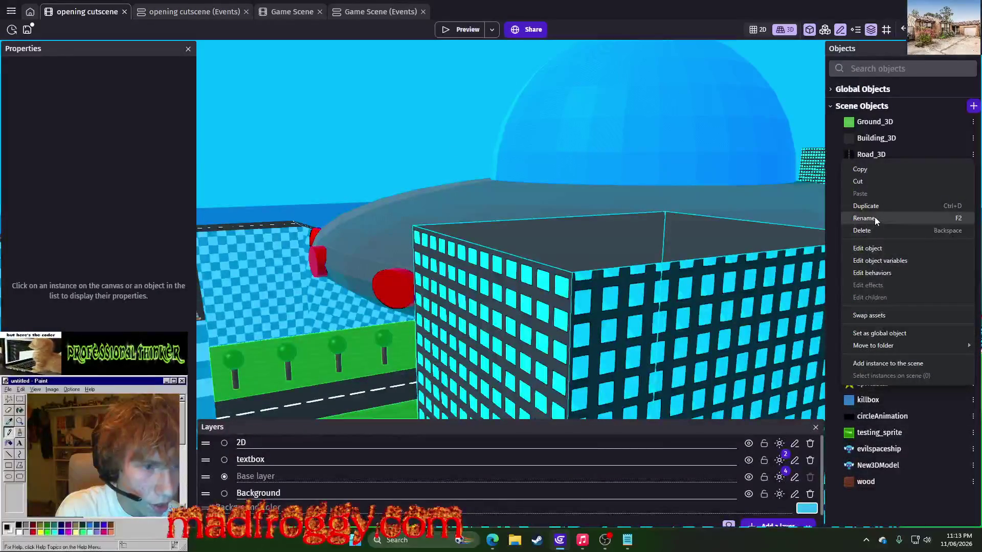
click(885, 206)
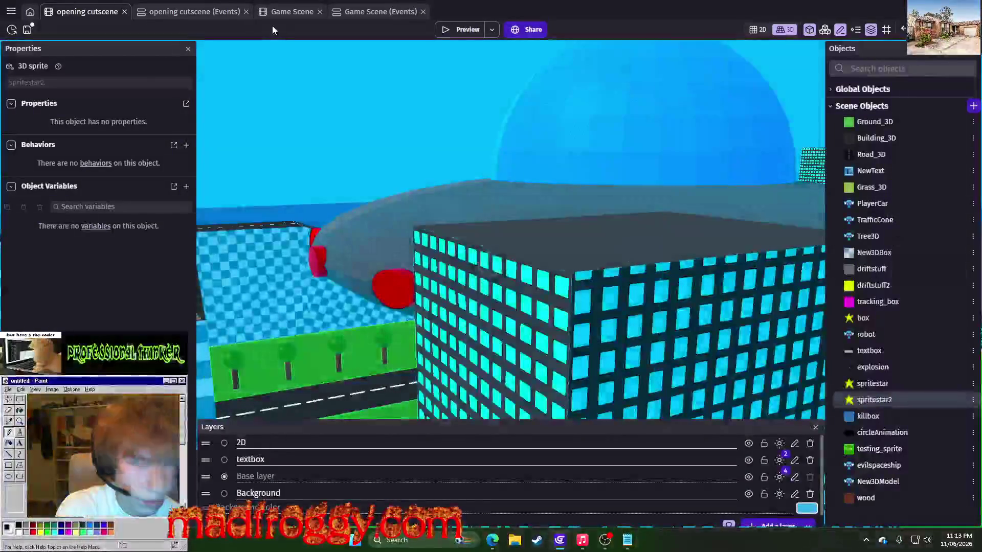
Switch the create, position and Z-position actions from box to spritestar2.
click(194, 12)
click(418, 435)
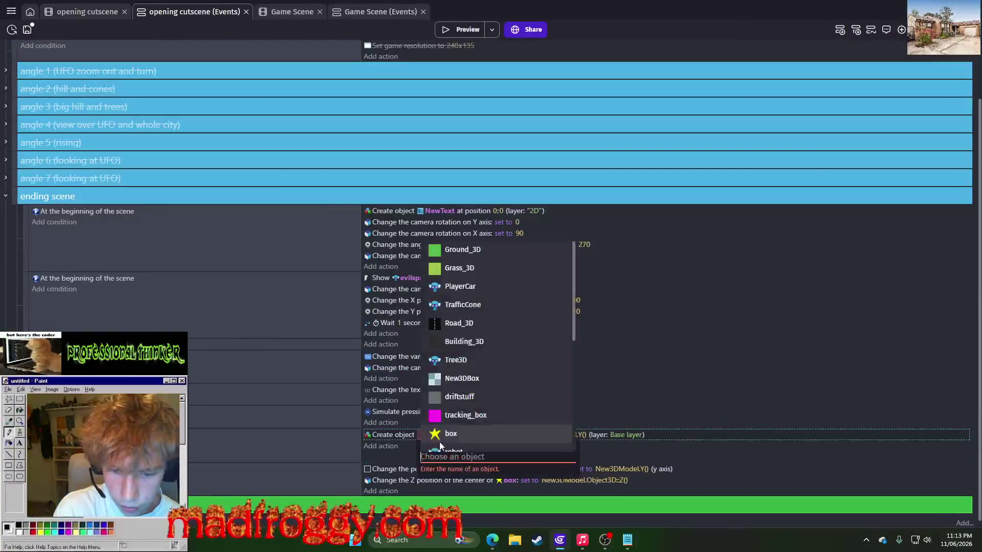
scroll(465, 357, down, 5)
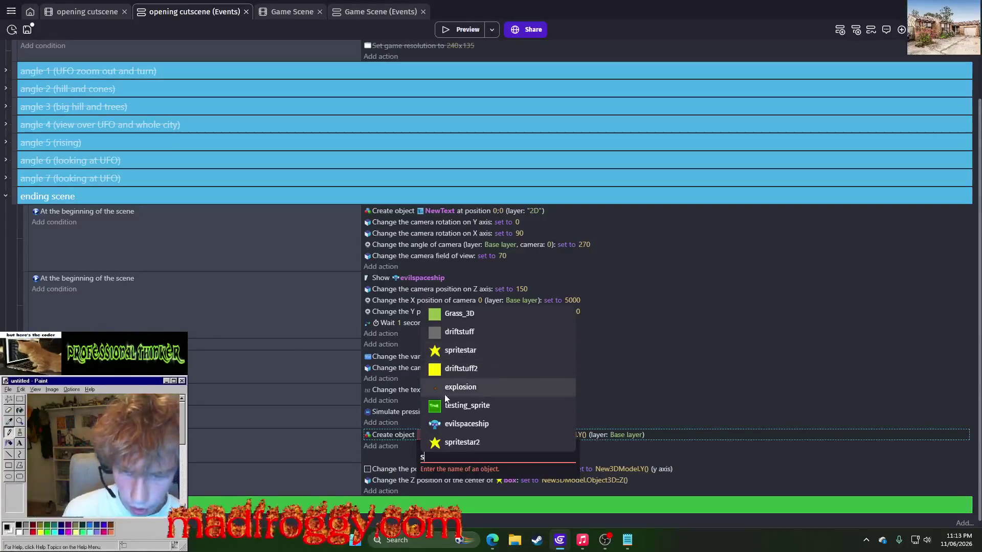
click(446, 447)
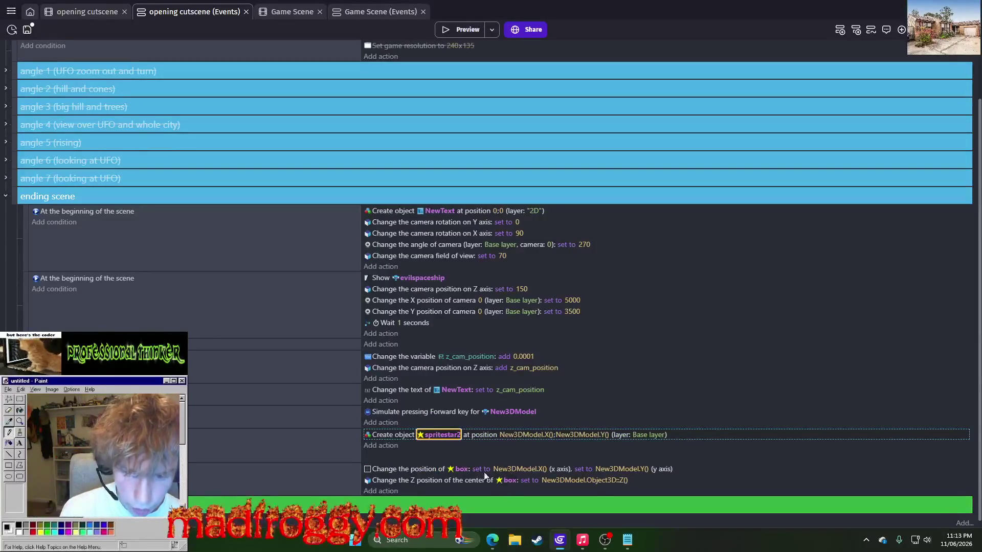
click(461, 469)
click(492, 482)
click(510, 481)
text(s)
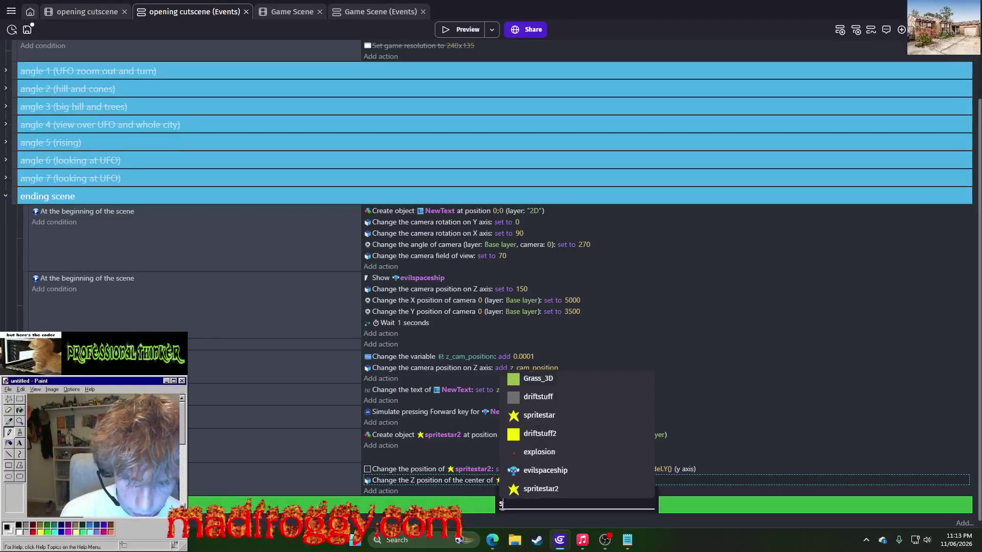
click(529, 486)
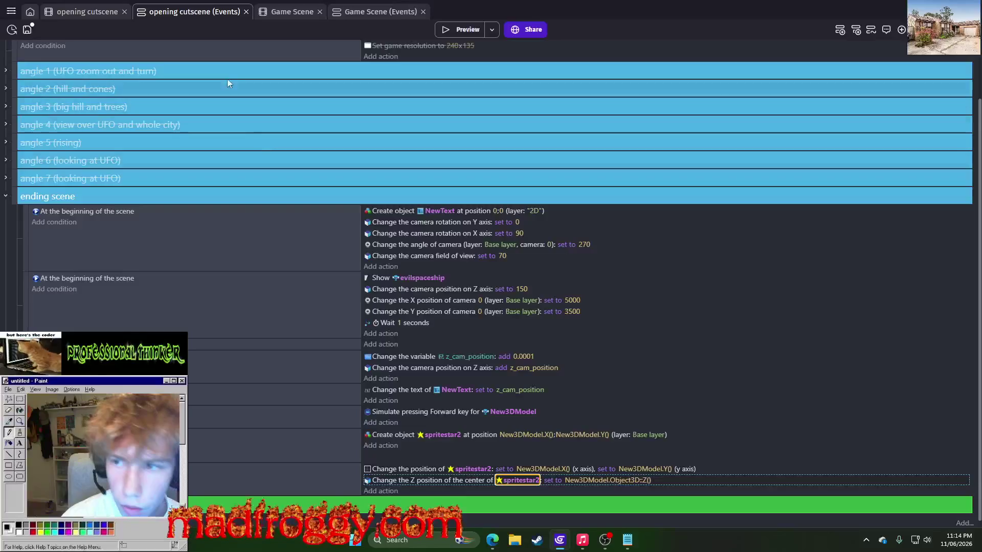
click(80, 13)
scroll(407, 285, down, 5)
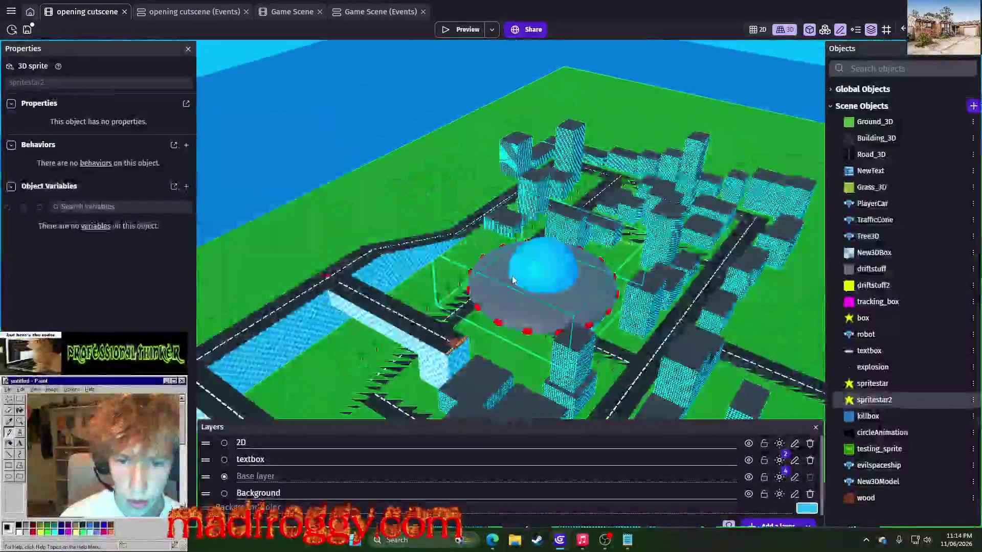
Reposition the evilspaceship over the city in the opening cutscene's 3D scene.
click(501, 261)
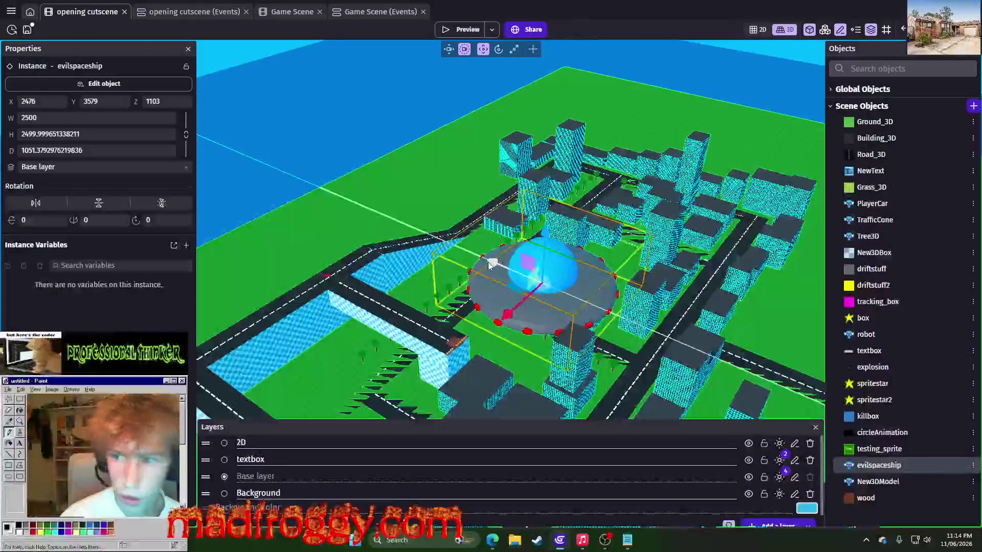
drag(502, 262, 468, 254)
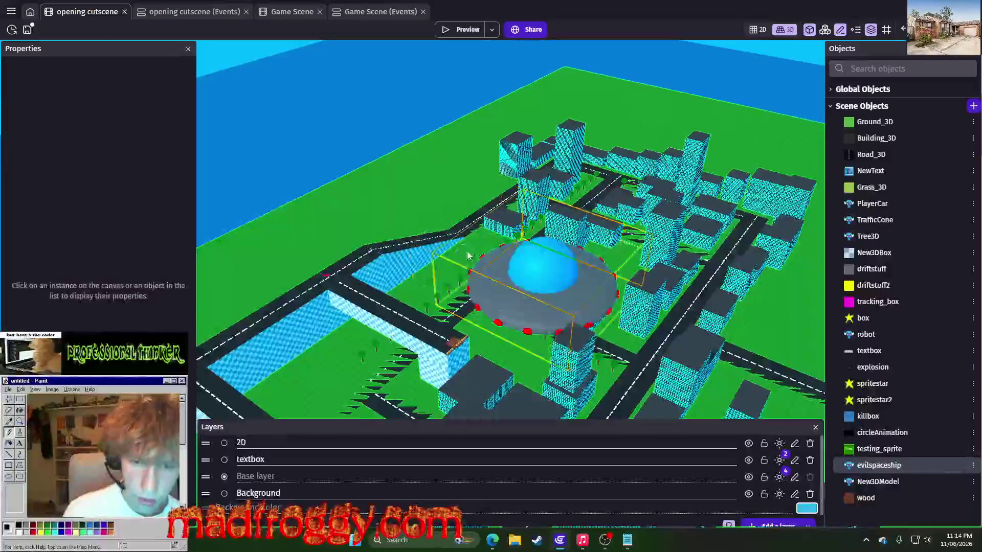
mouse_move(363, 173)
mouse_down()
mouse_move(531, 300)
mouse_move(544, 291)
mouse_up()
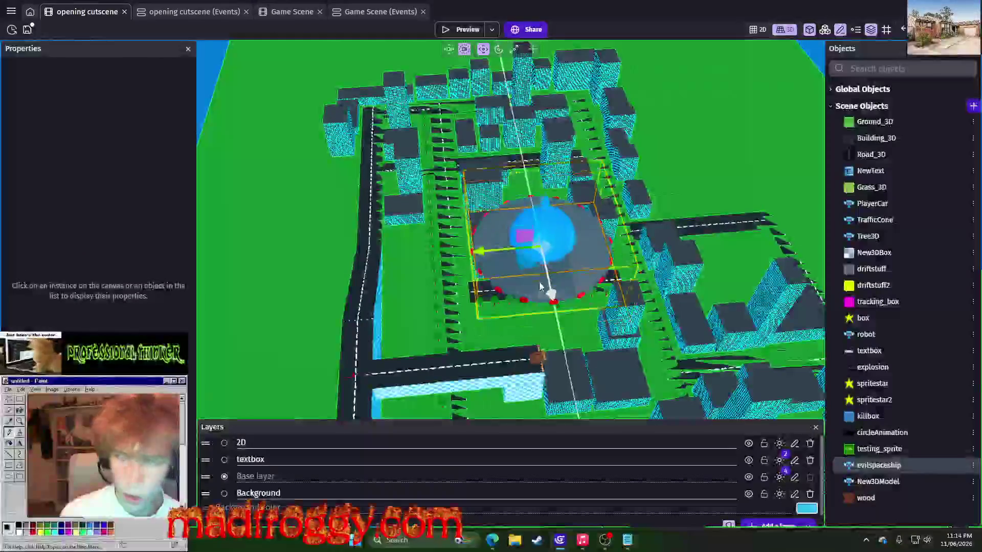
click(549, 287)
drag(550, 286, 555, 302)
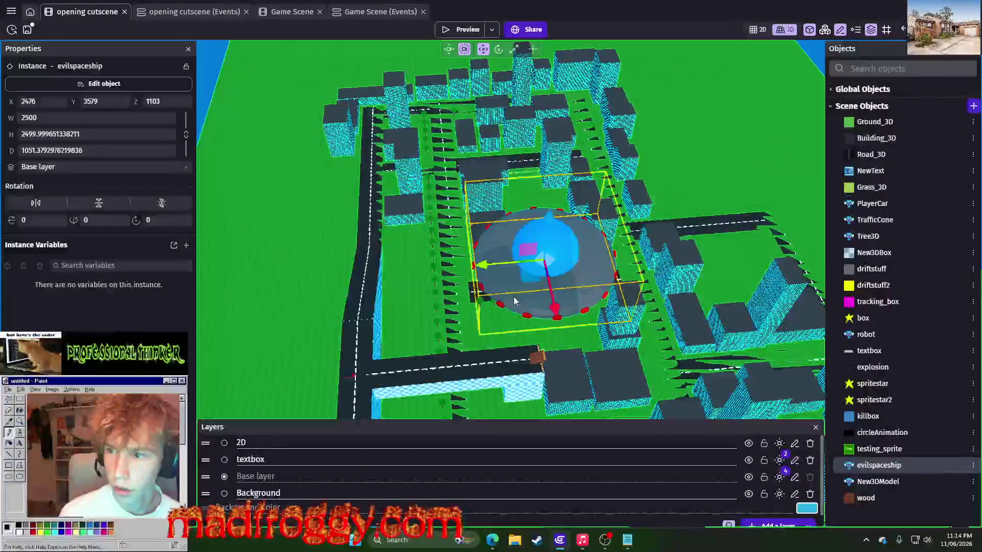
Change spritestar2's X position to New3DModel.X()-500 and preview the game.
click(187, 12)
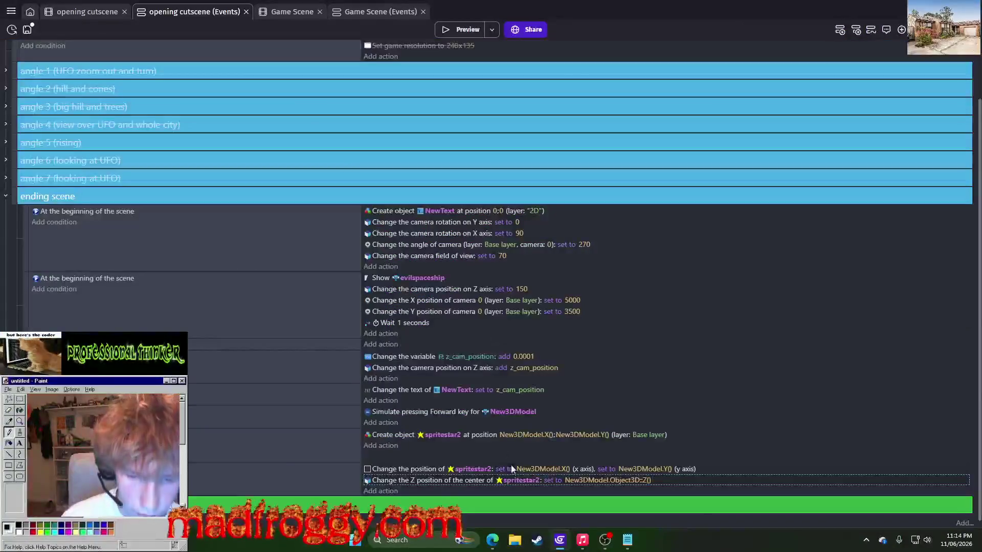
click(540, 435)
click(581, 459)
click(561, 469)
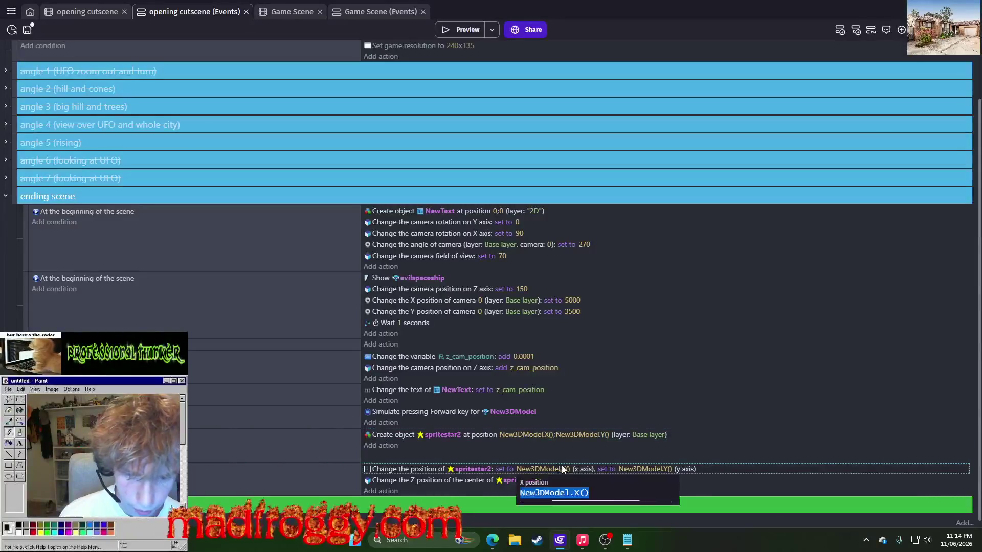
click(590, 491)
text(+500)
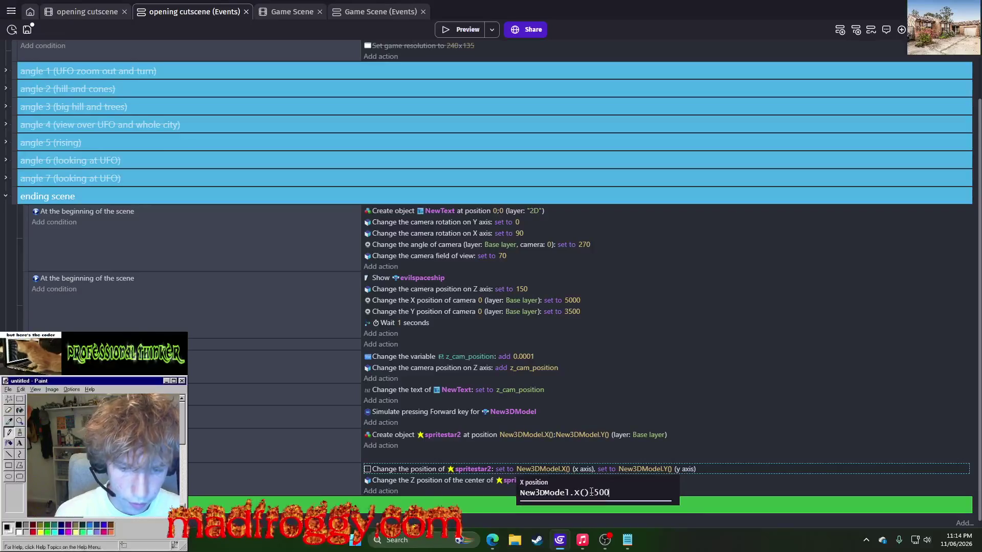
text(-500)
key(Return)
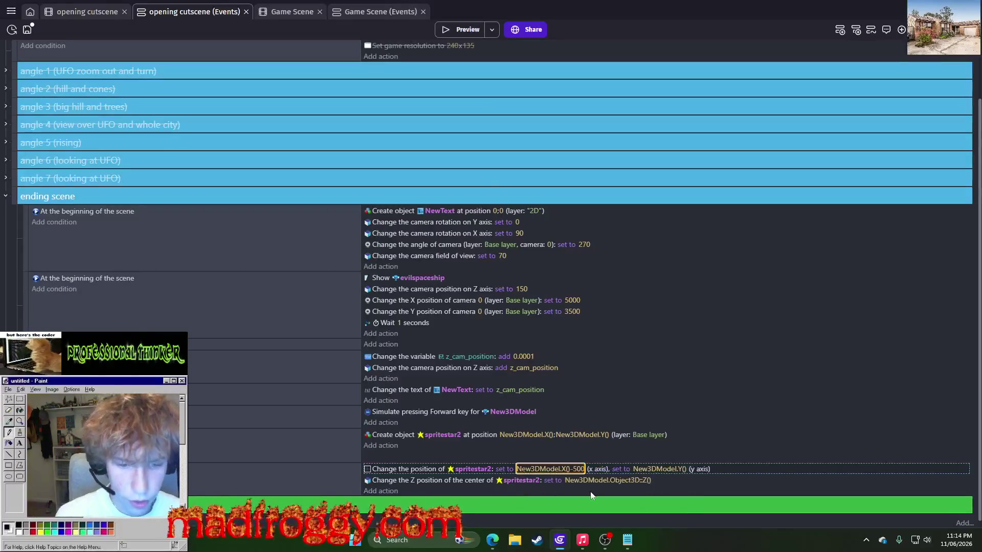
click(447, 34)
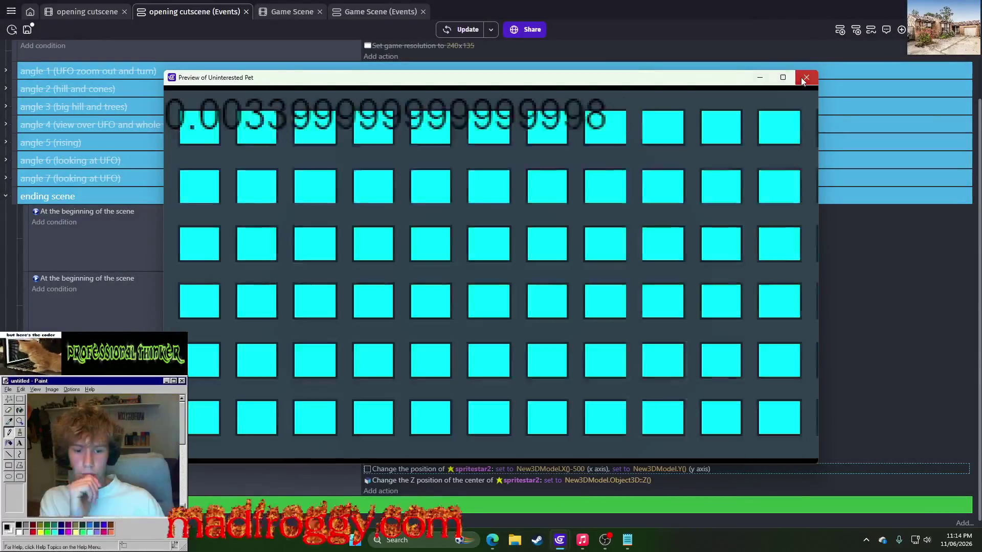
Change the X offset to New3DModel.X()-100 and preview again.
click(807, 77)
click(576, 470)
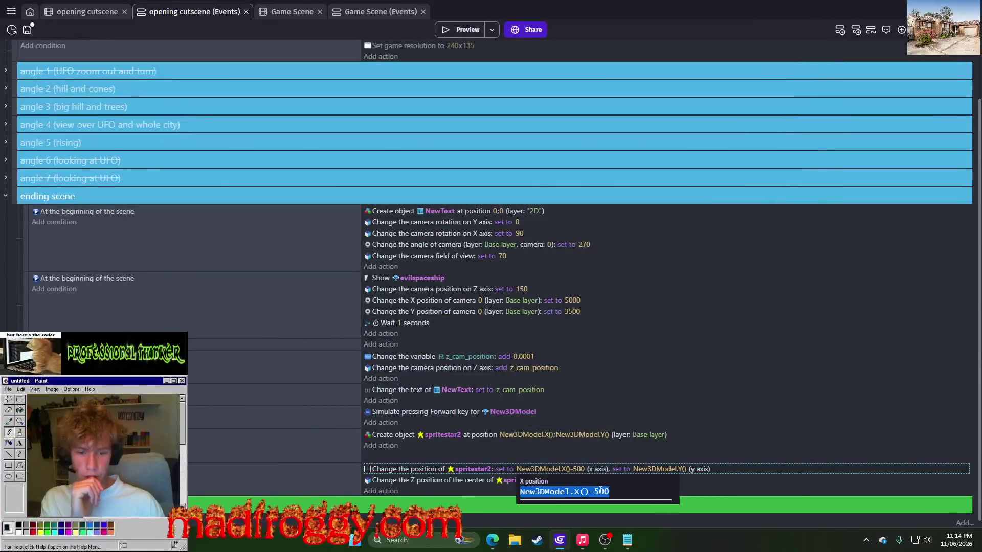
click(599, 491)
key(BackSpace)
text(1)
key(Return)
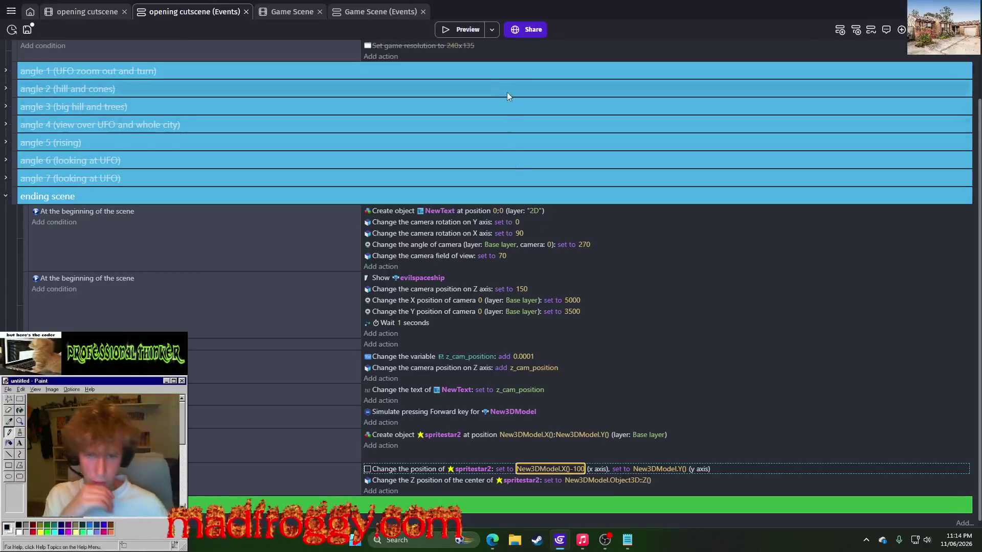
click(468, 29)
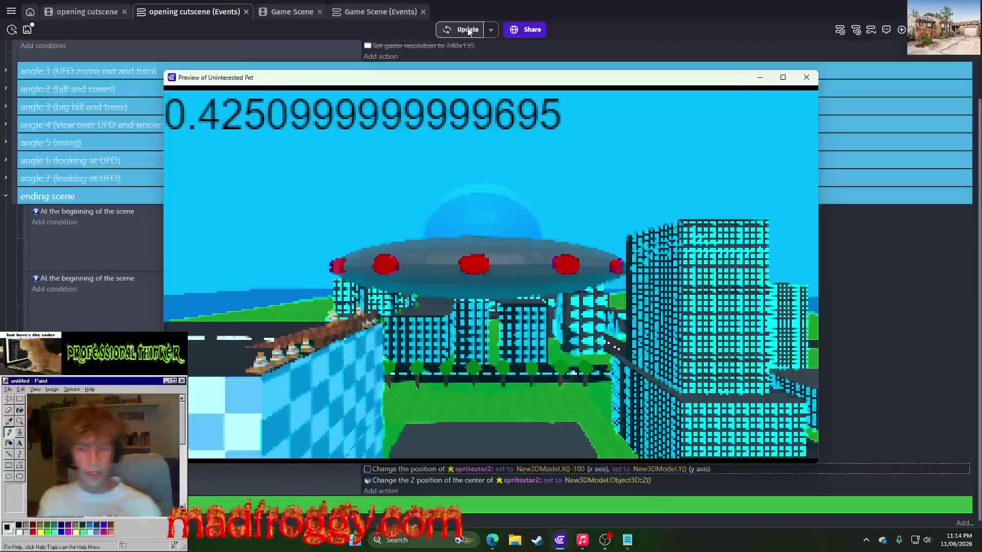
click(806, 77)
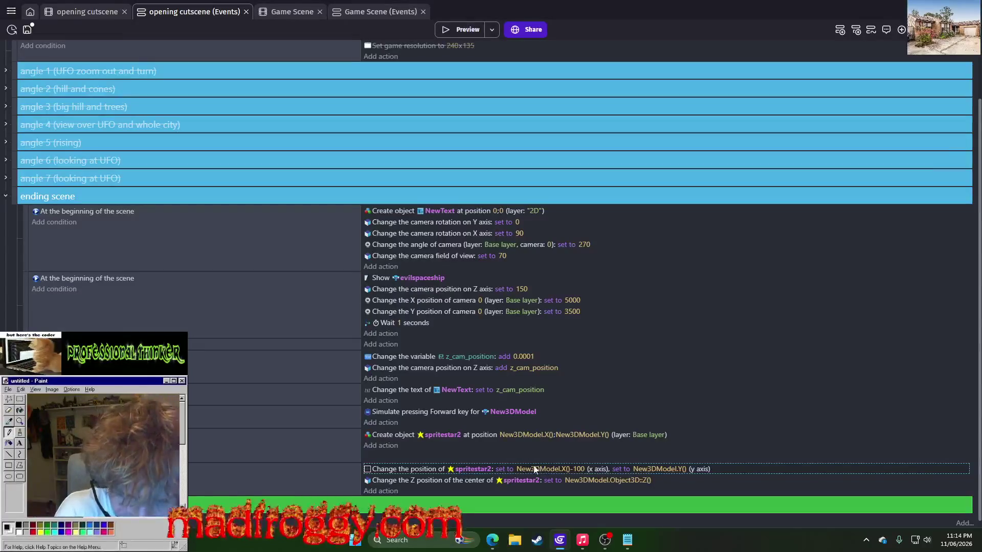
Zoom out over the opening cutscene scene, then open the Game Scene with the red player car.
click(385, 478)
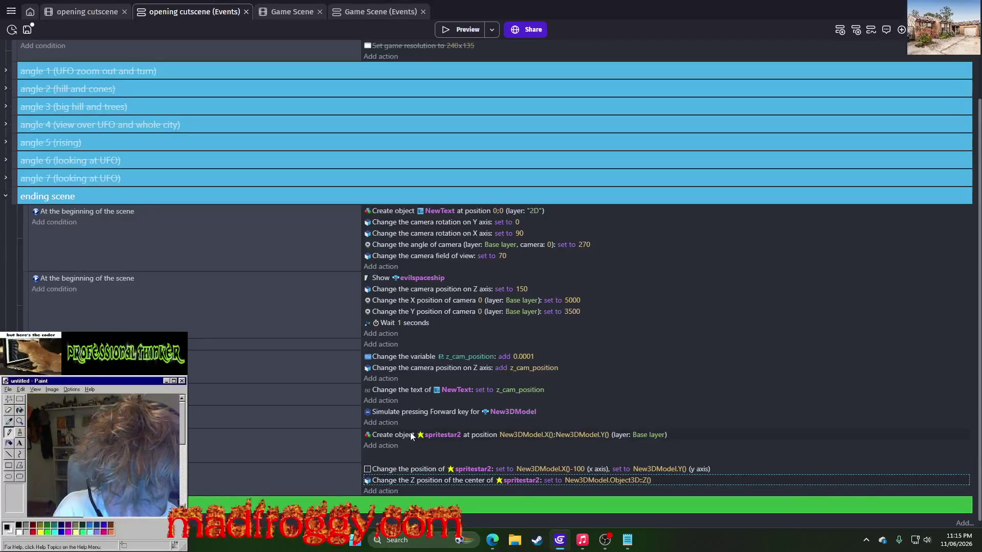
click(74, 6)
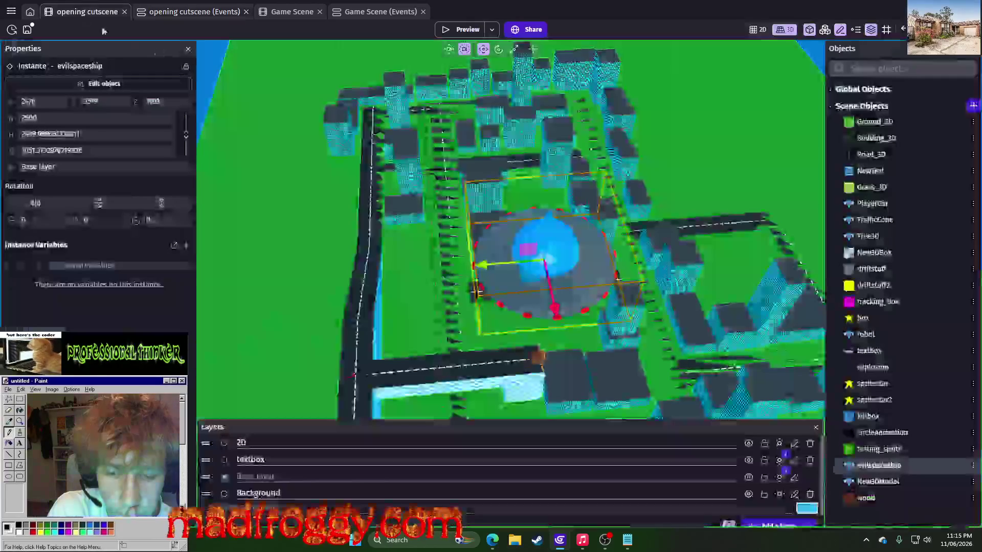
scroll(286, 258, down, 5)
click(342, 253)
click(773, 159)
scroll(768, 159, down, 5)
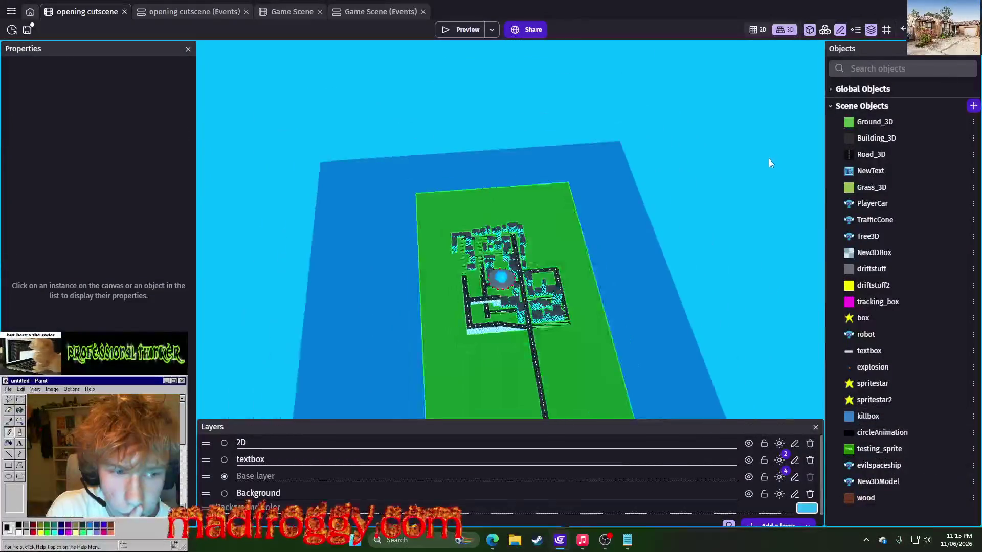
click(237, 4)
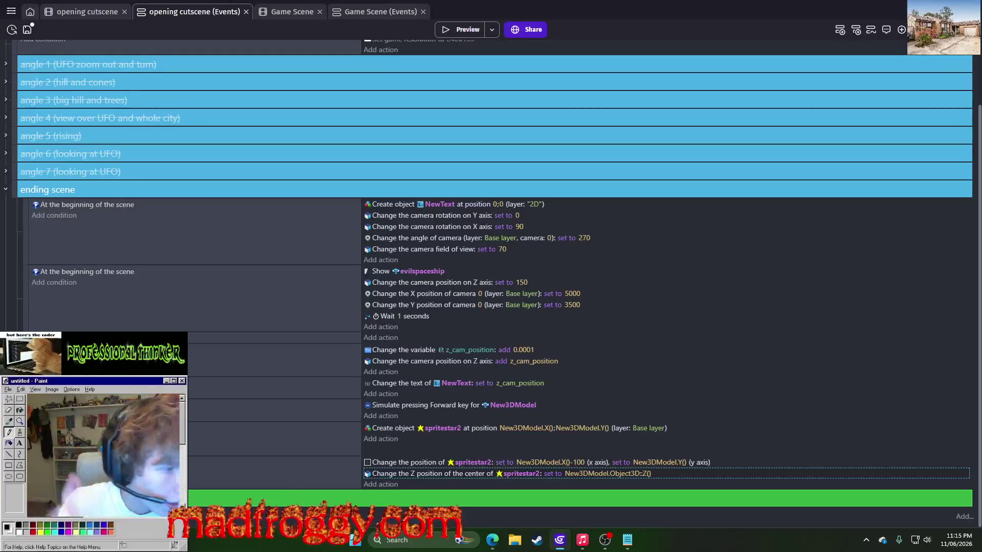
click(77, 12)
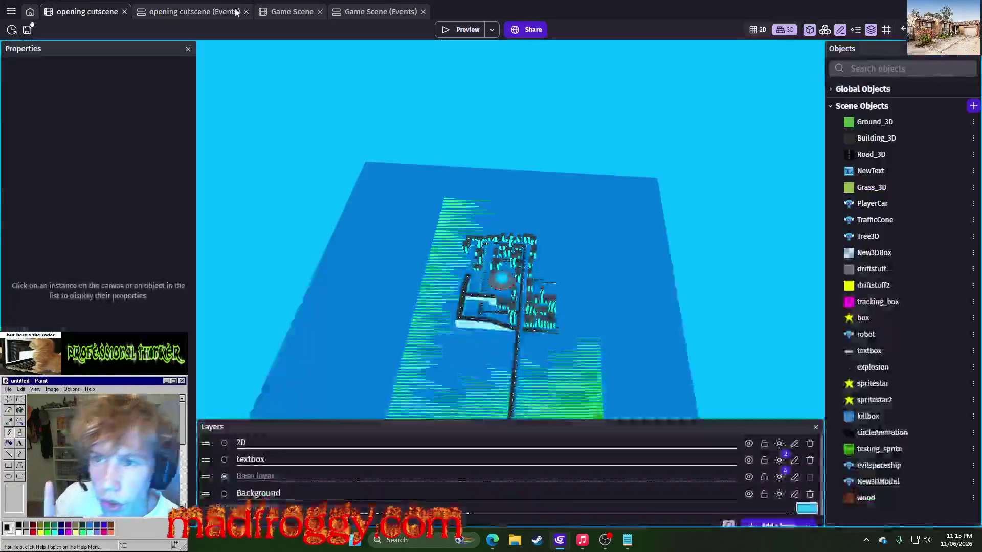
click(289, 11)
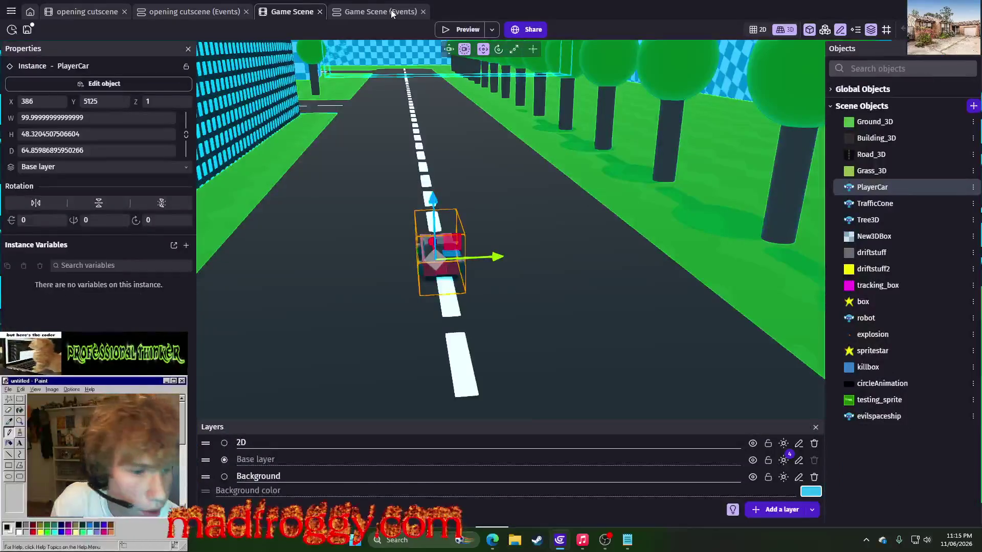
click(897, 350)
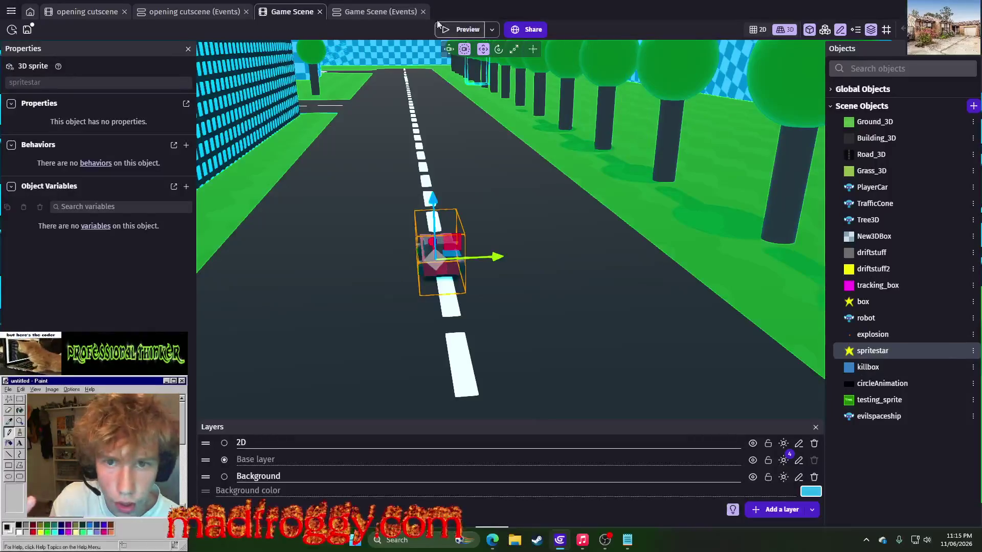
click(378, 13)
scroll(402, 217, down, 10)
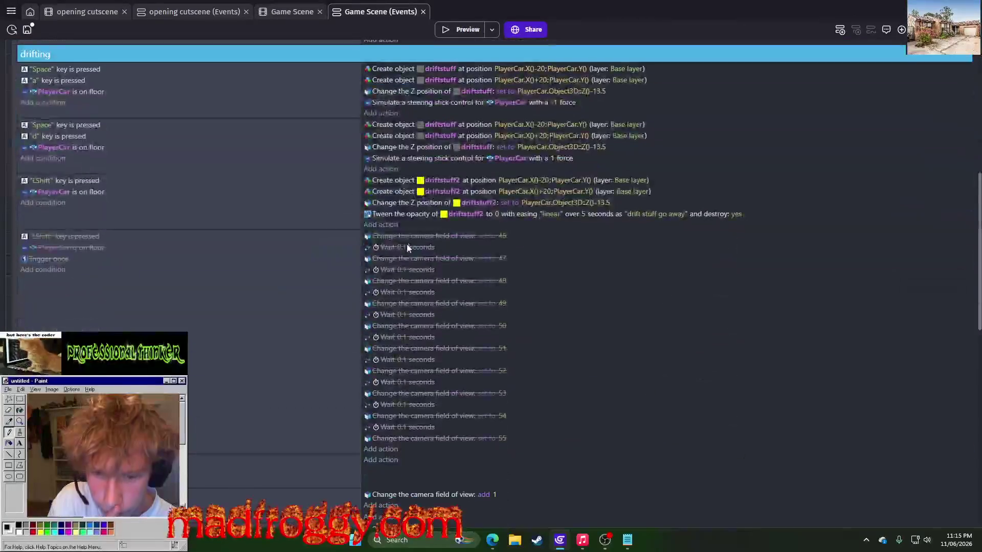
scroll(403, 218, down, 8)
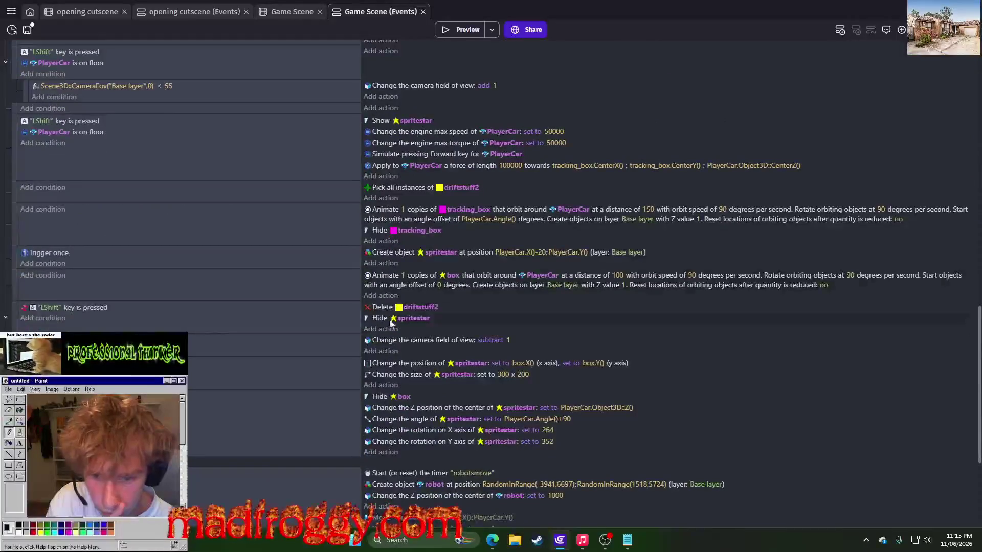
click(381, 319)
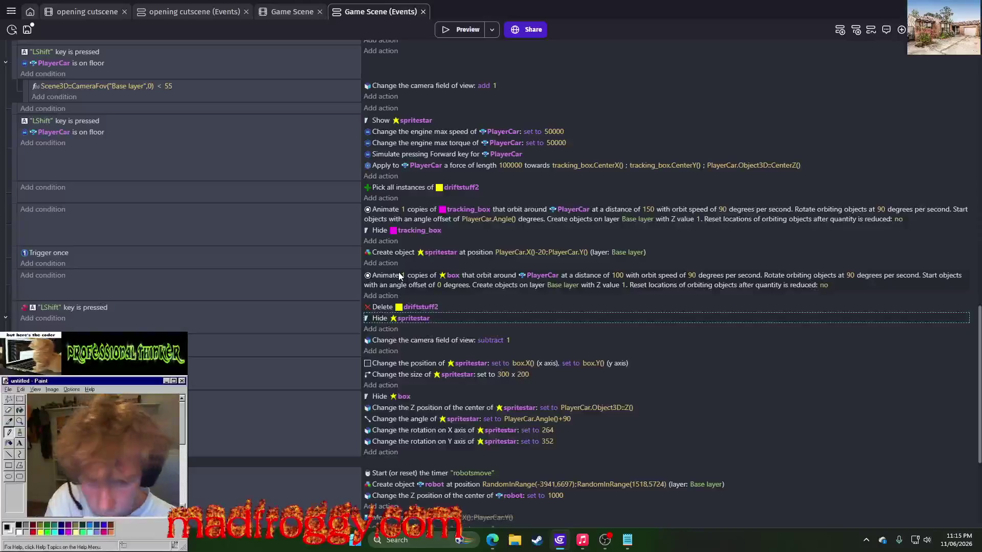
click(424, 363)
click(421, 402)
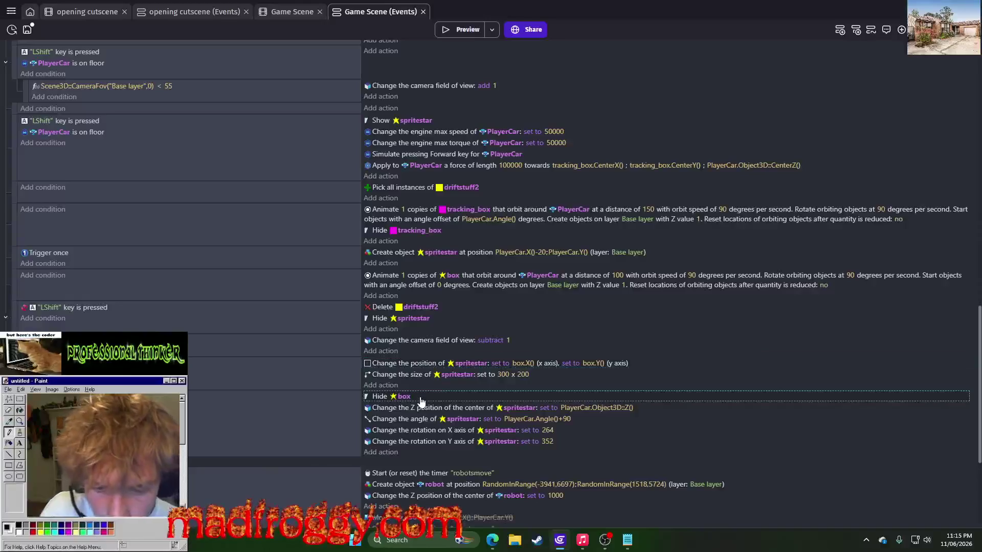
click(422, 363)
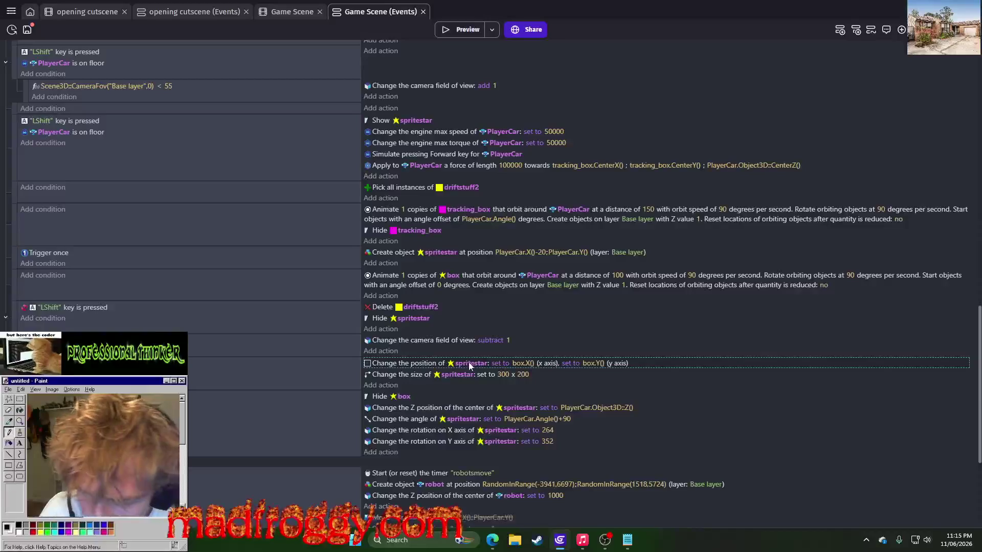
scroll(447, 367, down, 4)
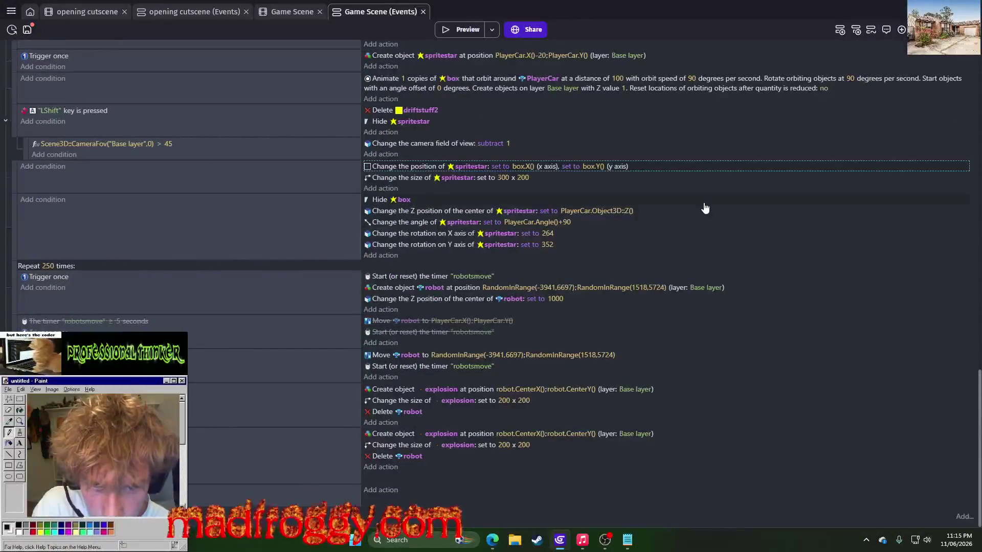
scroll(708, 201, up, 4)
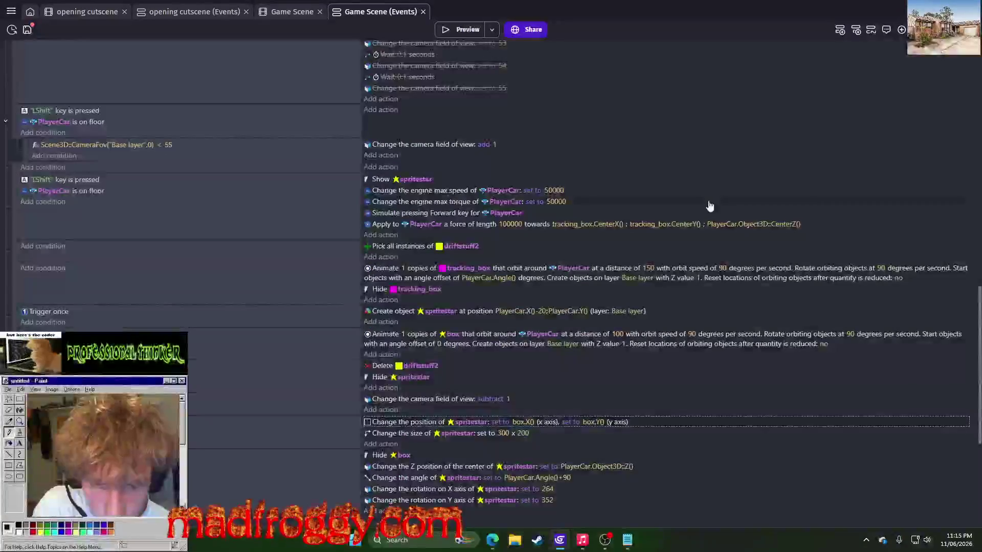
scroll(707, 200, down, 4)
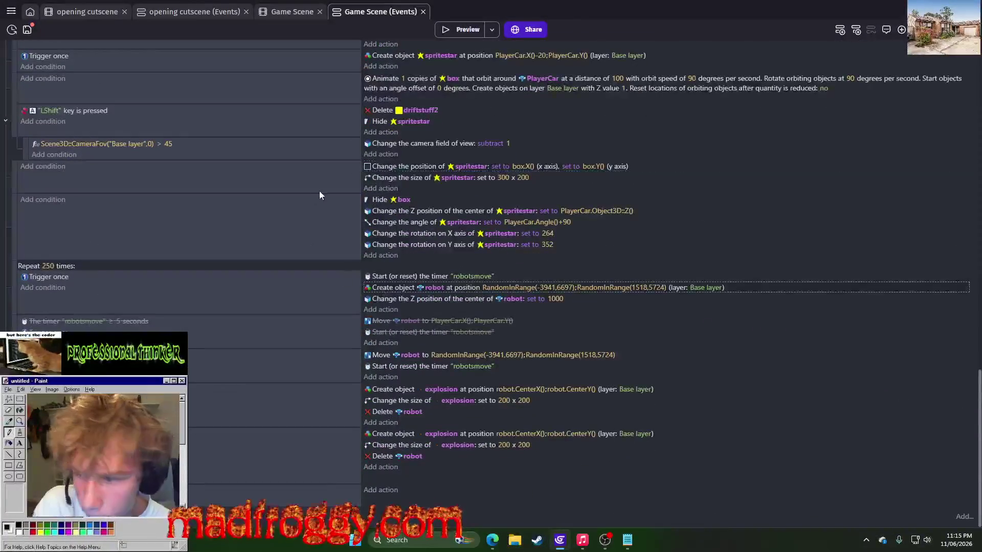
scroll(319, 191, up, 10)
scroll(432, 205, up, 3)
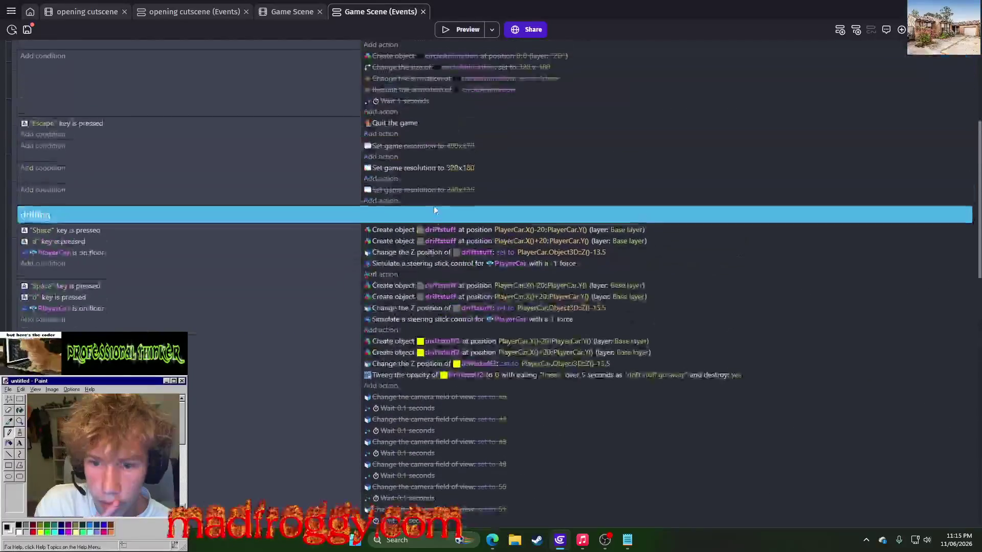
scroll(432, 205, up, 3)
scroll(432, 205, up, 2)
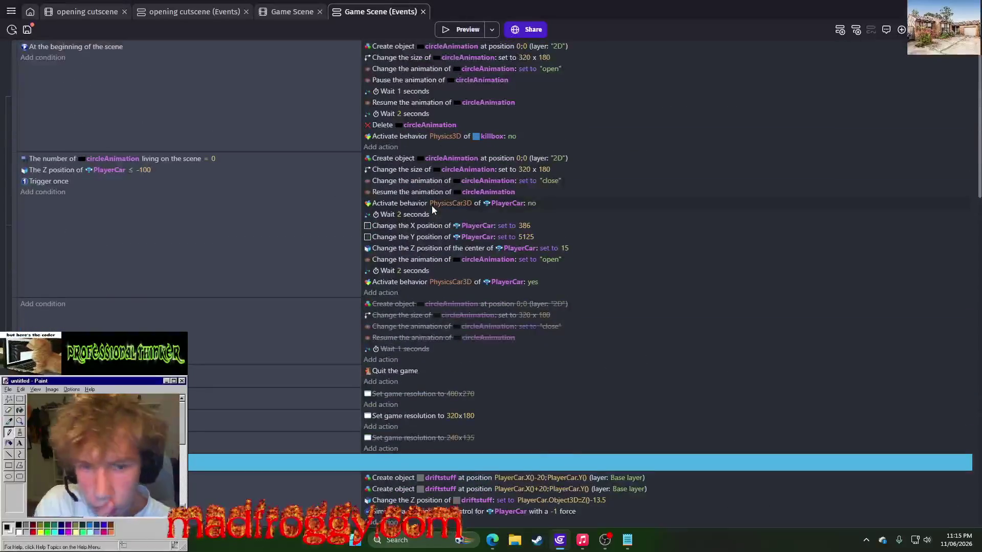
scroll(432, 205, down, 20)
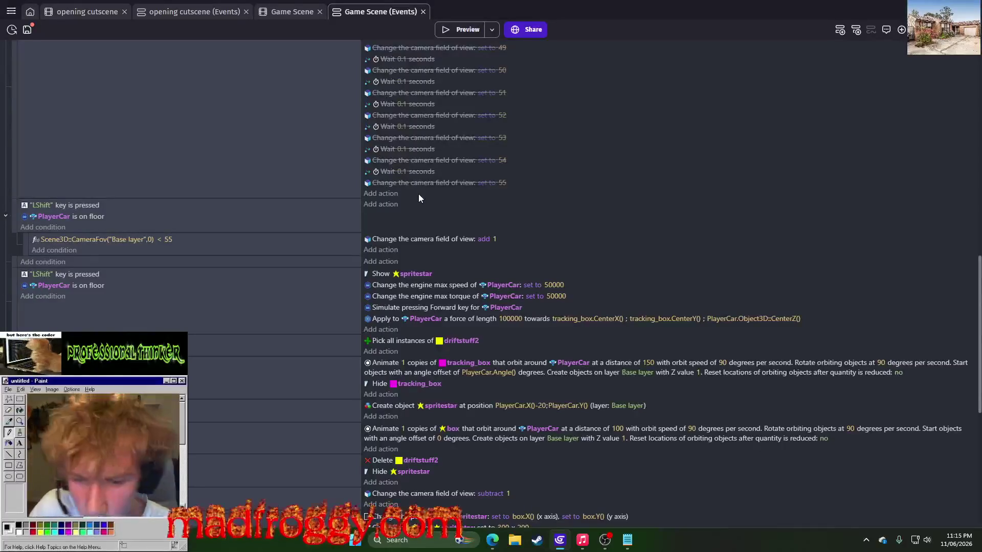
scroll(421, 193, down, 4)
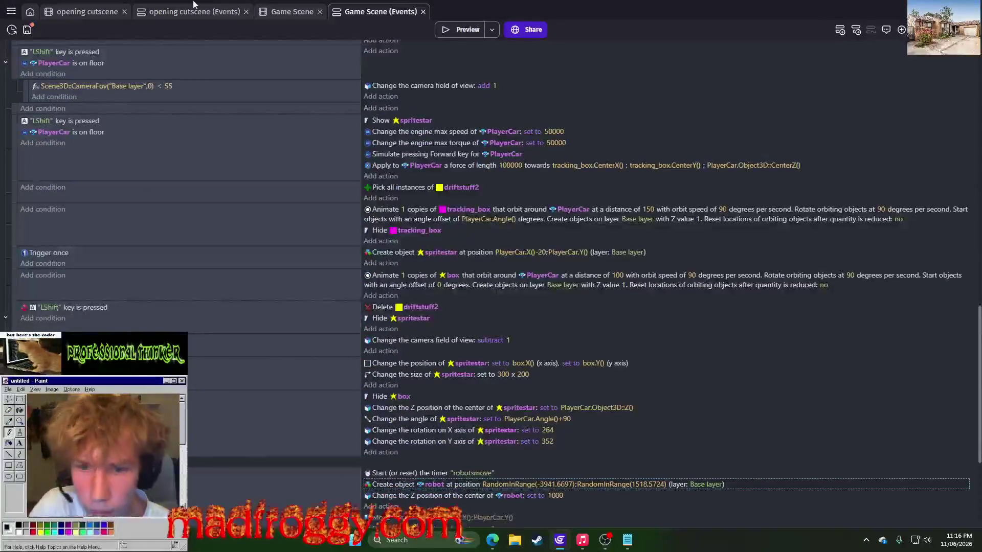
click(278, 14)
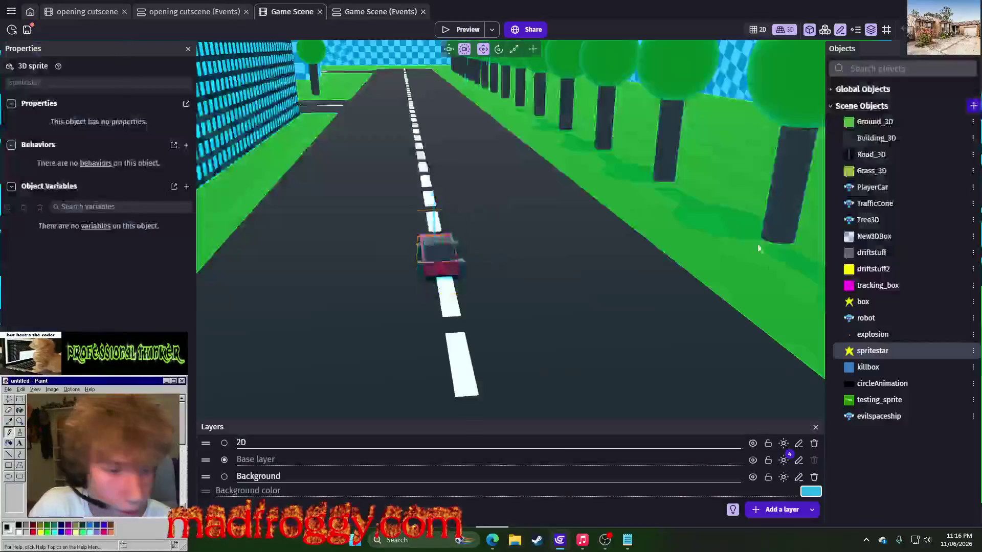
click(972, 352)
click(353, 11)
click(358, 11)
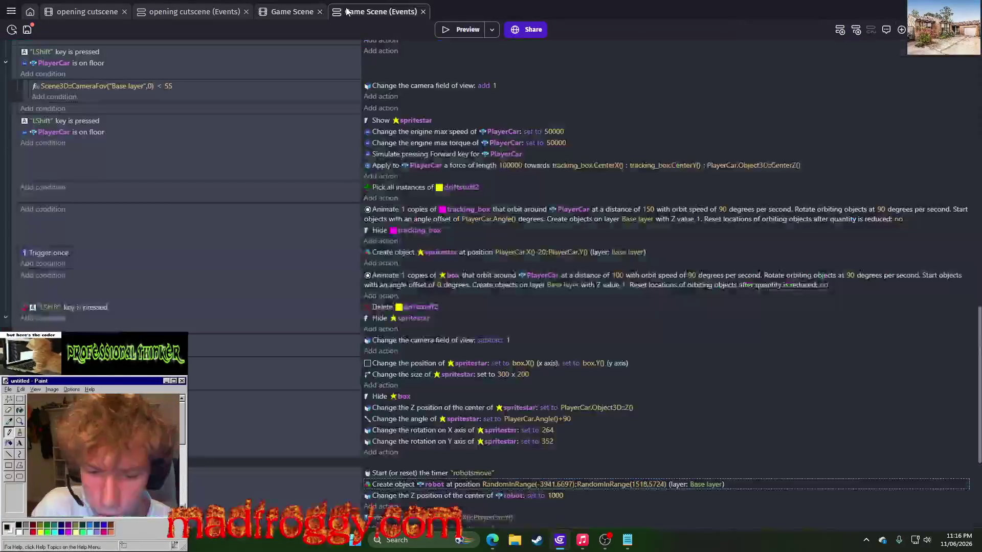
scroll(411, 262, up, 1)
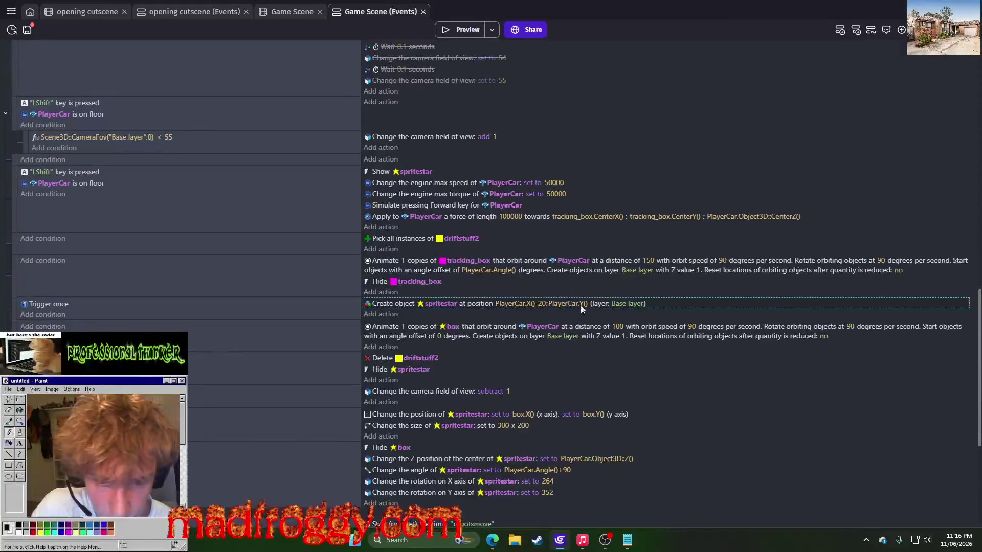
click(286, 16)
Check the layer of the spritestar2 creation action and compare it with the Game Scene events.
click(158, 14)
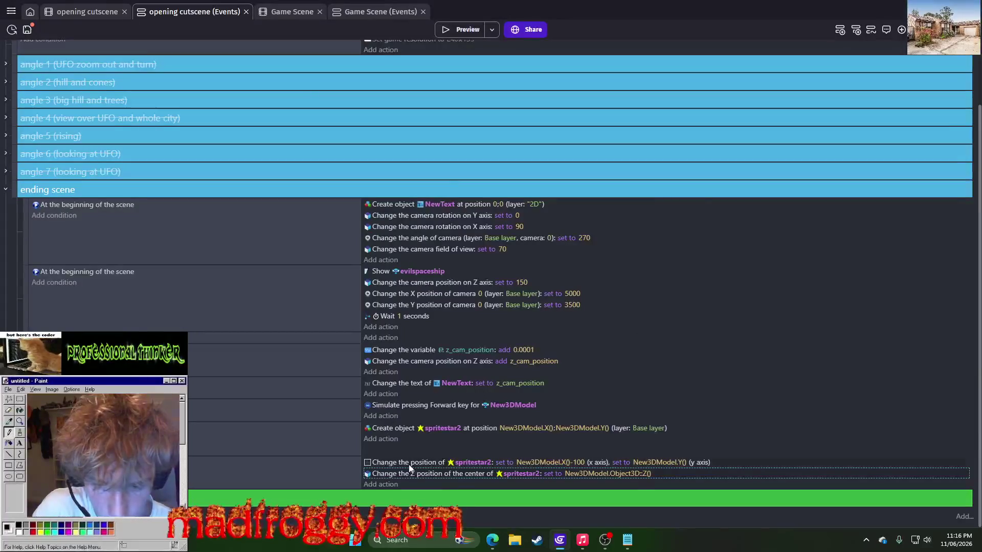
click(649, 428)
click(728, 436)
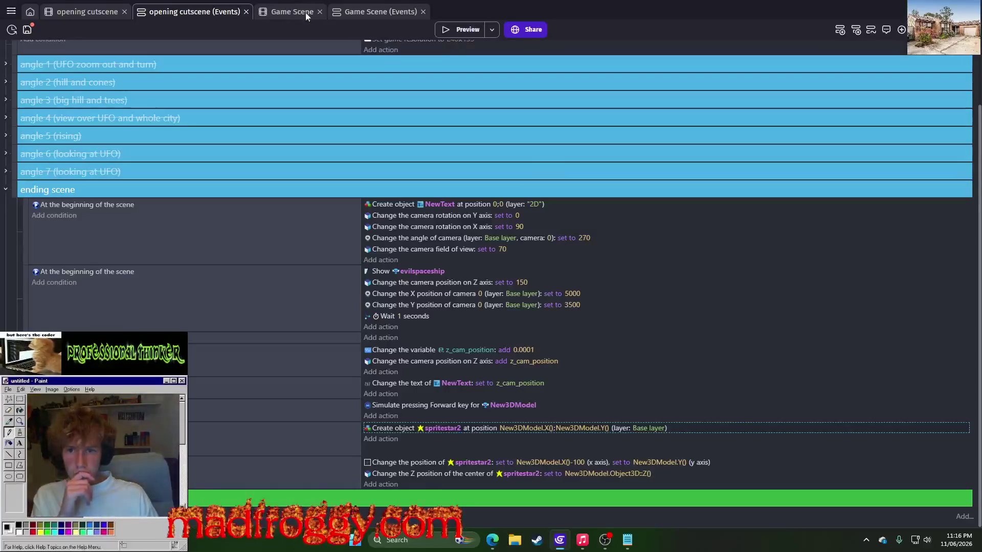
click(358, 13)
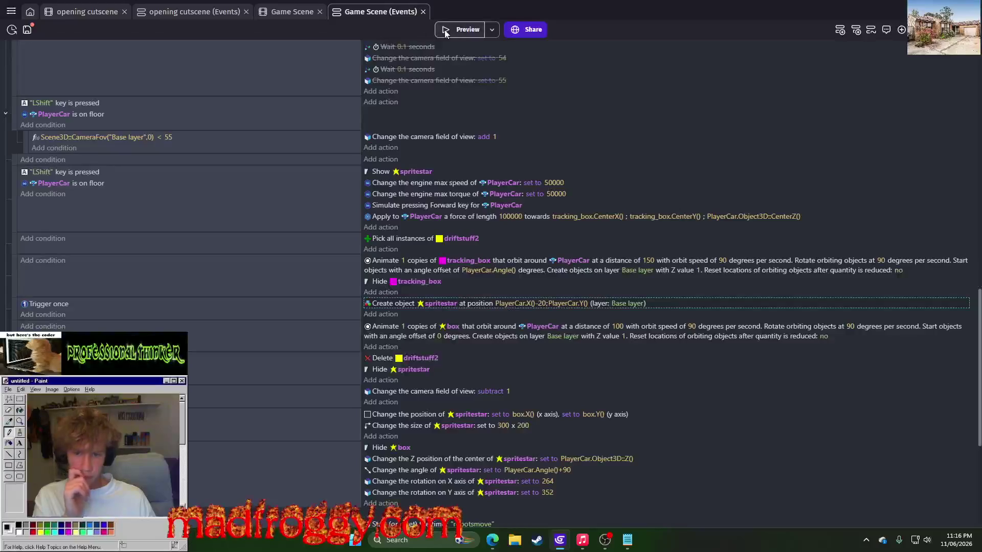
click(196, 11)
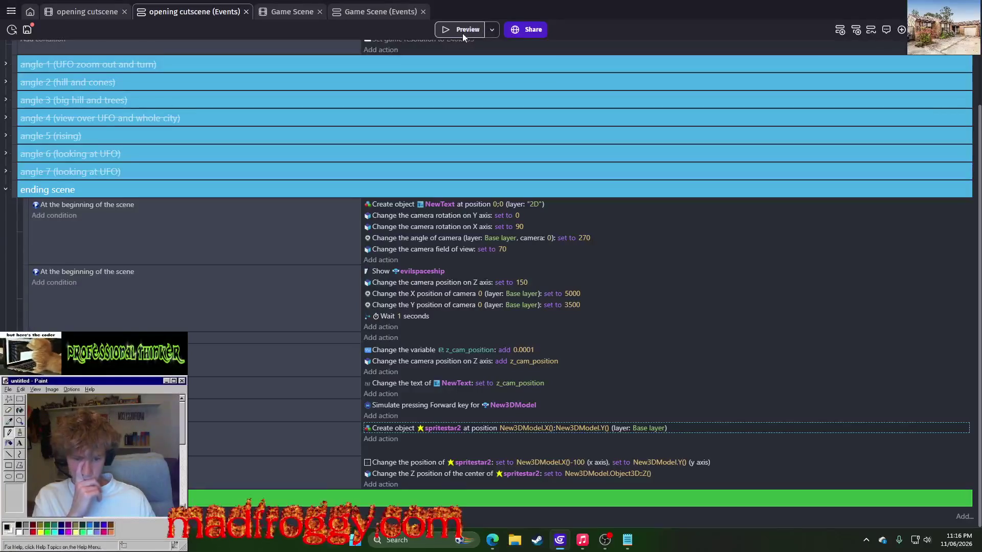
Set spritestar2's X position to New3DModel.X() without the -100 offset, then preview the game.
click(573, 462)
click(623, 487)
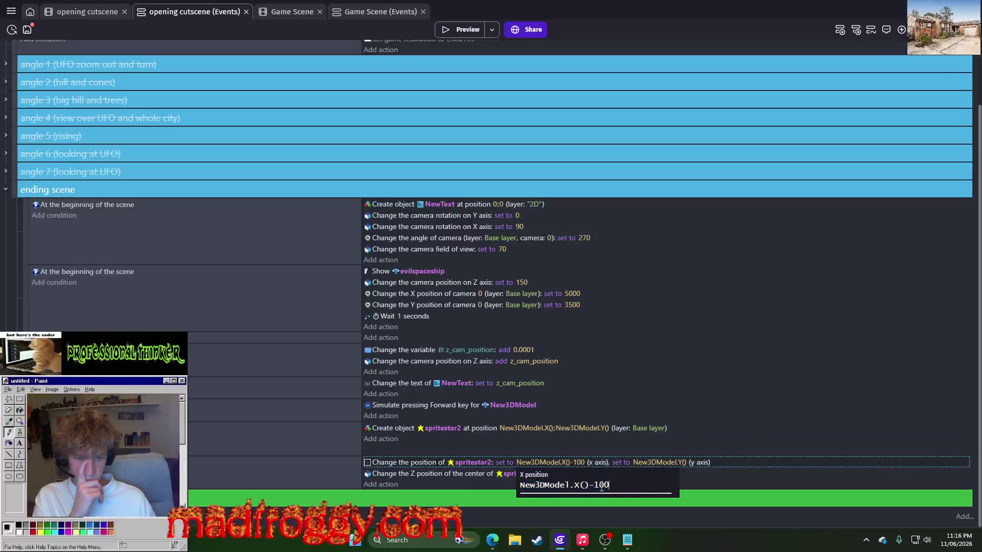
key(Return)
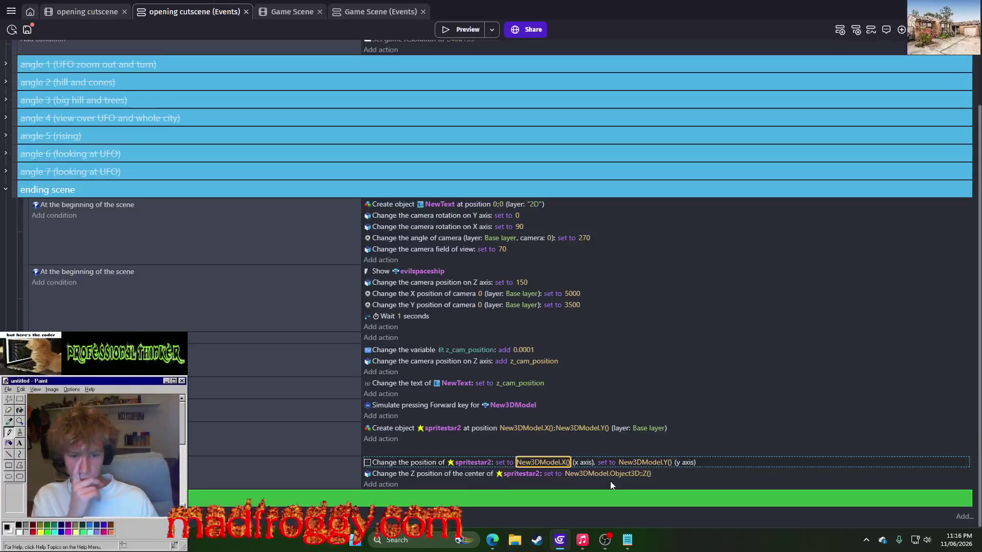
click(441, 29)
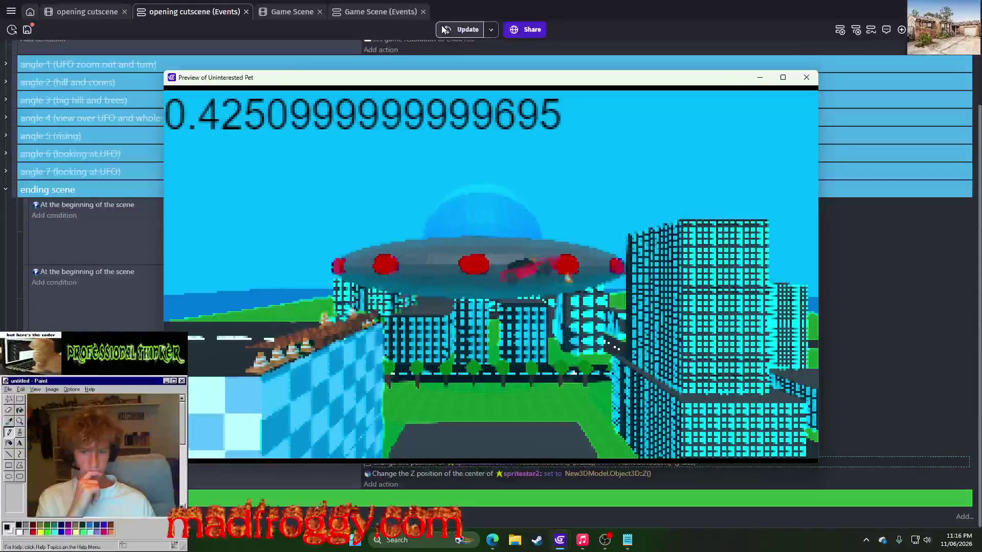
click(807, 77)
click(289, 11)
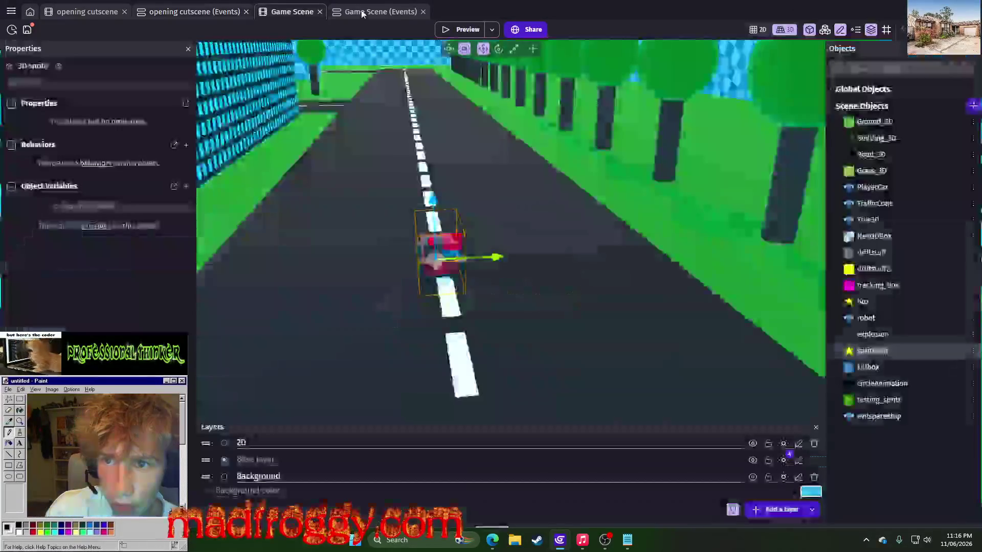
Copy the 300 x 200 spritestar size action from Game Scene into the ending scene and preview it.
click(367, 13)
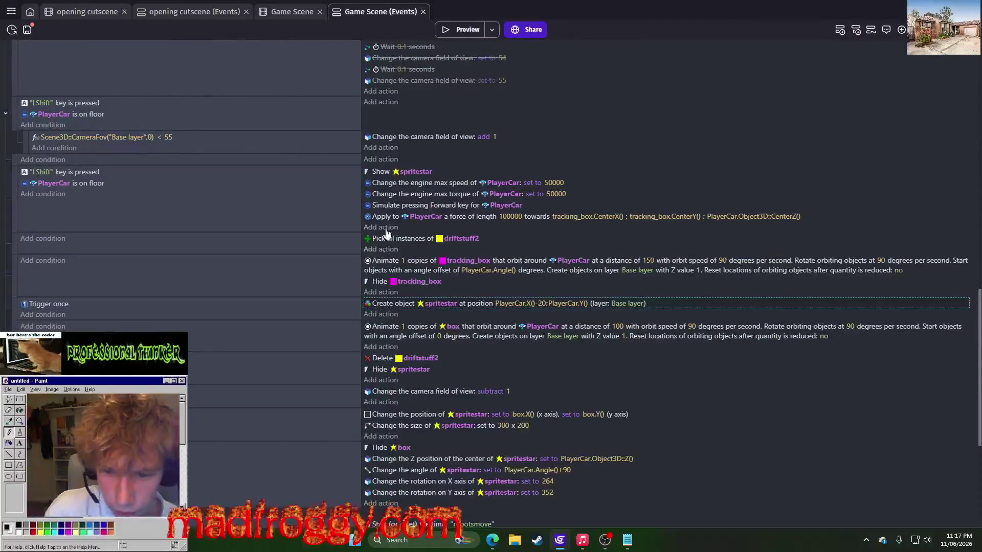
click(398, 425)
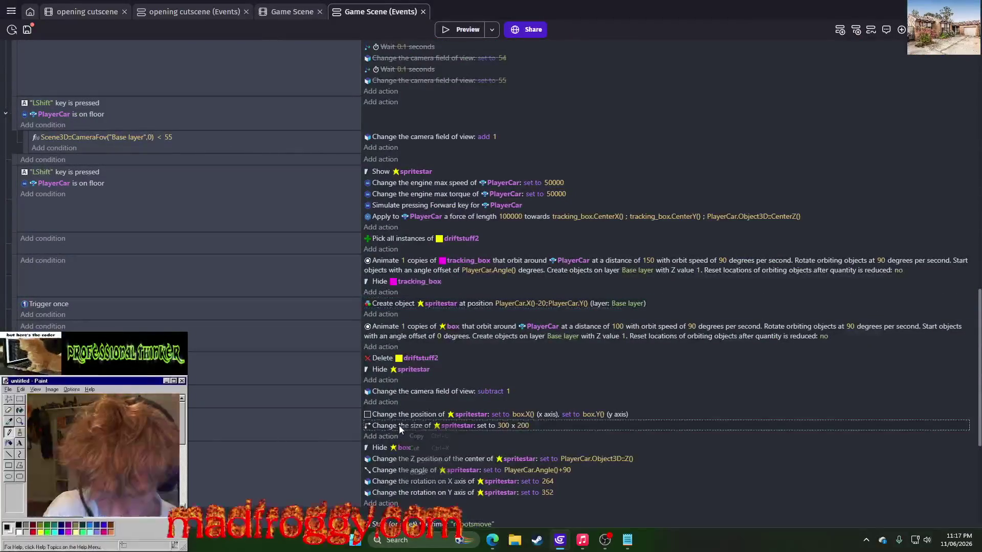
click(208, 14)
right_click(378, 460)
click(390, 440)
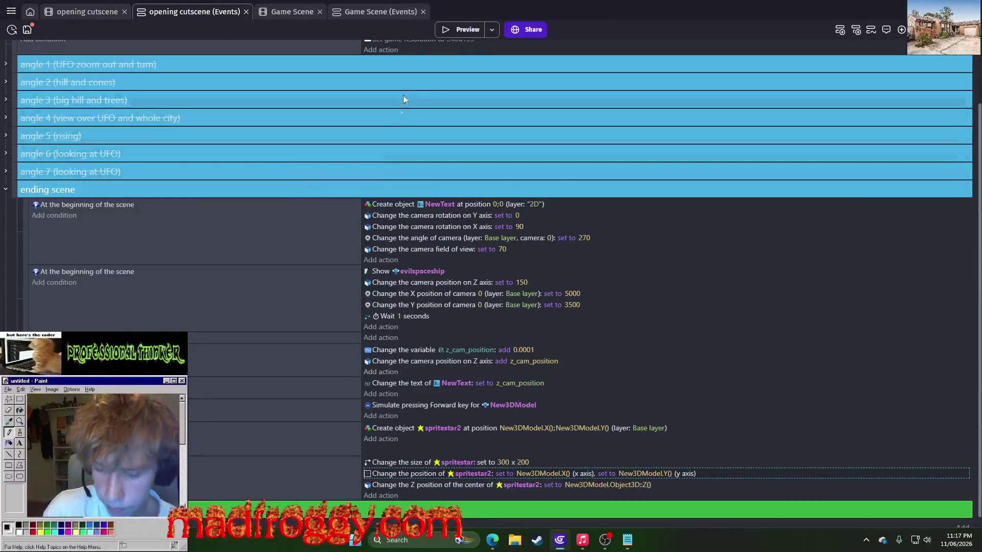
click(450, 29)
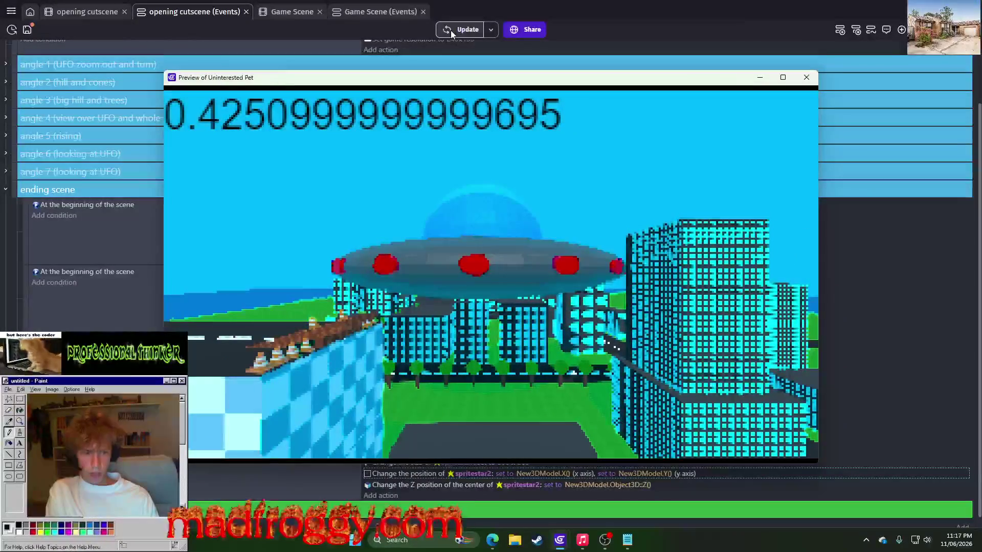
click(806, 77)
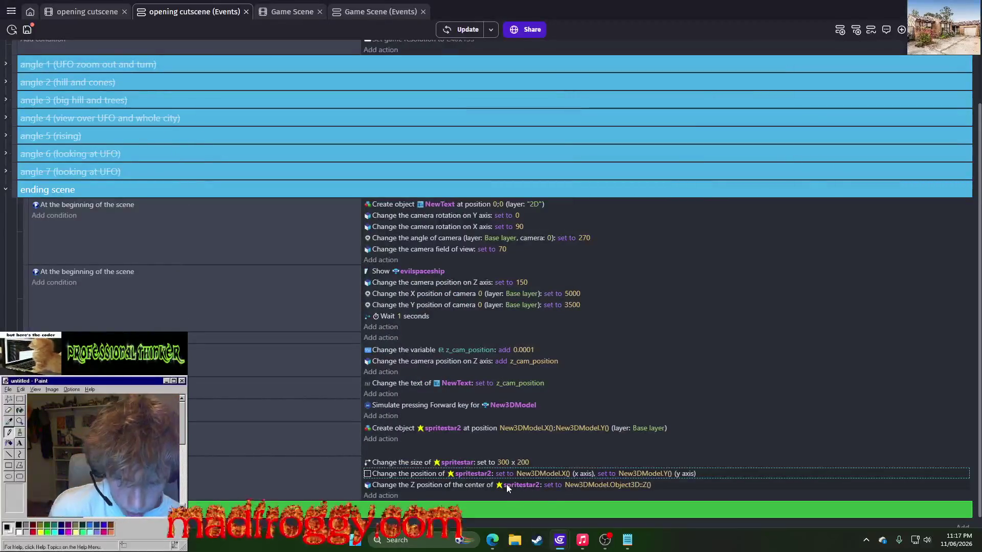
Retarget the pasted size action to spritestar2 and run a fresh preview.
click(460, 462)
click(478, 470)
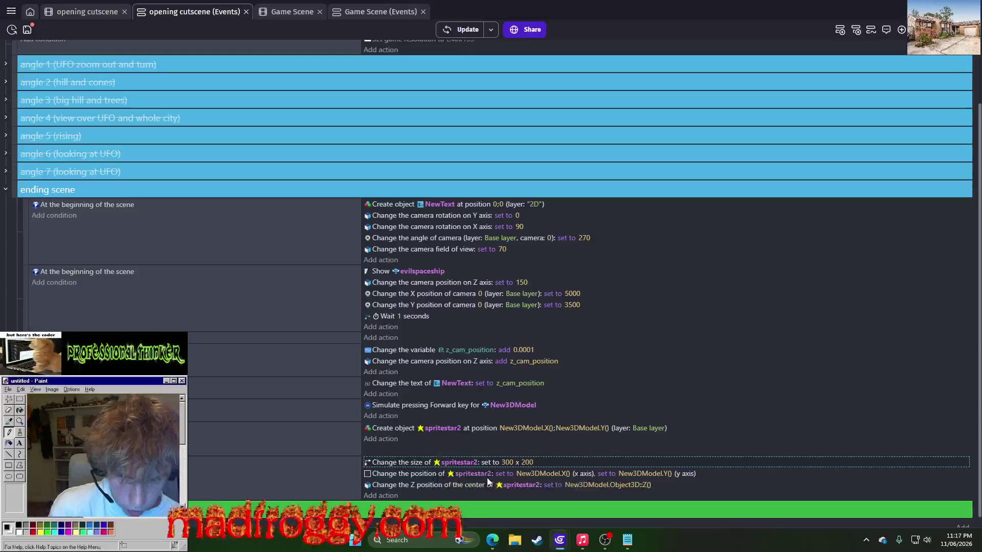
click(652, 450)
click(449, 31)
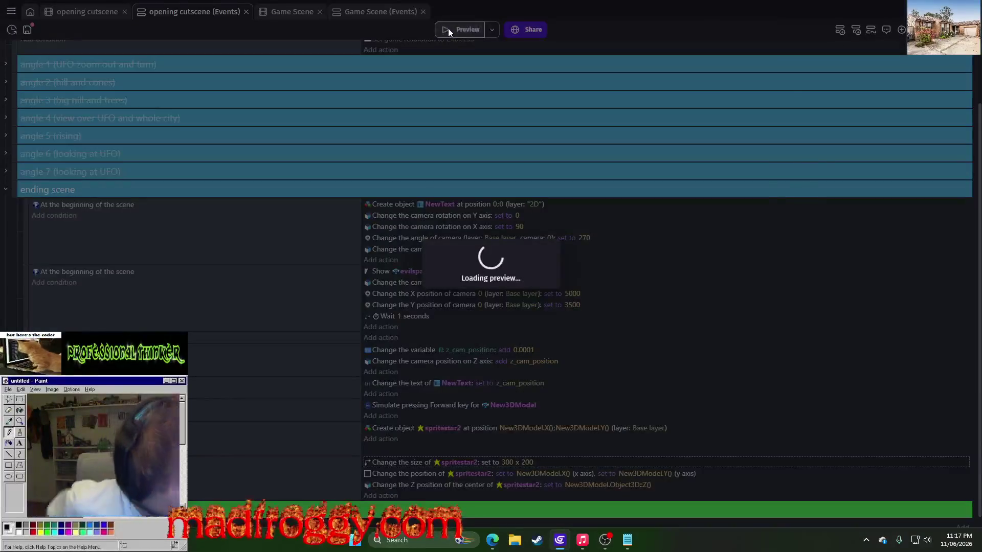
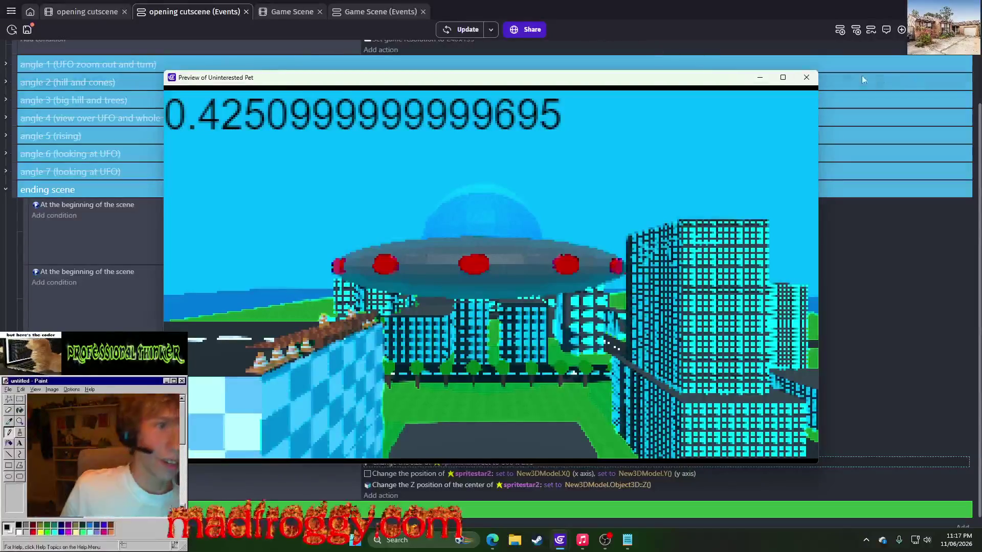
Close the game preview and switch to the Game Scene events.
click(806, 77)
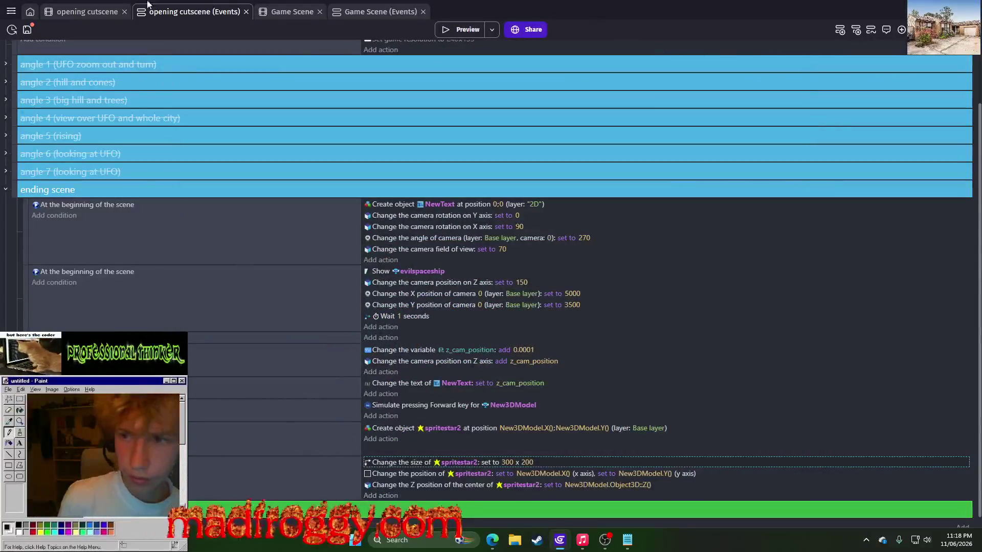
click(269, 14)
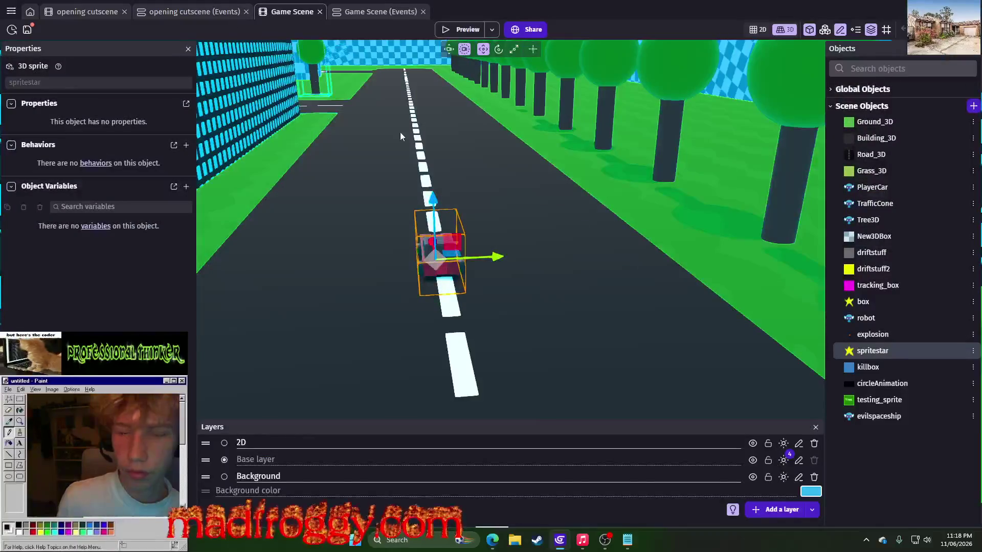
click(164, 10)
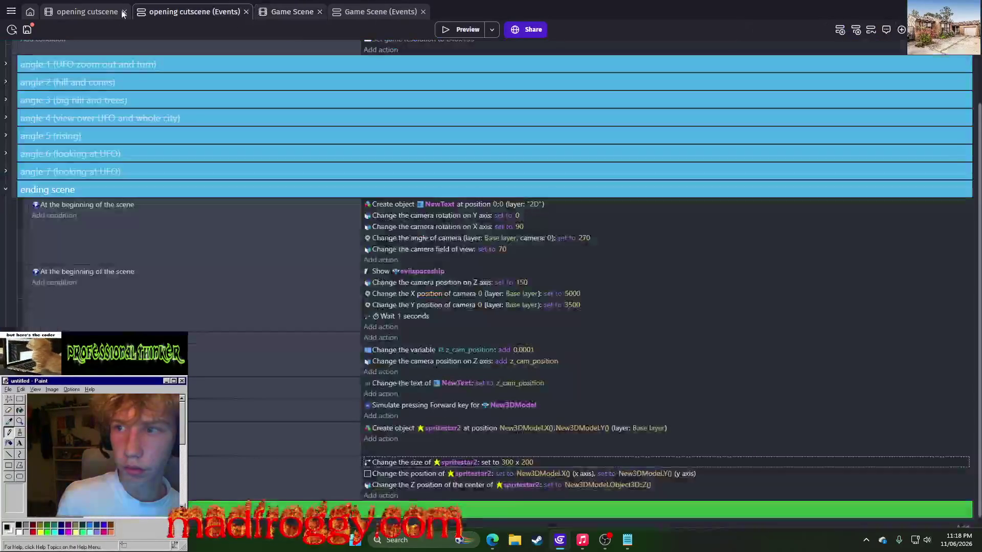
click(395, 11)
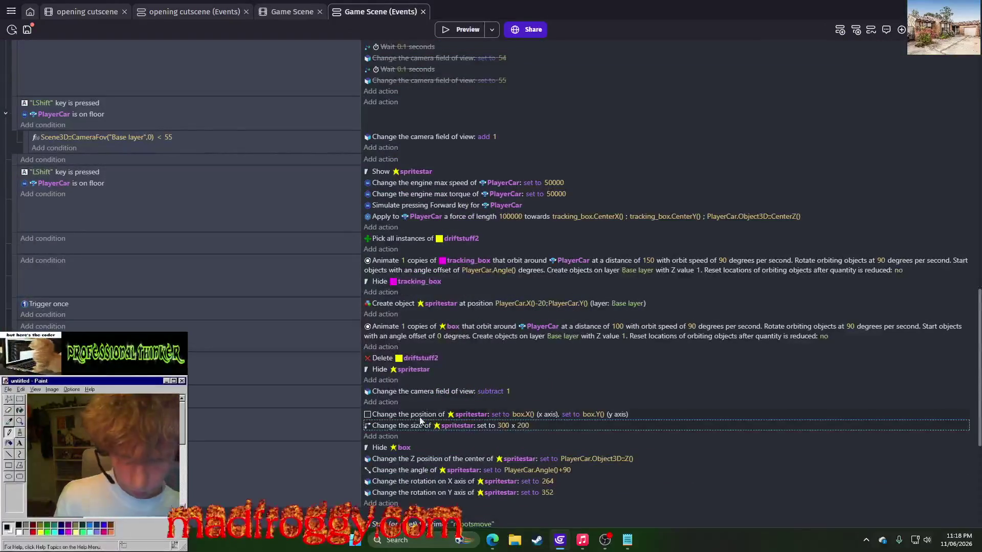
Copy the spritestar angle and X/Y rotation actions, then return to the opening cutscene events.
click(407, 470)
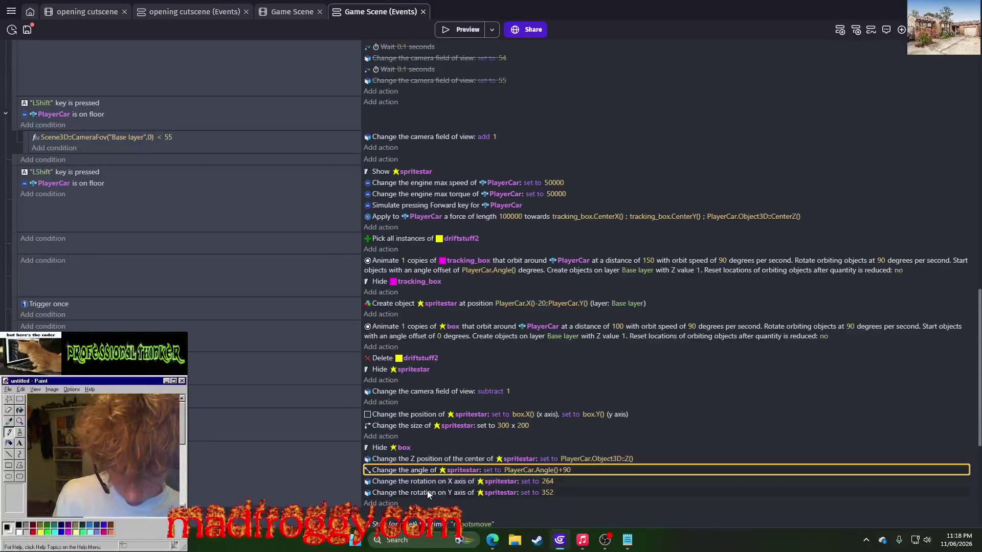
click(431, 483)
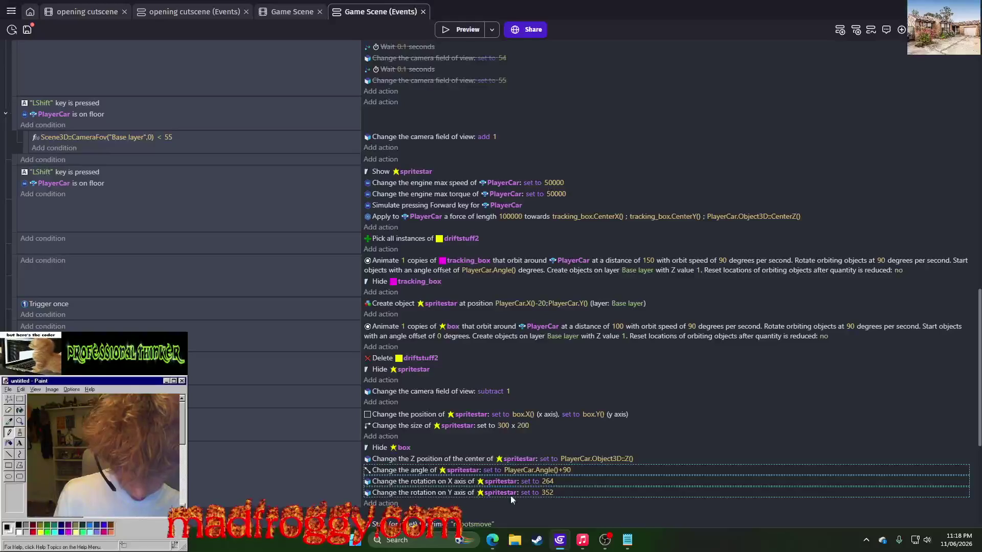
right_click(401, 471)
click(425, 420)
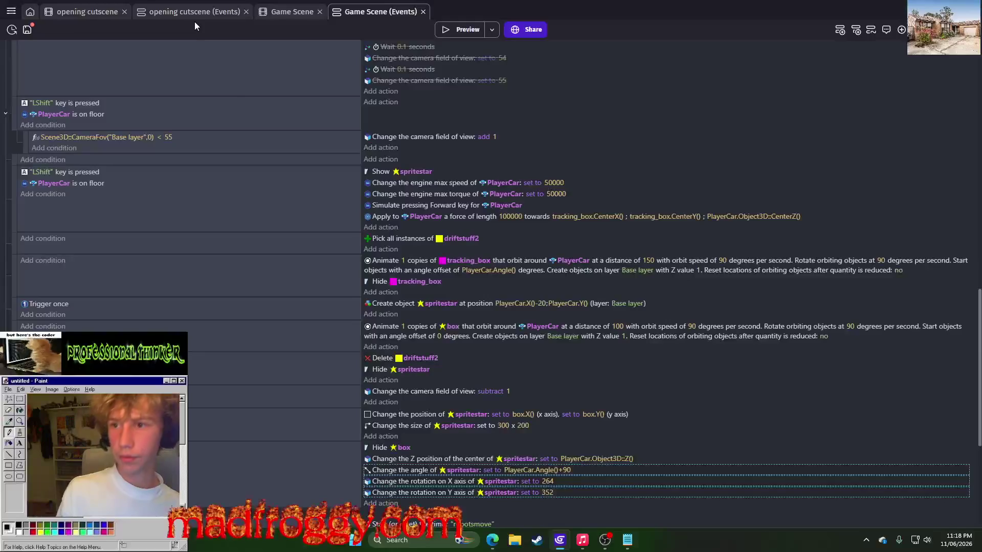
click(207, 16)
Paste the angle and rotation actions above the size action, retarget all three to spritestar2, and preview.
right_click(393, 466)
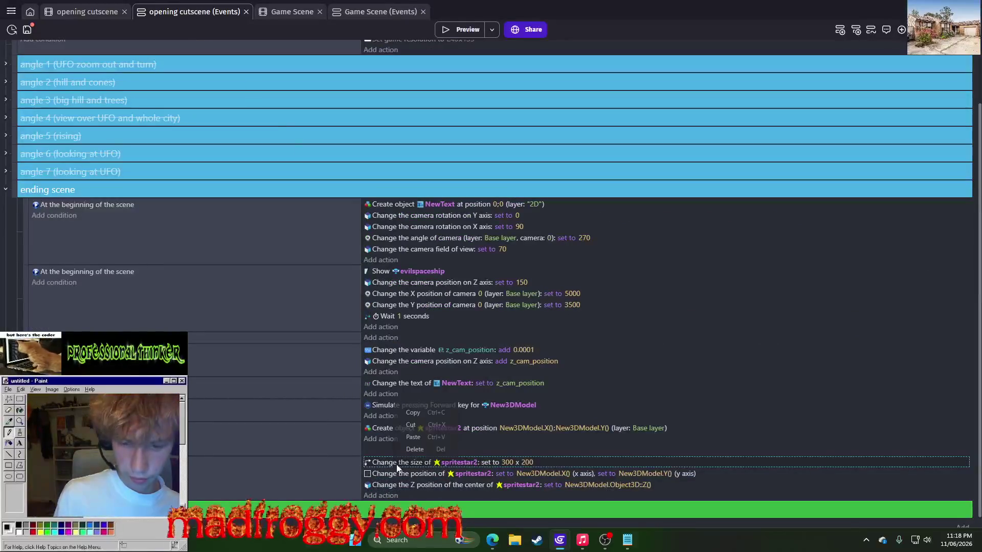
click(427, 432)
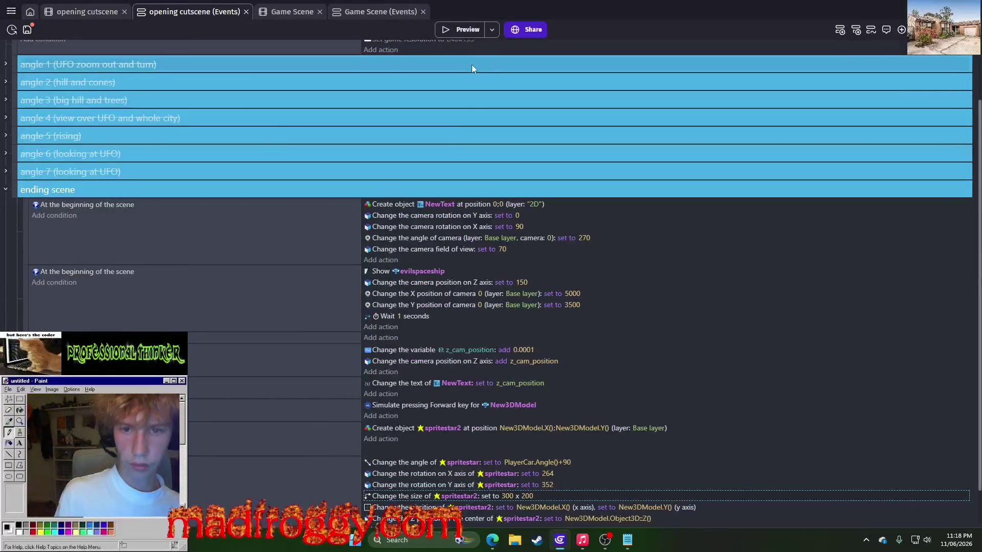
click(467, 468)
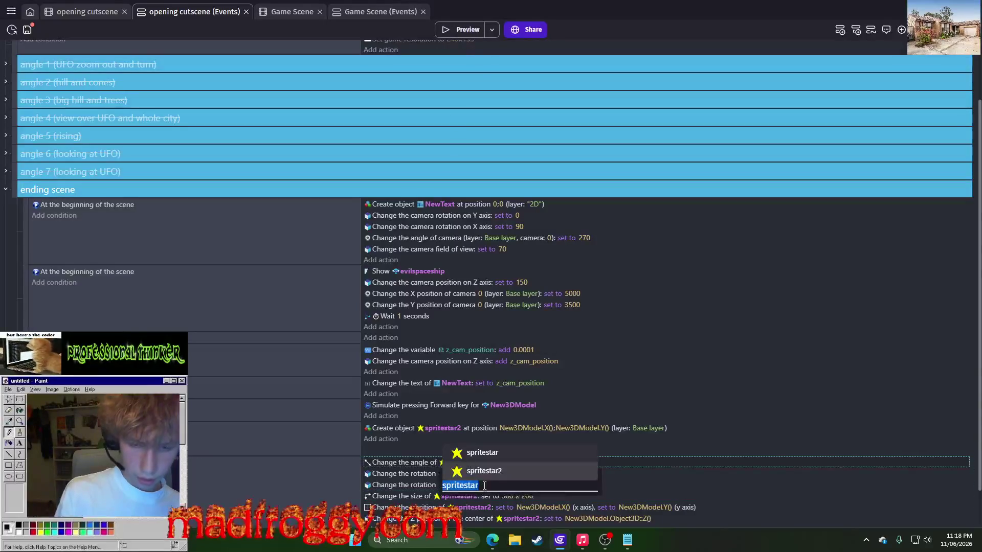
click(495, 469)
click(498, 474)
click(509, 486)
click(502, 486)
click(511, 494)
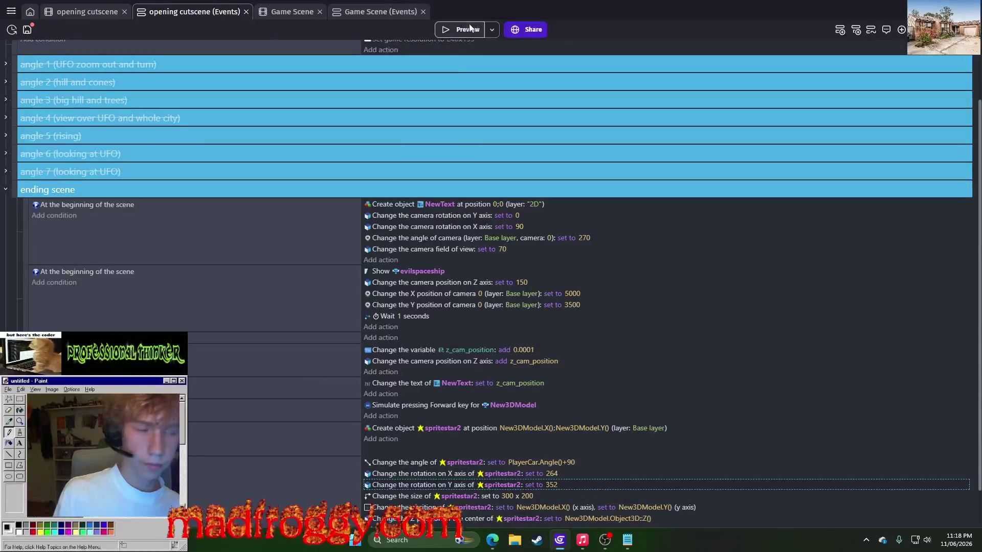
click(470, 27)
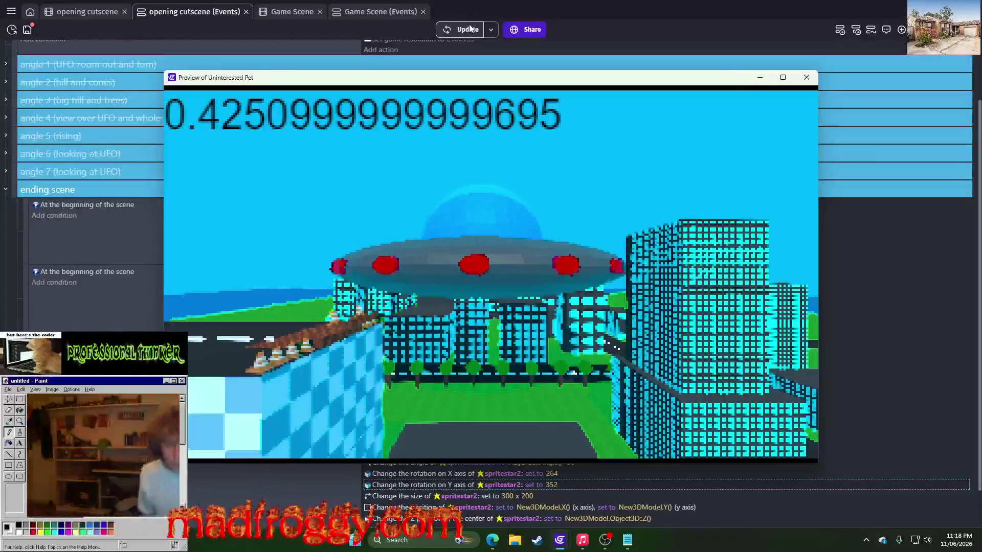
click(806, 77)
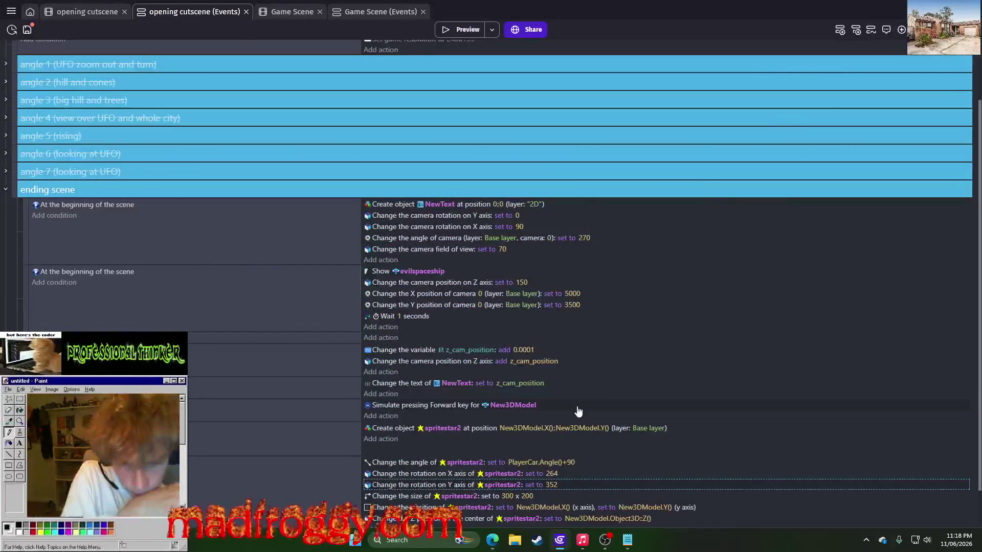
Inspect spritestar2's Z and X position values in the Change position action.
scroll(552, 462, down, 1)
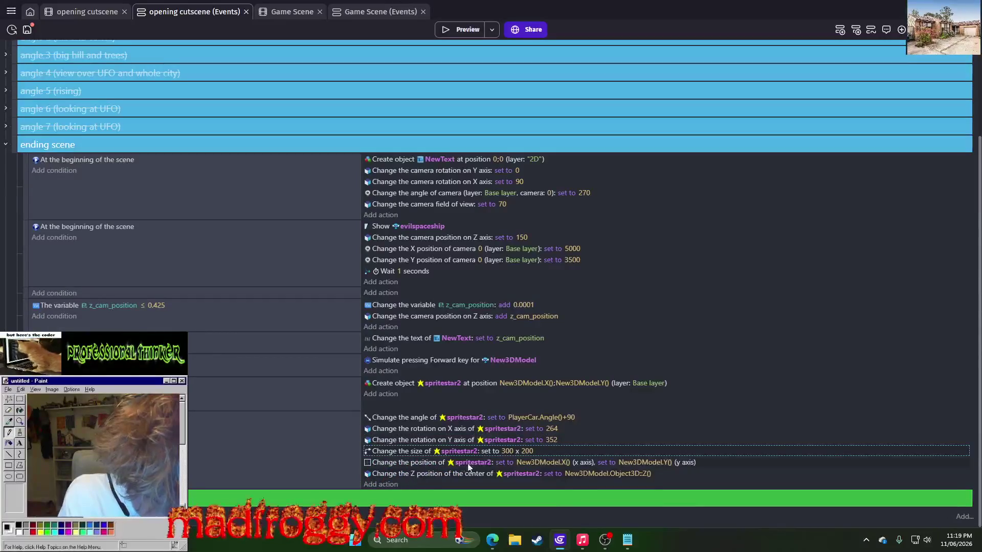
click(568, 474)
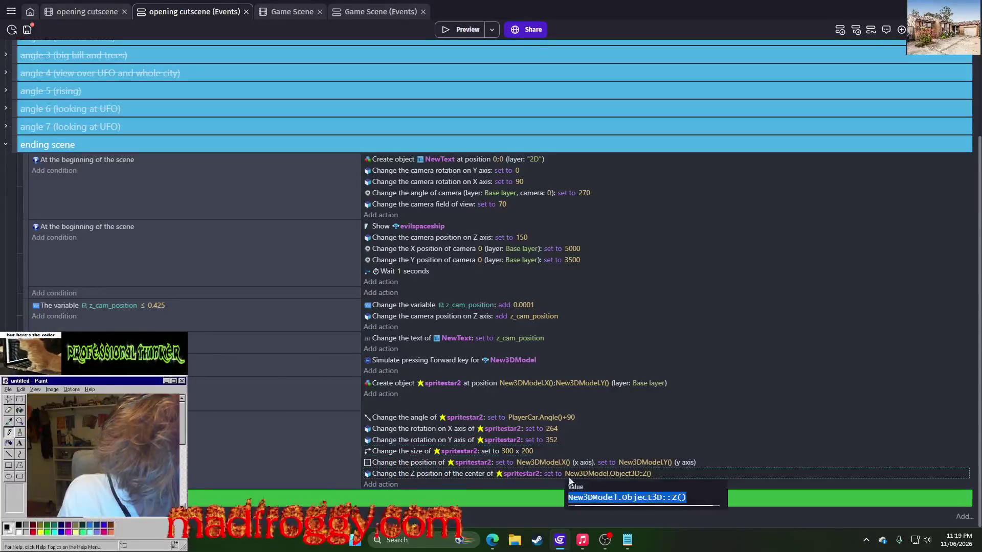
click(543, 463)
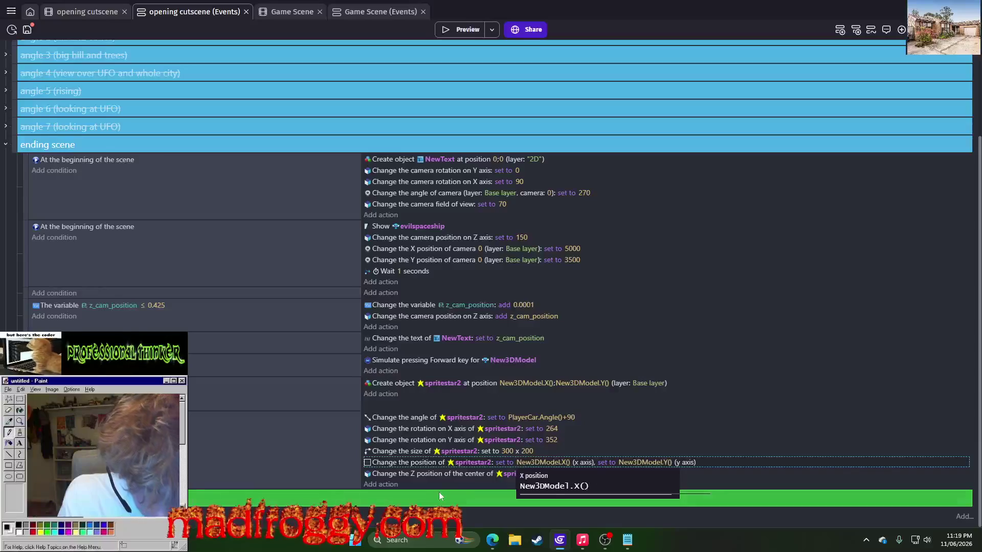
click(452, 475)
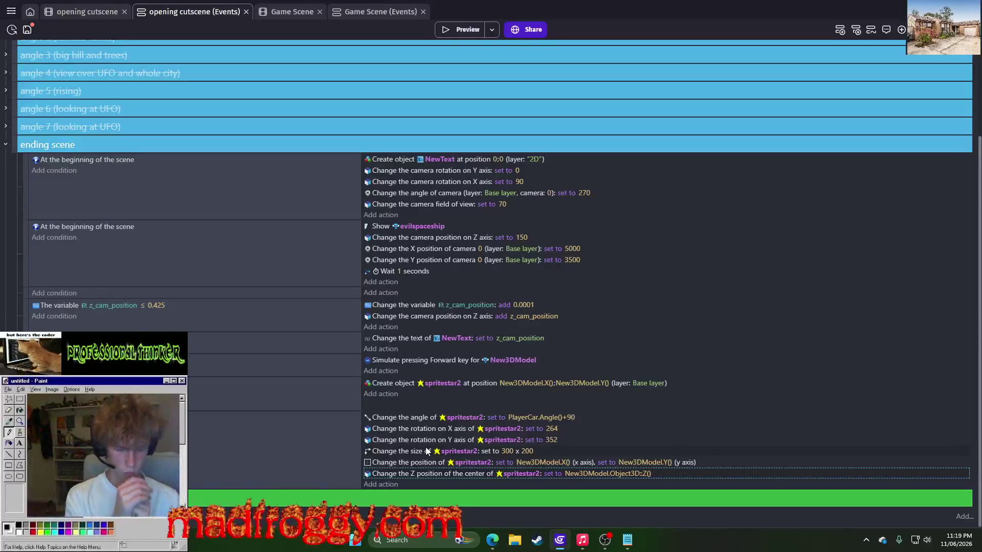
Set spritestar2's X position to New3DModel.X()-100 and preview the cutscene.
click(552, 462)
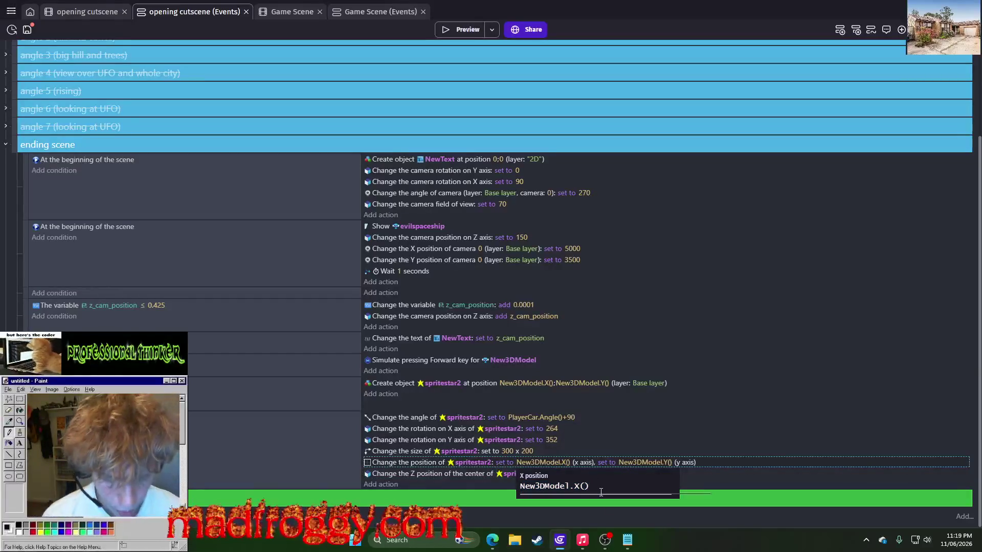
text(-100)
key(Return)
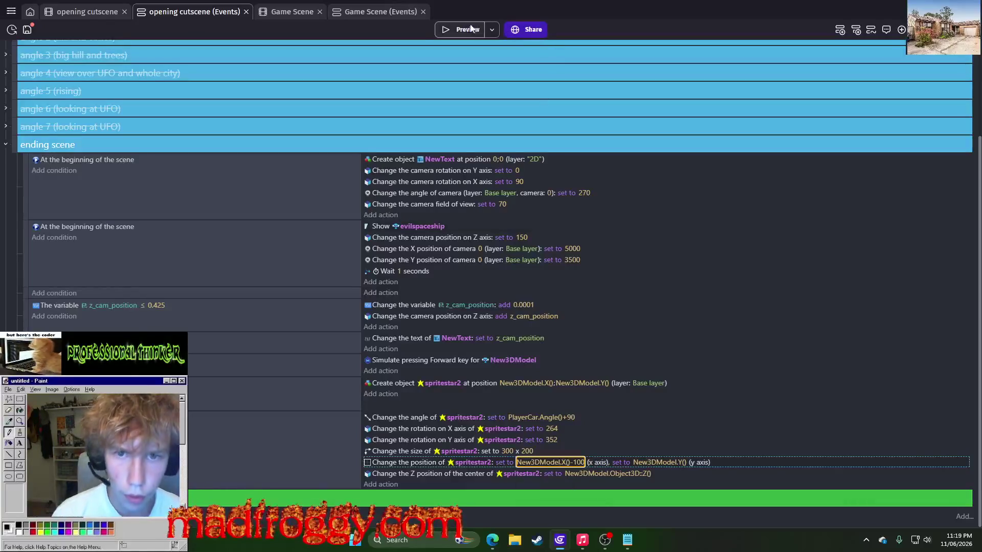
click(468, 28)
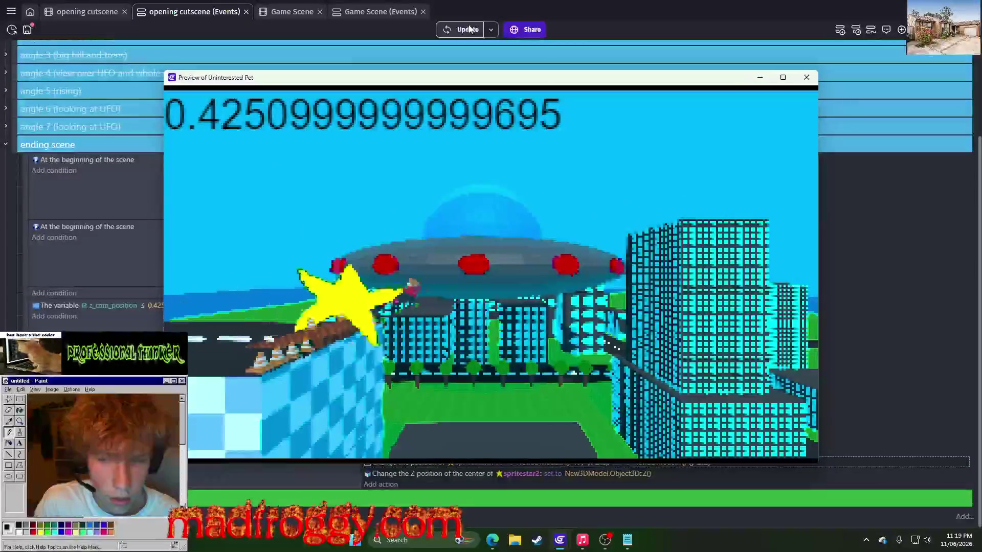
click(806, 77)
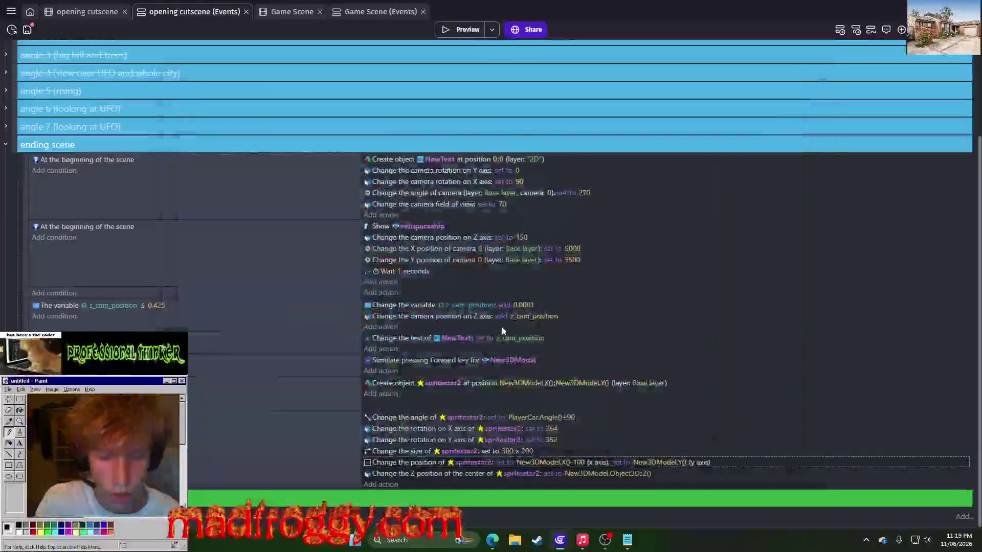
Resize spritestar2 to 400 x 300.
click(513, 452)
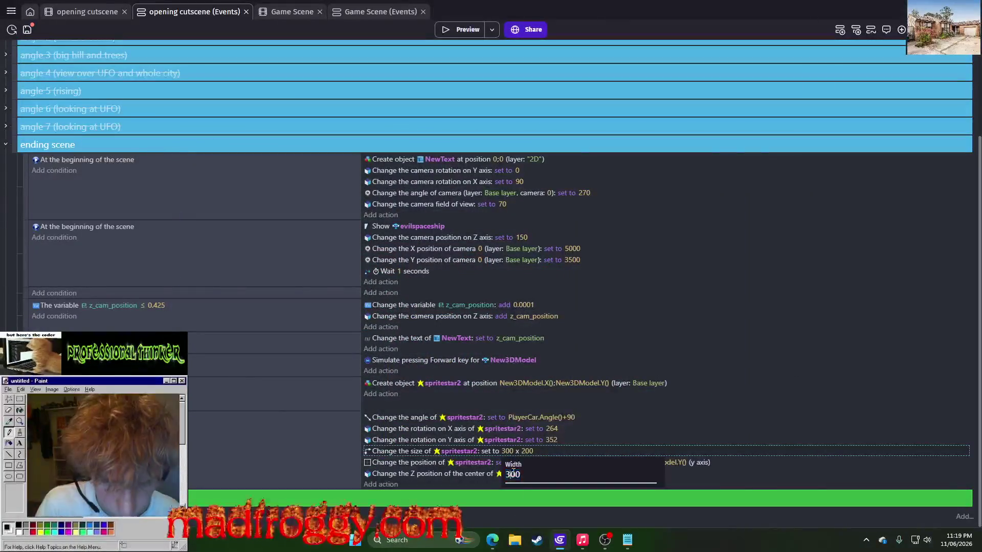
click(526, 451)
text(300)
key(Return)
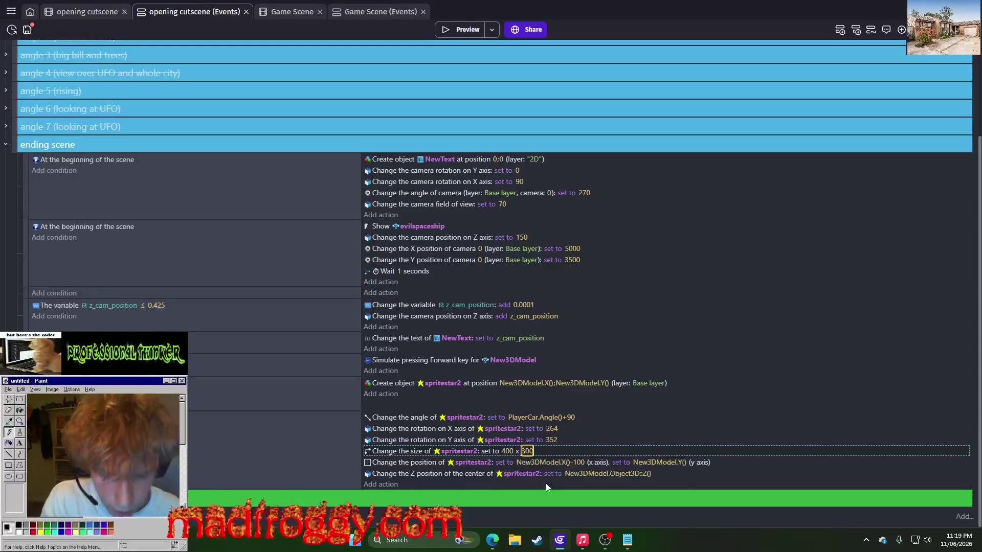
Change spritestar2's X position to New3DModel.X()-500 and launch a preview.
click(578, 463)
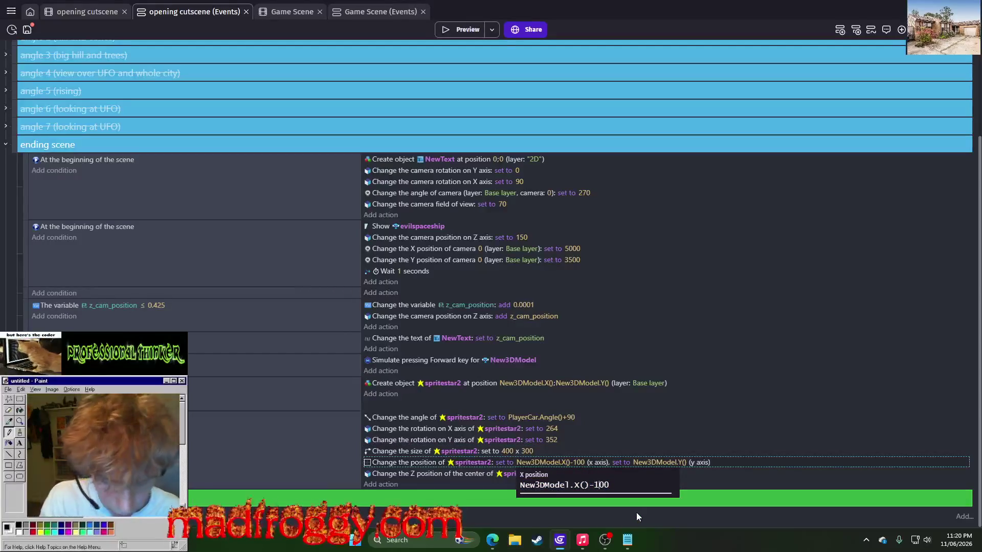
key(BackSpace)
text(5)
key(Return)
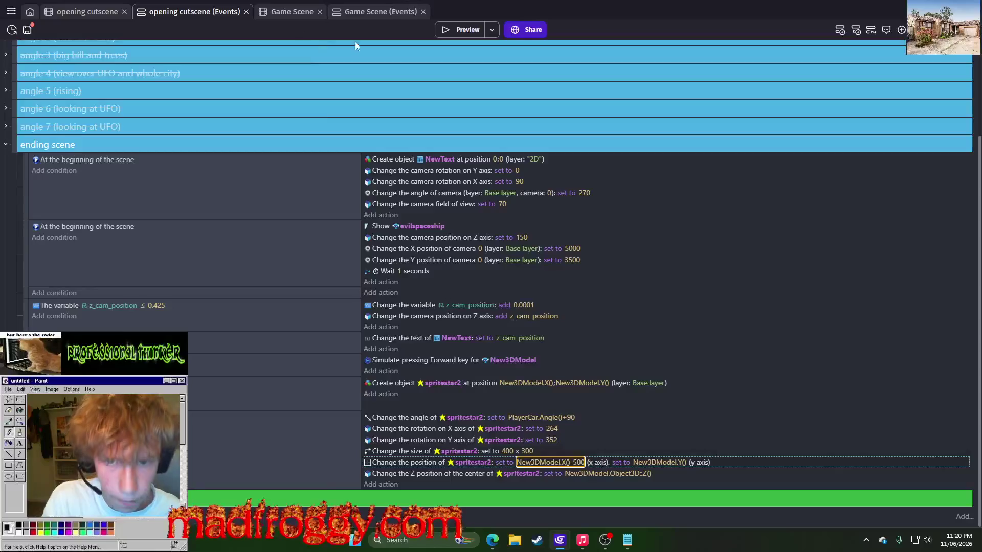
click(466, 25)
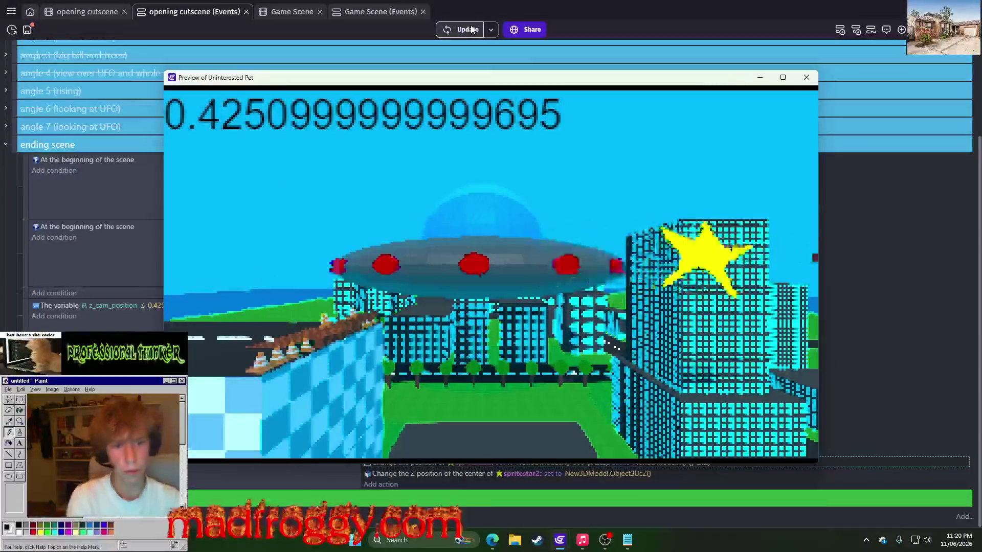
Close the preview, set spritestar2's X position to New3DModel.X()-200, and preview again.
click(807, 77)
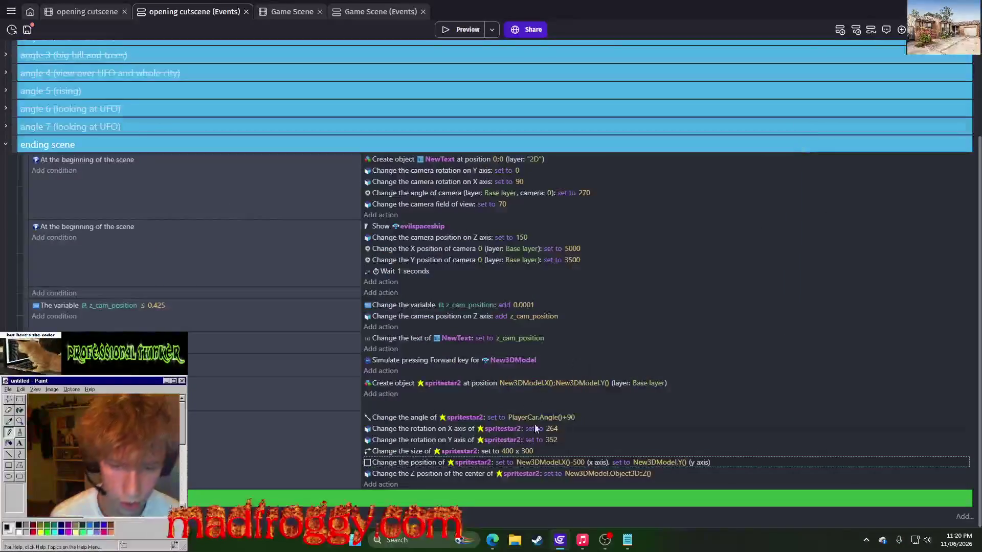
click(579, 464)
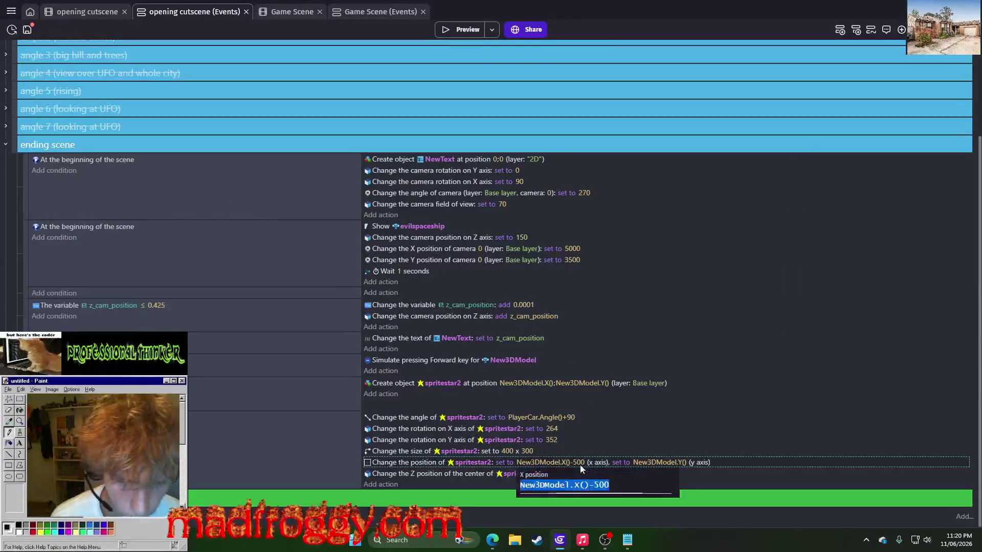
click(601, 485)
text(2)
key(Return)
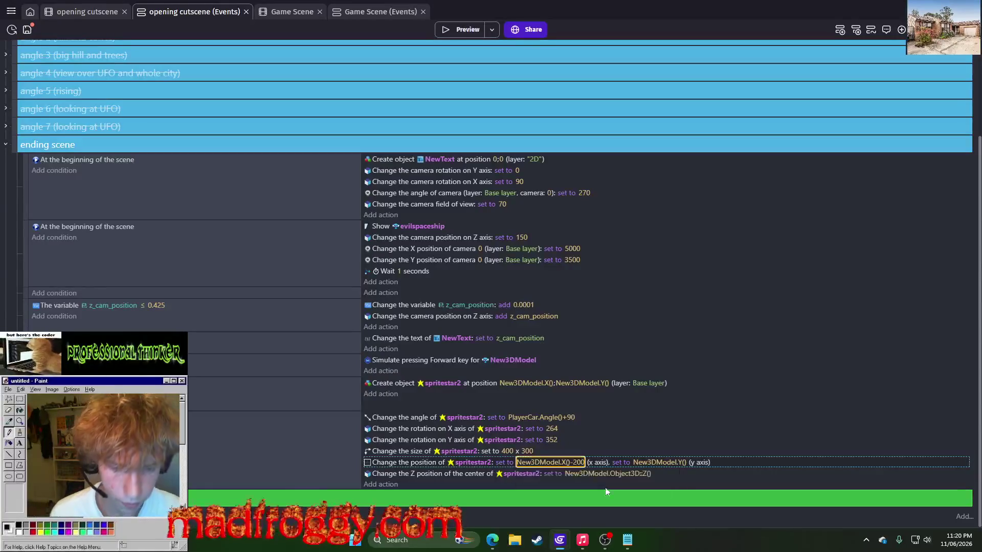
click(468, 30)
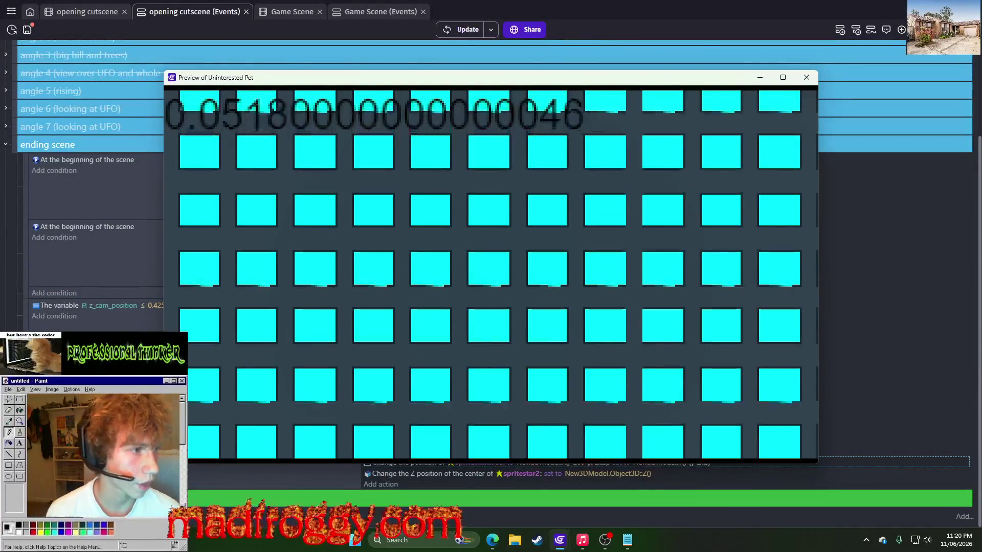
Move the stream browser window aside and close the game preview.
key(alt+Tab)
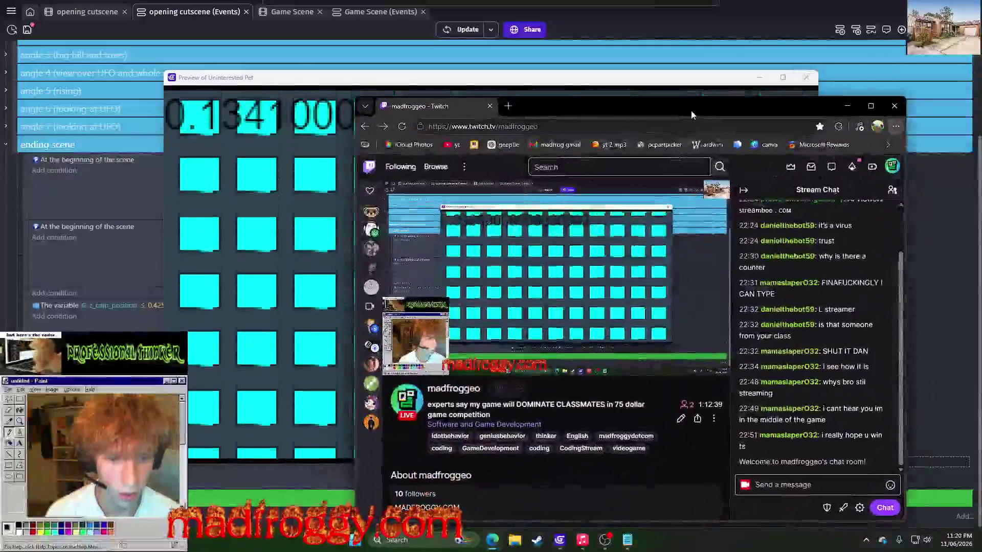
mouse_move(692, 111)
mouse_down()
mouse_move(796, 132)
mouse_move(981, 133)
mouse_up()
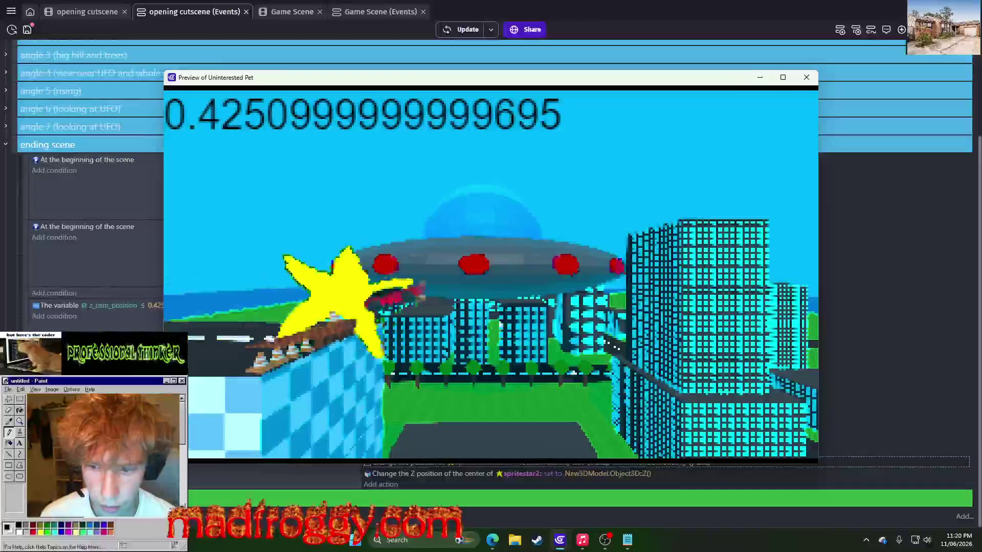
click(812, 79)
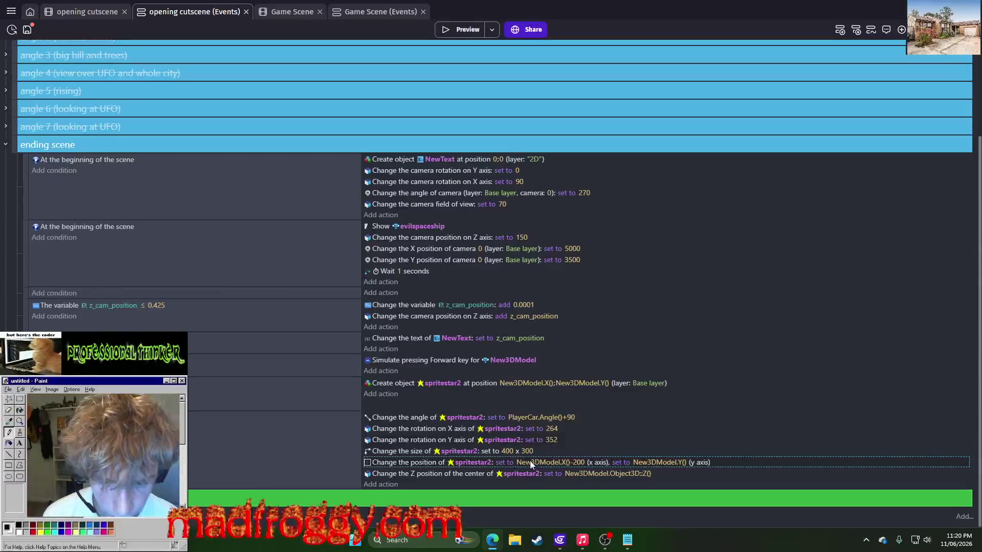
Change spritestar2's X offset to New3DModel.X()-150.
click(557, 462)
click(598, 486)
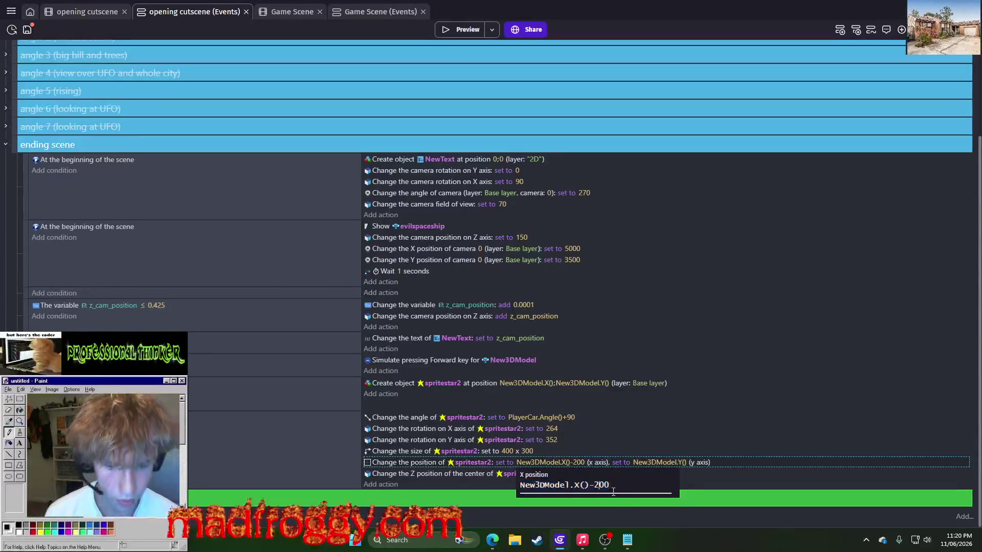
key(BackSpace)
text(1)
text(5)
key(Return)
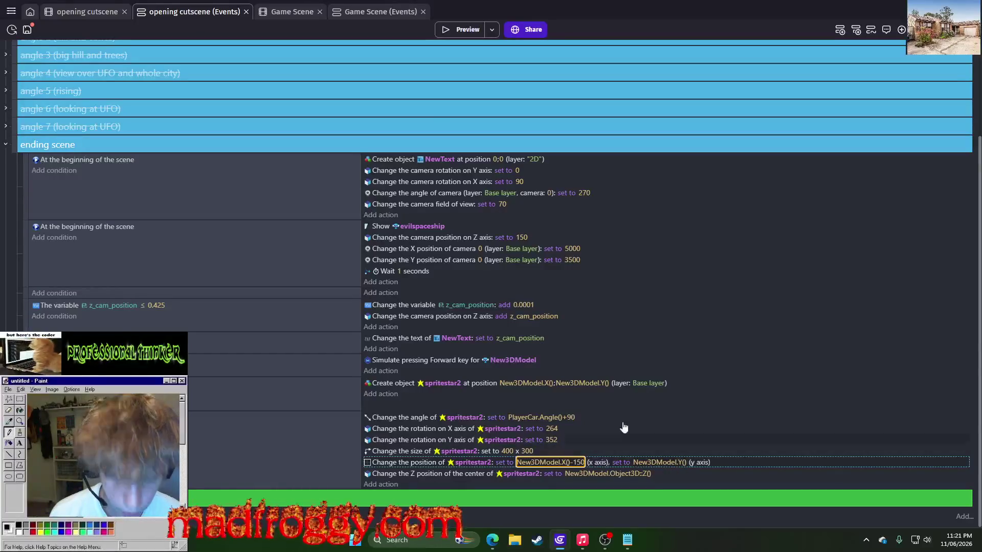
Select evilspaceship in the opening cutscene scene, nudge it slightly along X, and return to events.
click(87, 19)
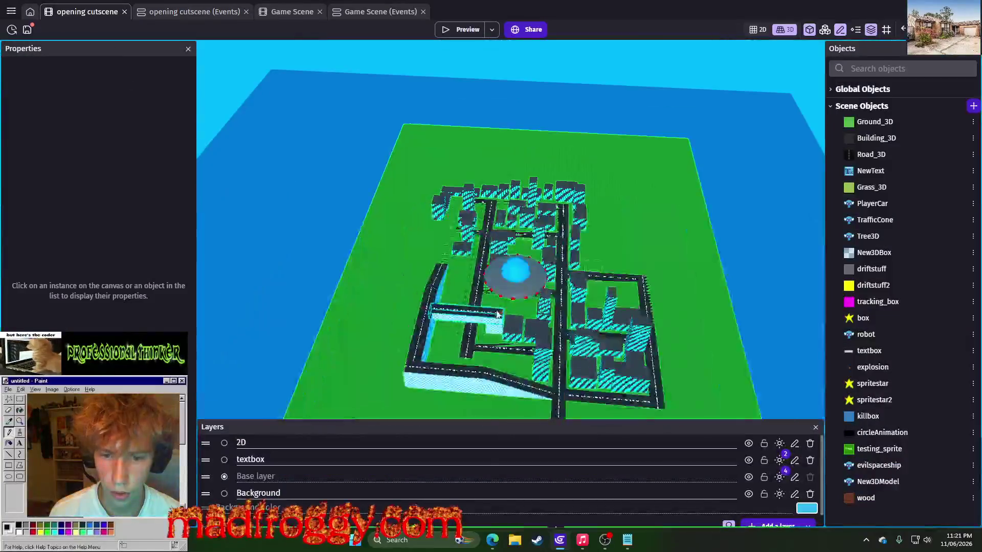
scroll(497, 314, up, 5)
click(520, 278)
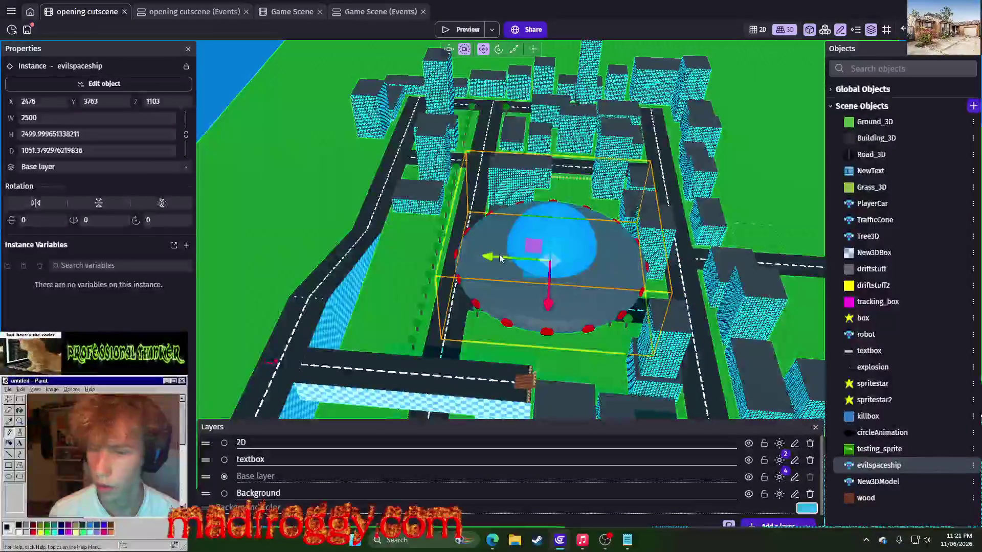
drag(499, 257, 512, 258)
click(217, 14)
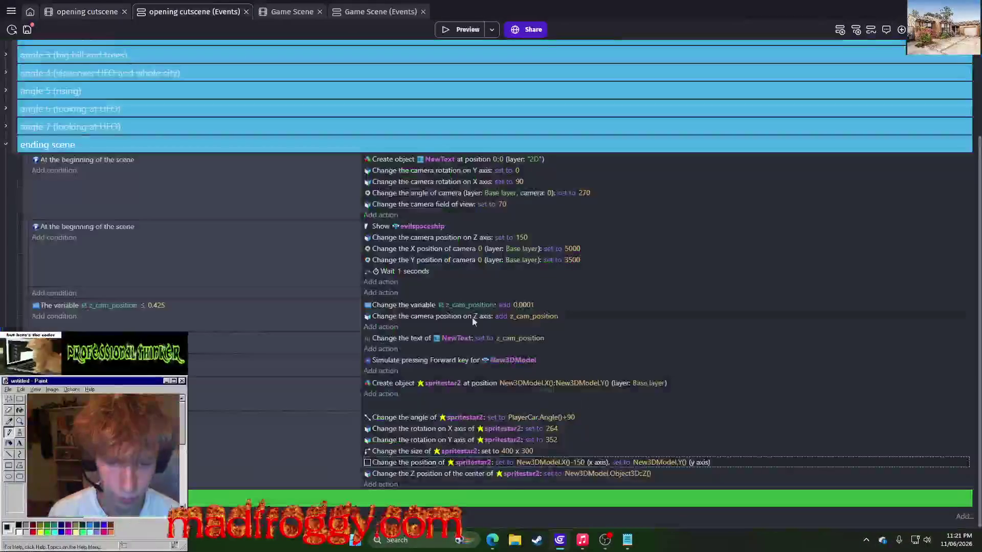
Append +50 to spritestar2's Y position expression, making it New3DModel.Y()+50, and preview.
drag(526, 450, 669, 462)
click(668, 463)
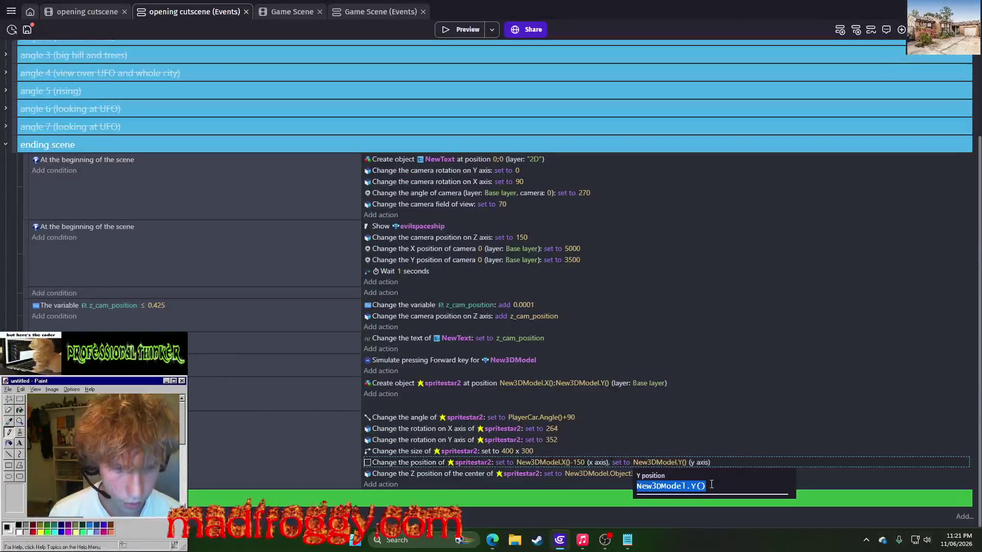
click(715, 482)
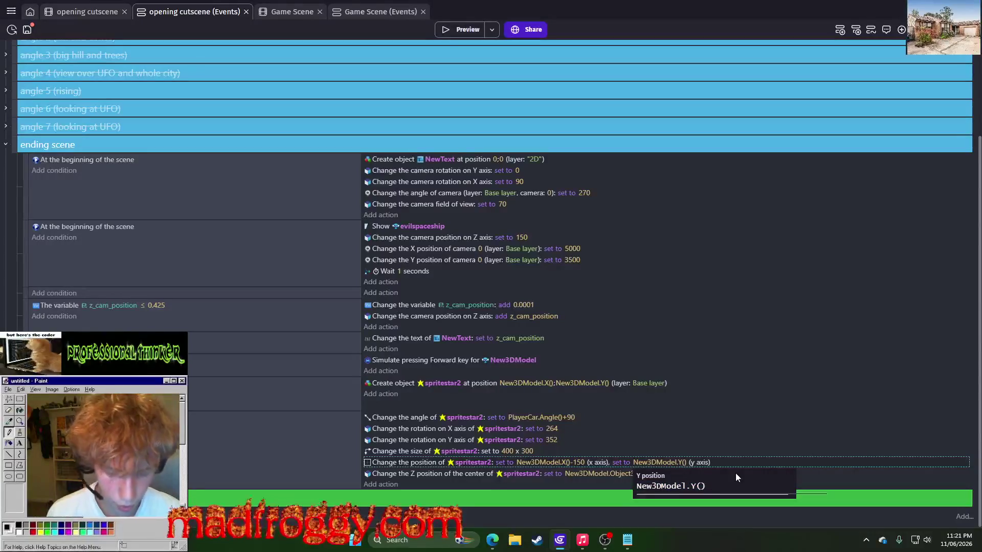
text(+)
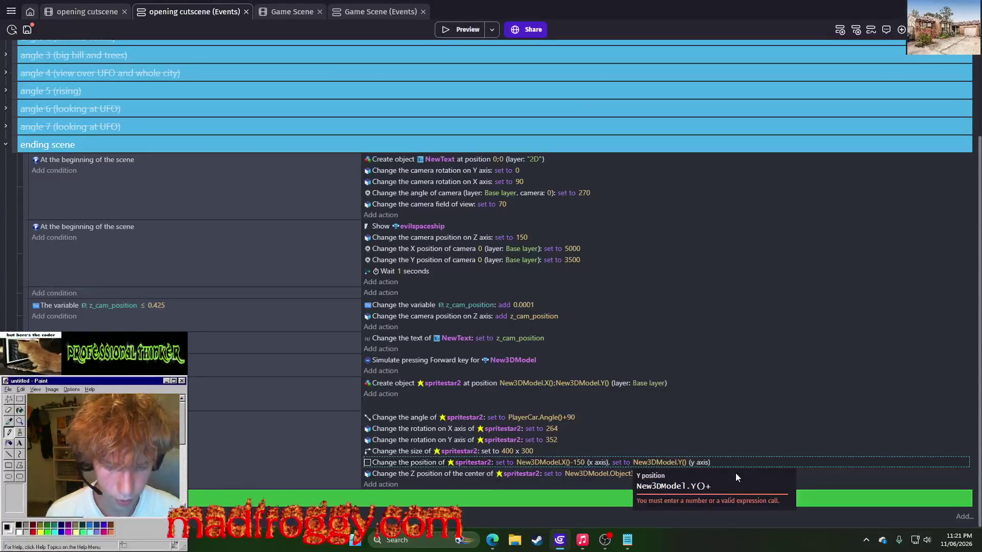
text(50)
key(Return)
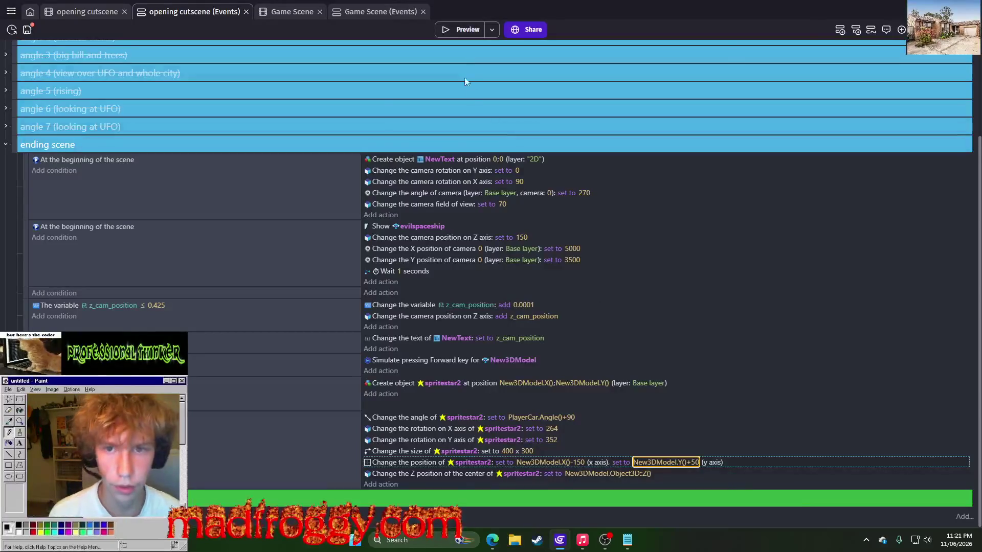
click(462, 30)
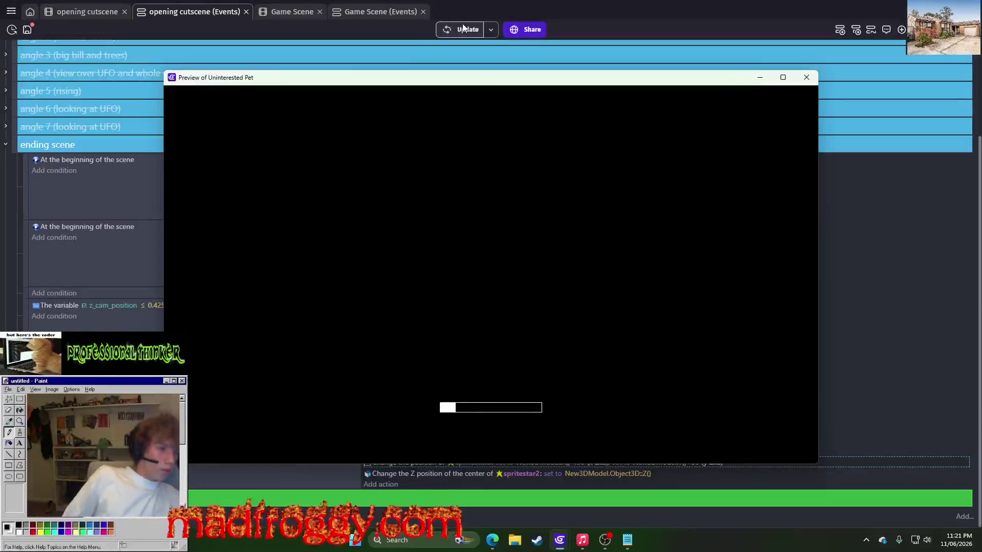